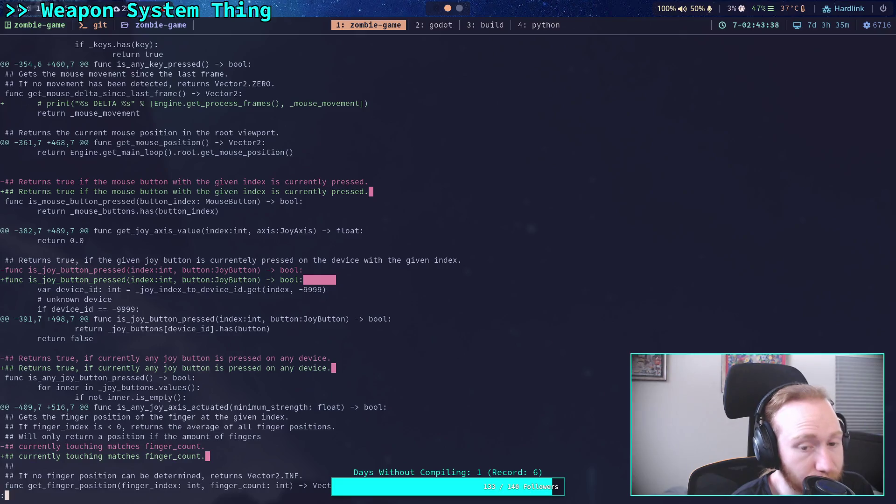
Page through the git diff of guide_input_state.gd and guide_input_touch_angle.gd, then return to the top.
{"action": "key", "text": "j"}
{"action": "key", "text": "j"}
{"action": "key", "text": "j"}
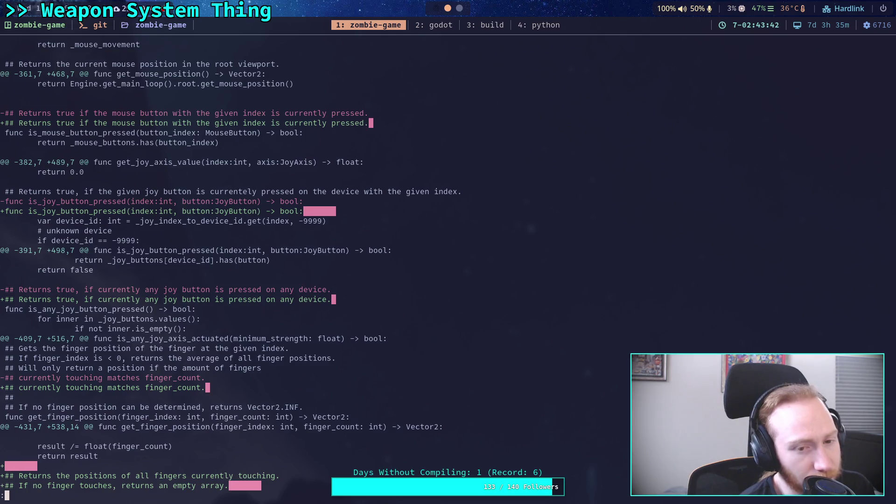
{"action": "key", "text": "j"}
{"action": "key", "text": "j"}
{"action": "key", "text": "j"}
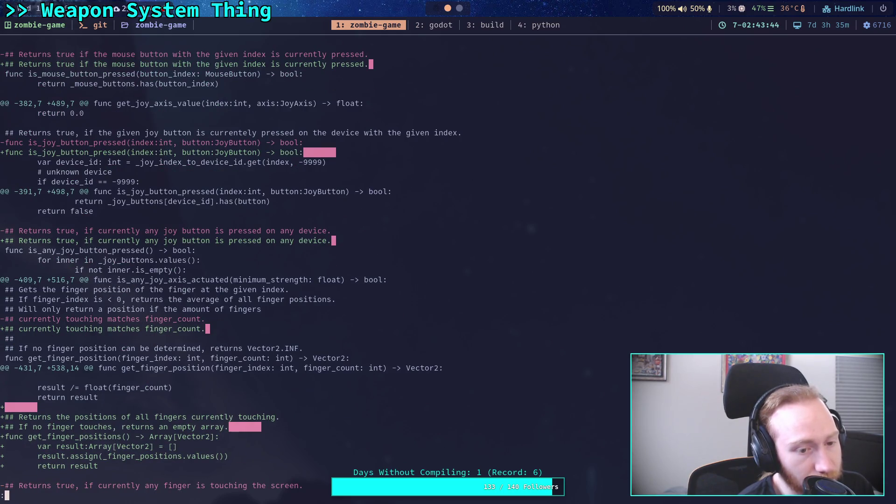
{"action": "key", "text": "j"}
{"action": "key", "text": "j"}
{"action": "key", "text": "j"}
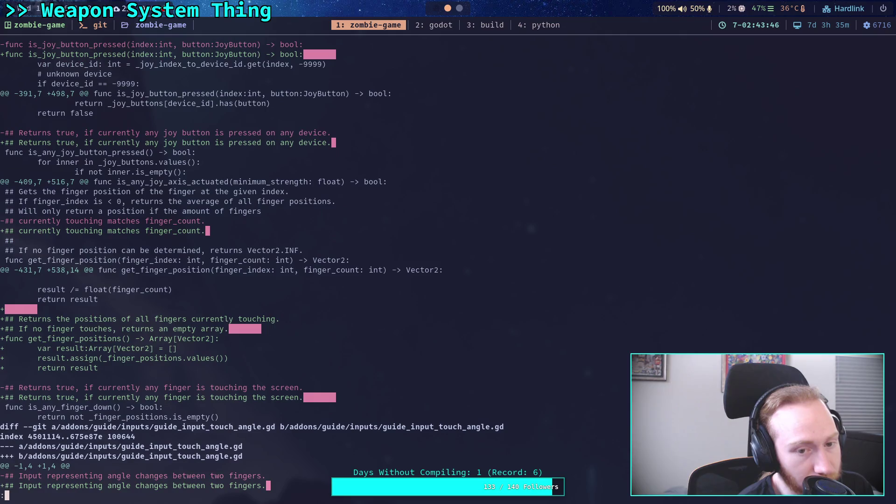
{"action": "key", "text": "j"}
{"action": "key", "text": "j"}
{"action": "key", "text": "j"}
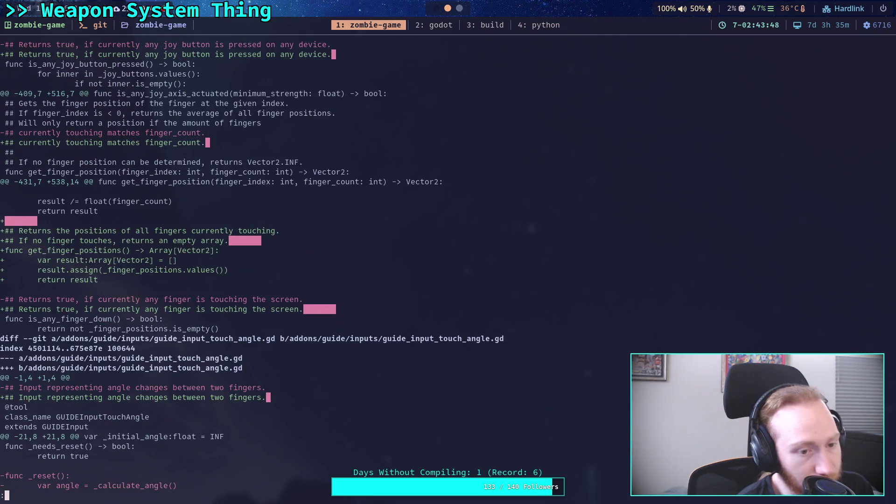
{"action": "key", "text": "j"}
{"action": "key", "text": "j"}
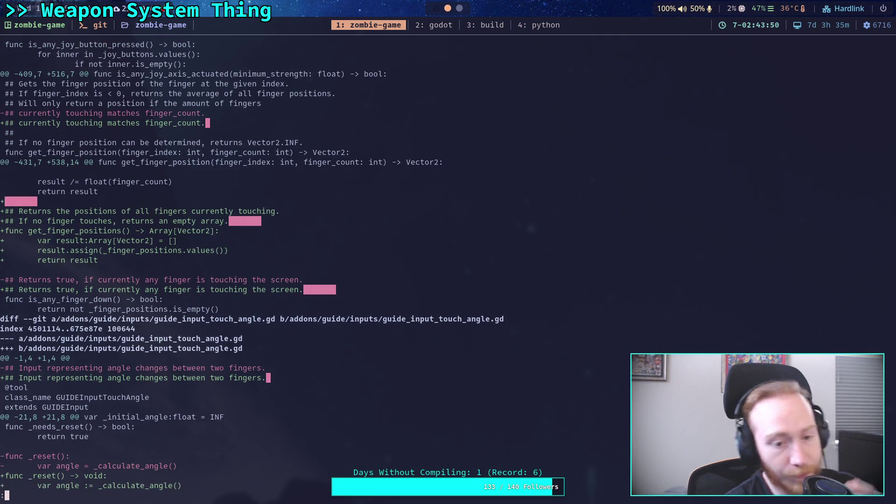
{"action": "key", "text": "b"}
{"action": "key", "text": "b"}
{"action": "key", "text": "b"}
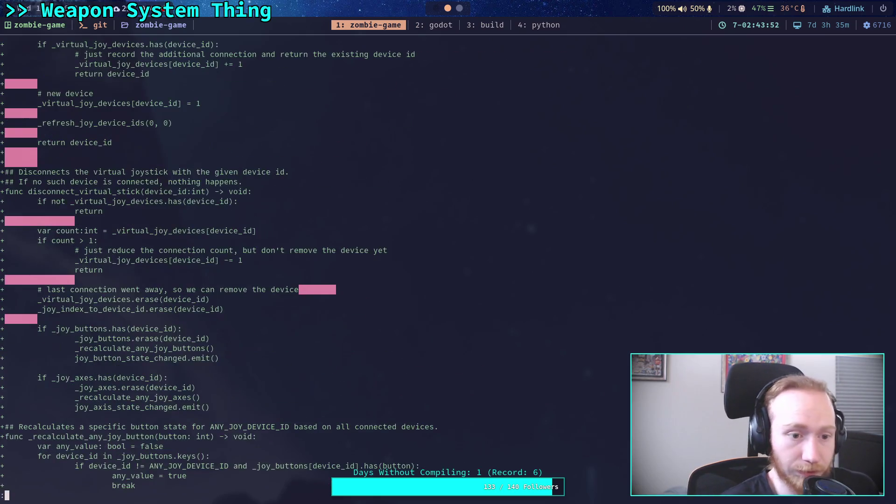
{"action": "key", "text": "b"}
{"action": "key", "text": "b"}
Stage addons/guide/inputs/guide_input_state.gd with git add.
{"action": "type", "text": "qgit add ad"}
{"action": "key", "text": "Tab"}
{"action": "type", "text": "gu"}
{"action": "key", "text": "Tab"}
{"action": "type", "text": "i"}
{"action": "key", "text": "Tab"}
{"action": "type", "text": "gui"}
{"action": "key", "text": "Tab"}
{"action": "type", "text": "_s"}
{"action": "key", "text": "Tab"}
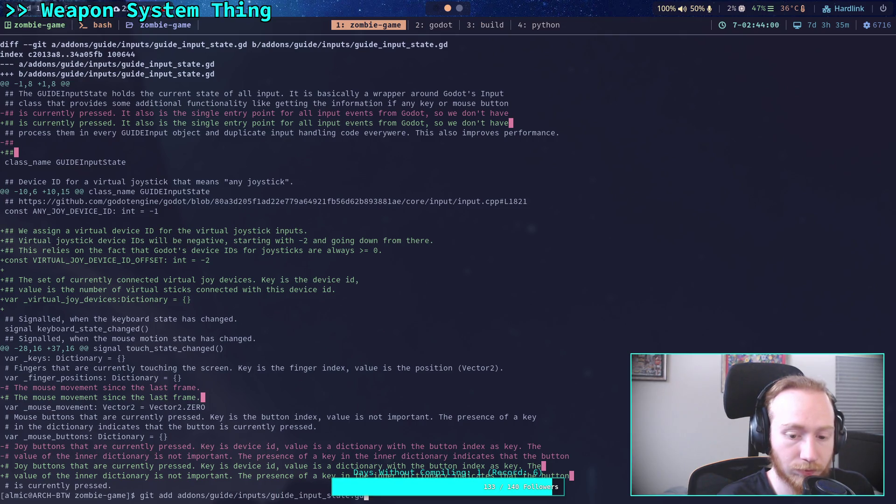
{"action": "key", "text": "Return"}
Rerun git diff and read the remaining guide_input_touch_angle.gd changes.
{"action": "type", "text": "git diff"}
{"action": "key", "text": "Return"}
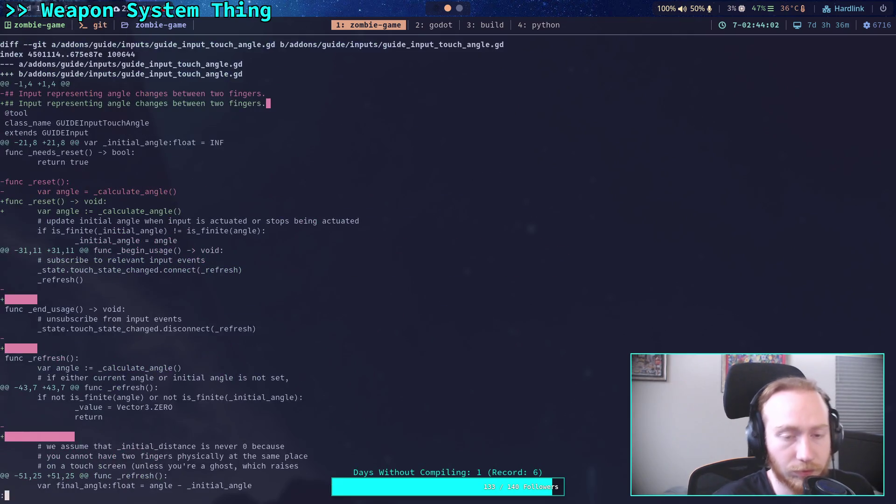
{"action": "key", "text": "Down"}
{"action": "key", "text": "Down"}
{"action": "key", "text": "Down"}
{"action": "key", "text": "Down"}
{"action": "key", "text": "Down"}
{"action": "key", "text": "Down"}
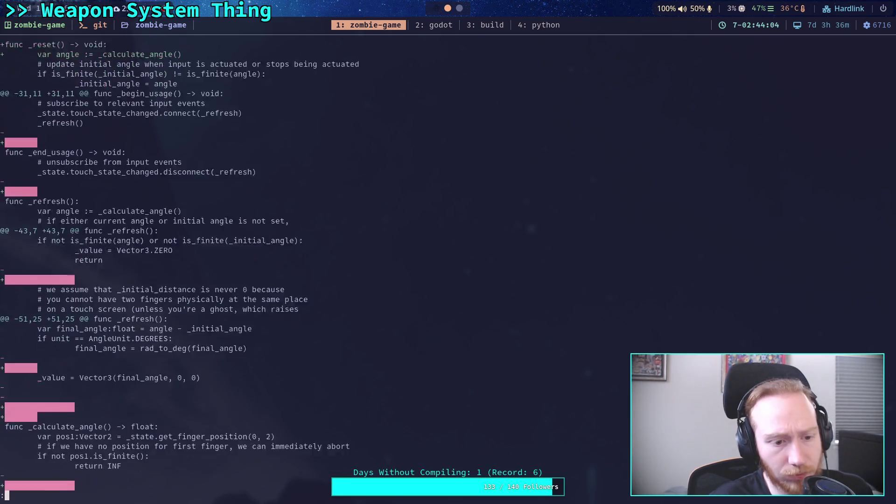
{"action": "key", "text": "Down"}
{"action": "key", "text": "Down"}
{"action": "key", "text": "Down"}
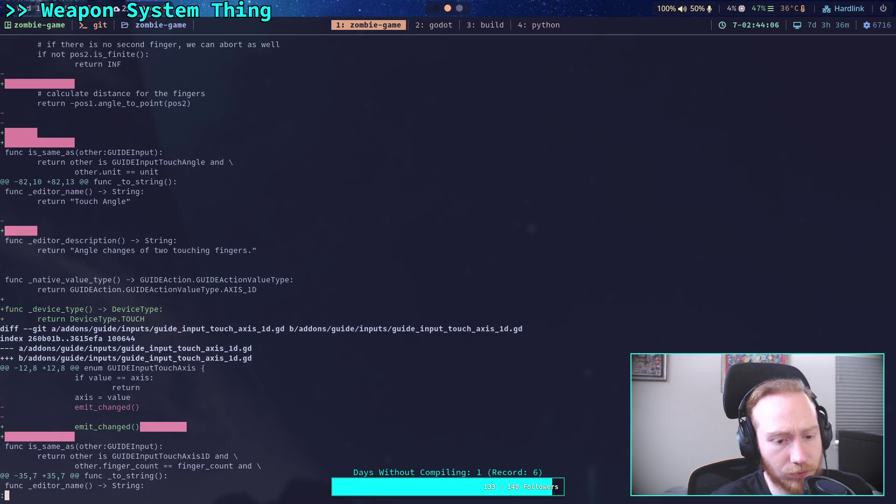
{"action": "key", "text": "Up"}
{"action": "key", "text": "Up"}
{"action": "key", "text": "Up"}
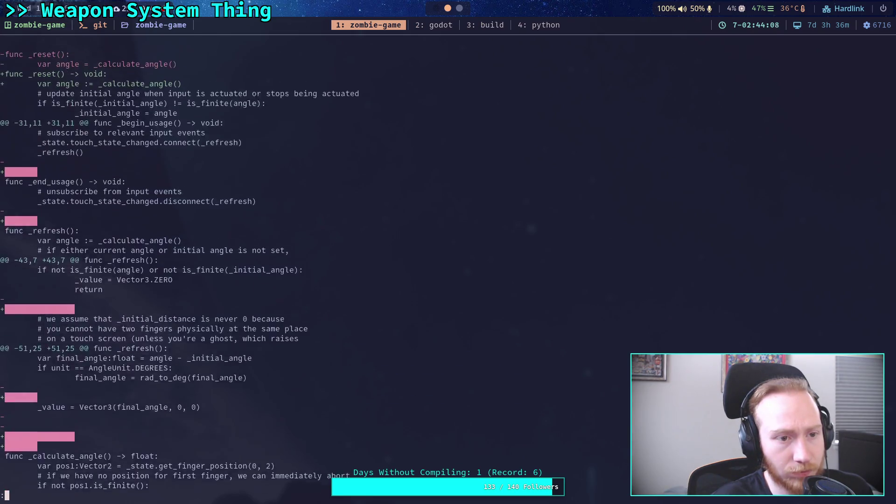
{"action": "key", "text": "Up"}
{"action": "key", "text": "Up"}
{"action": "key", "text": "Up"}
Prepare a git add command for addons/guide/inputs/guide_input_touch_angle.gd.
{"action": "type", "text": "qgit add addons/guide/inputs/guide_input_state.g"}
{"action": "key", "text": "BackSpace"}
{"action": "key", "text": "BackSpace"}
{"action": "key", "text": "BackSpace"}
{"action": "type", "text": "ut_touch_a"}
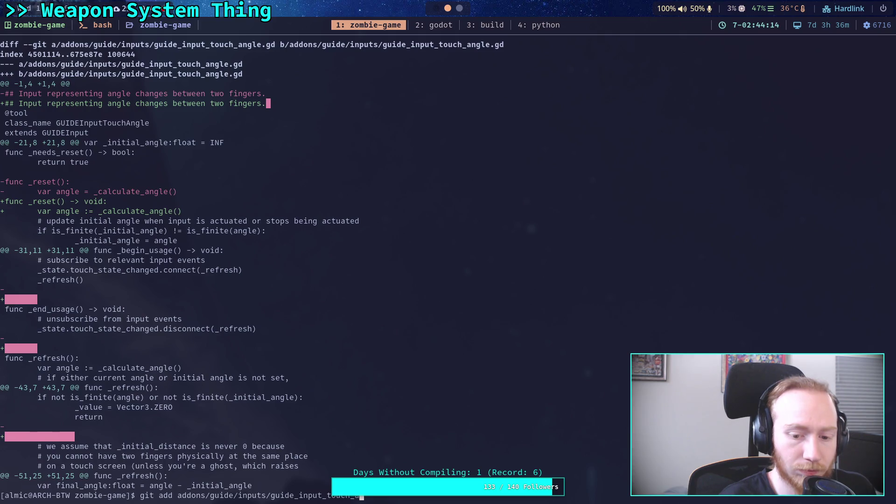
{"action": "key", "text": "Tab"}
Stage guide_input_touch_angle.gd and check the remaining diff.
{"action": "key", "text": "Return"}
{"action": "type", "text": "git"}
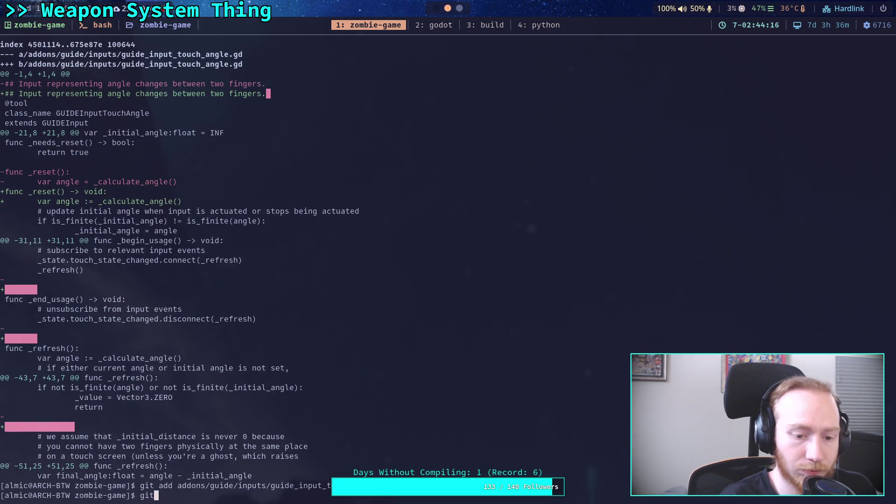
{"action": "type", "text": " diff"}
{"action": "key", "text": "Return"}
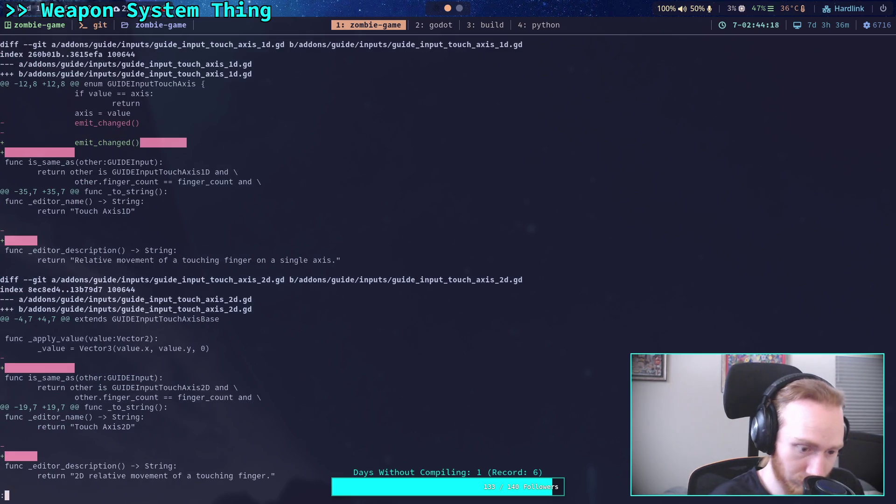
{"action": "key", "text": "q"}
Stage guide_input_touch_axis_1d.gd by editing the recalled git add command.
{"action": "key", "text": "Up"}
{"action": "key", "text": "Up"}
{"action": "key", "text": "BackSpace"}
{"action": "key", "text": "BackSpace"}
{"action": "key", "text": "BackSpace"}
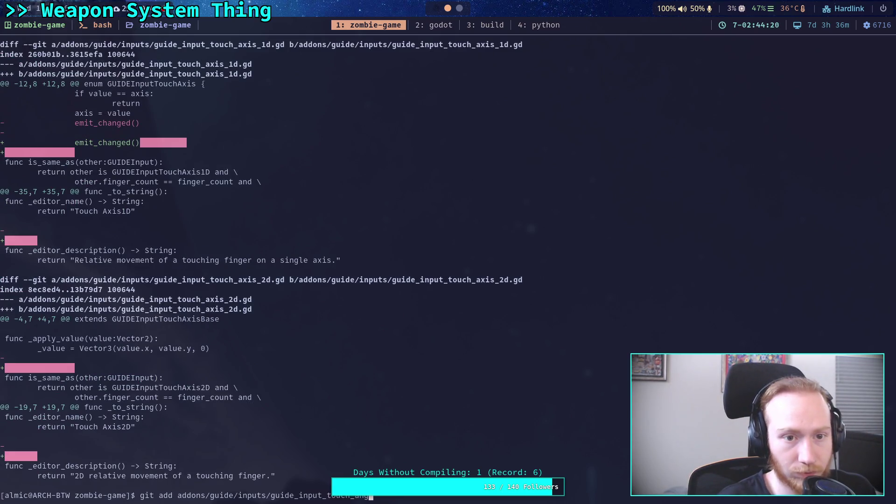
{"action": "type", "text": "x"}
{"action": "key", "text": "Tab"}
{"action": "type", "text": "1"}
{"action": "key", "text": "Tab"}
{"action": "key", "text": "Return"}
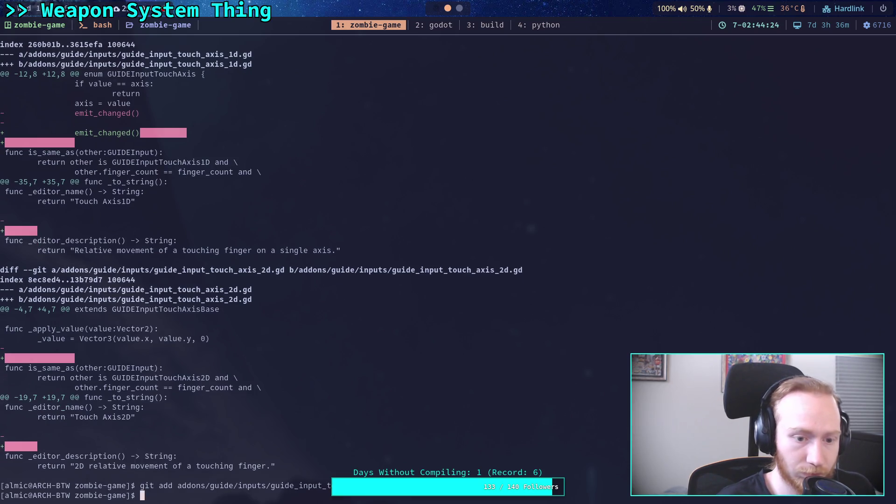
Review the remaining diff, then stage guide_input_touch_axis_2d.gd.
{"action": "key", "text": "Up"}
{"action": "key", "text": "Up"}
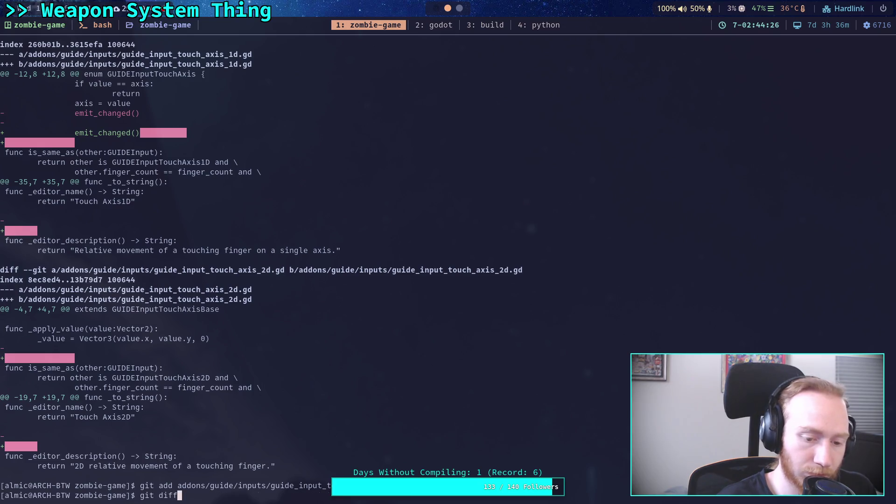
{"action": "key", "text": "Return"}
{"action": "key", "text": "q"}
{"action": "key", "text": "Up"}
{"action": "key", "text": "Up"}
{"action": "key", "text": "Left"}
{"action": "key", "text": "Left"}
{"action": "key", "text": "Left"}
{"action": "key", "text": "Return"}
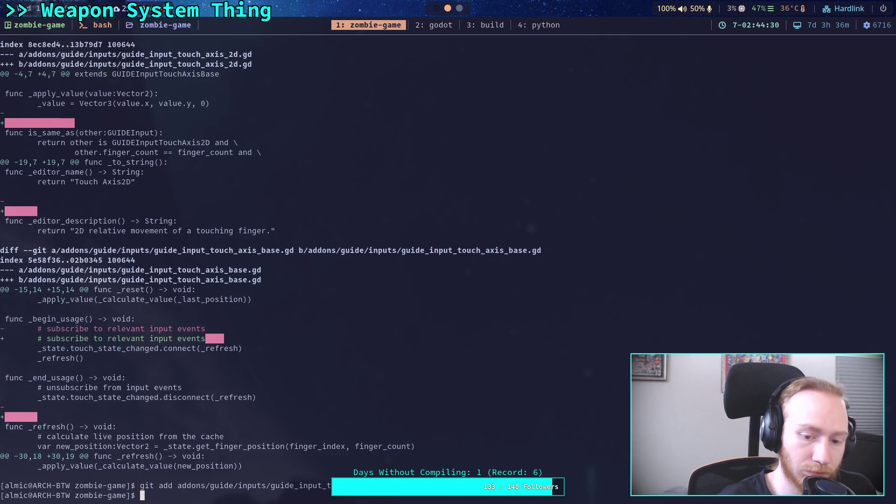
Review the remaining diff, then stage guide_input_touch_axis_base.gd.
{"action": "type", "text": "git diff"}
{"action": "key", "text": "Return"}
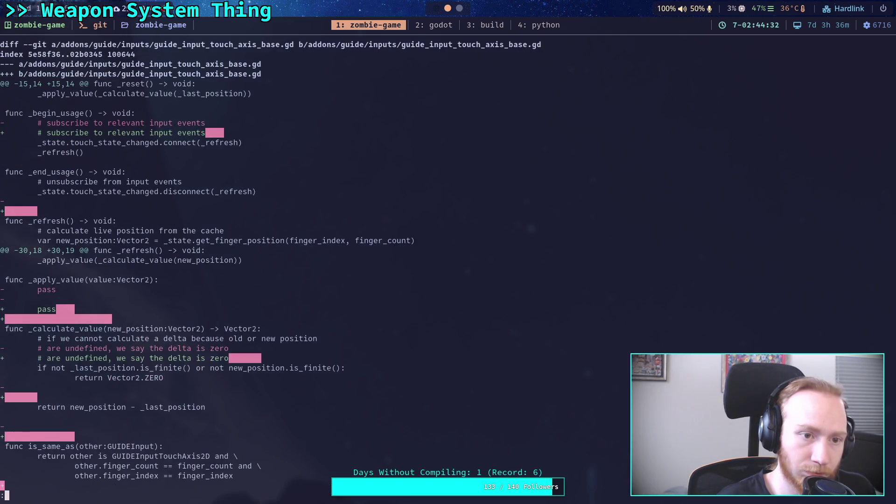
{"action": "scroll", "coordinate": [271, 266], "scroll_direction": "down", "scroll_amount": 1}
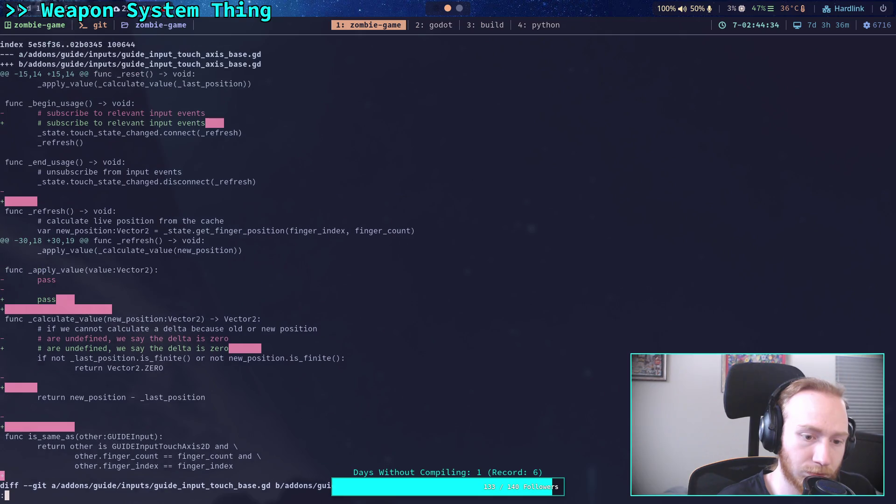
{"action": "key", "text": "q"}
{"action": "key", "text": "Up"}
{"action": "key", "text": "Up"}
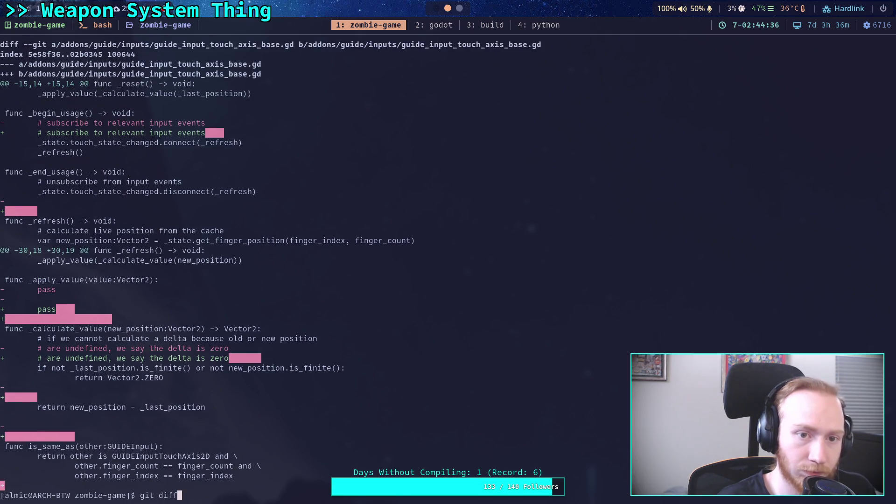
{"action": "key", "text": "BackSpace"}
{"action": "key", "text": "BackSpace"}
{"action": "key", "text": "BackSpace"}
{"action": "key", "text": "BackSpace"}
{"action": "type", "text": "add addons/guide/inputs/guide_input_touch_axis_"}
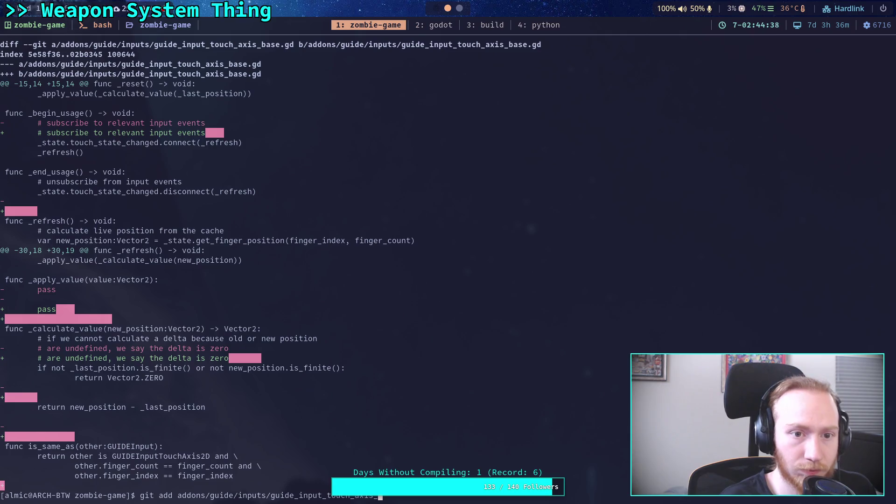
{"action": "type", "text": "b"}
{"action": "key", "text": "Tab"}
{"action": "key", "text": "Return"}
{"action": "type", "text": "i"}
{"action": "key", "text": "BackSpace"}
Review the remaining diff, then stage guide_input_touch_base.gd.
{"action": "type", "text": "git diff"}
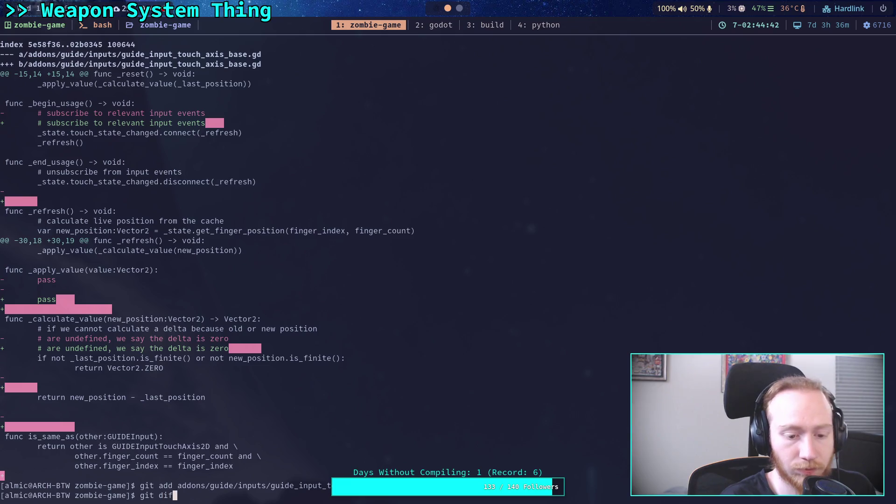
{"action": "key", "text": "Return"}
{"action": "key", "text": "q"}
{"action": "key", "text": "Up"}
{"action": "key", "text": "Up"}
{"action": "key", "text": "BackSpace"}
{"action": "key", "text": "BackSpace"}
{"action": "key", "text": "BackSpace"}
{"action": "type", "text": "ax"}
{"action": "key", "text": "BackSpace"}
{"action": "key", "text": "BackSpace"}
{"action": "type", "text": "base.gd"}
{"action": "key", "text": "Return"}
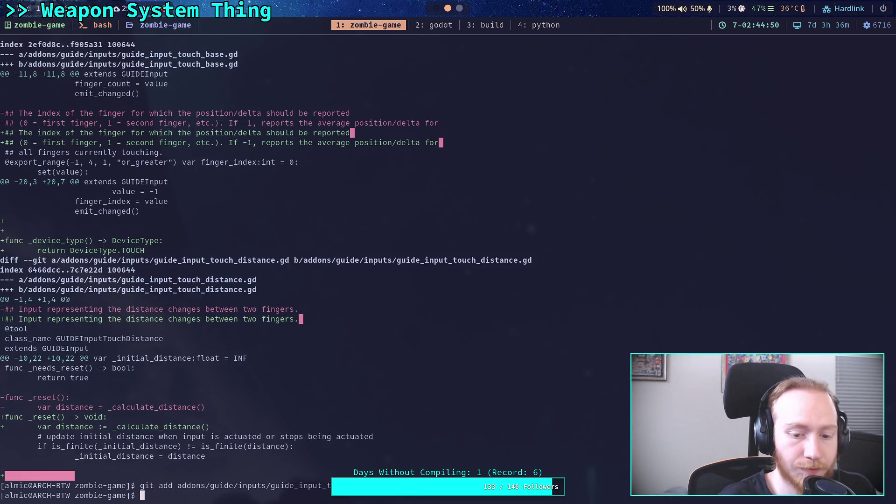
Rerun git diff and scroll through the remaining unstaged changes.
{"action": "key", "text": "Up"}
{"action": "key", "text": "Up"}
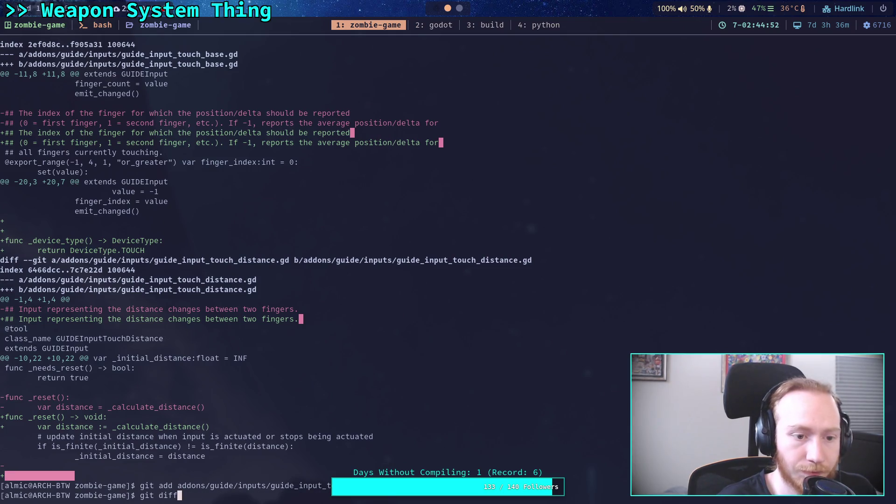
{"action": "key", "text": "Return"}
{"action": "scroll", "coordinate": [266, 265], "scroll_direction": "down", "scroll_amount": 20}
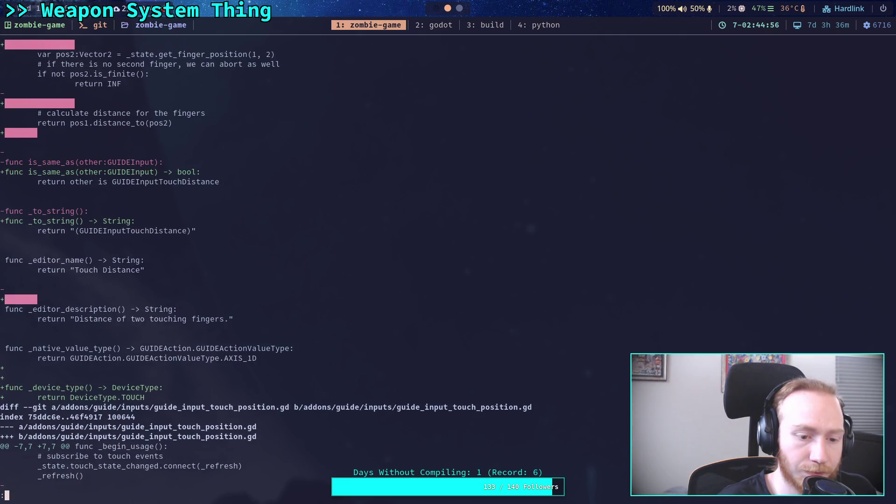
{"action": "scroll", "coordinate": [448, 261], "scroll_direction": "up", "scroll_amount": 20}
{"action": "key", "text": "q"}
Stage guide_input_touch_distance.gd by editing the recalled git add command.
{"action": "key", "text": "Up"}
{"action": "key", "text": "Up"}
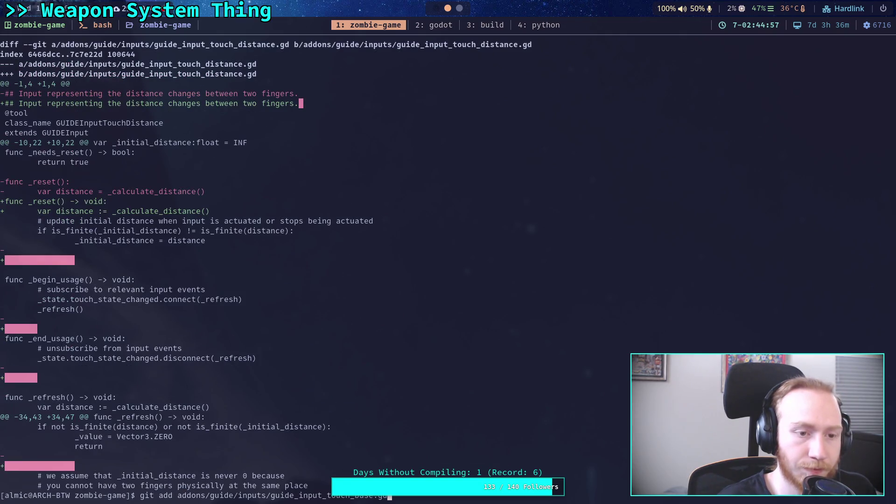
{"action": "key", "text": "BackSpace"}
{"action": "key", "text": "BackSpace"}
{"action": "key", "text": "BackSpace"}
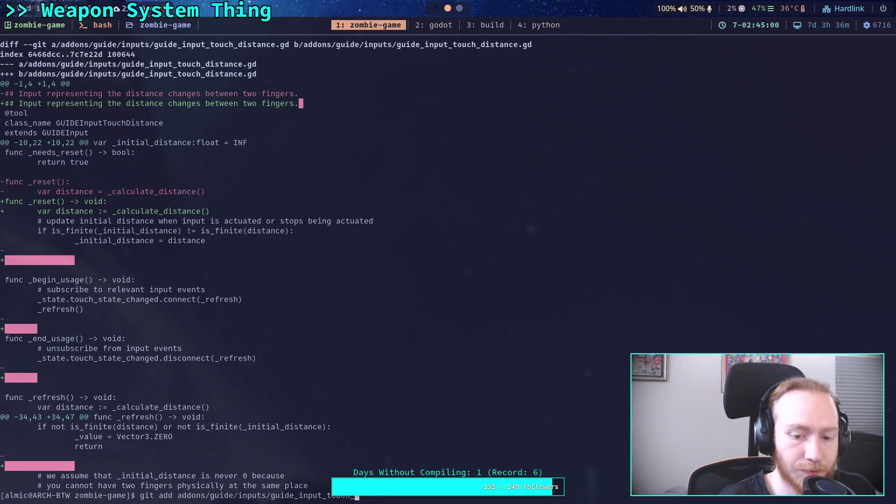
{"action": "type", "text": "d"}
{"action": "key", "text": "Tab"}
{"action": "key", "text": "Return"}
Stage guide_input_touch_position.gd, fixing the duplicated .gd extension in the path.
{"action": "type", "text": "git diff"}
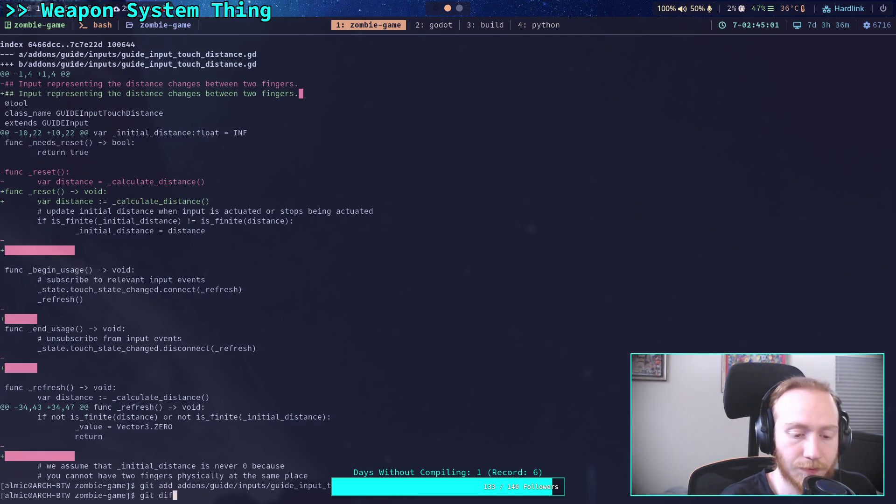
{"action": "key", "text": "Return"}
{"action": "key", "text": "q"}
{"action": "key", "text": "Up"}
{"action": "key", "text": "Up"}
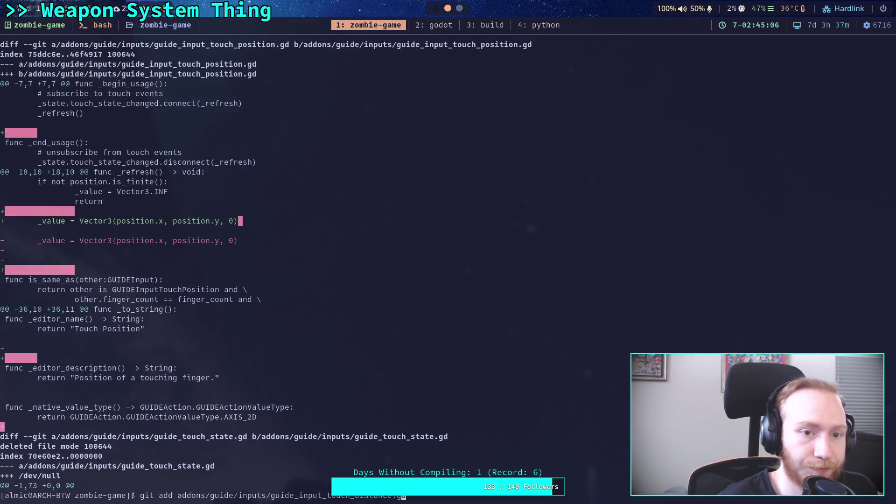
{"action": "key", "text": "Left"}
{"action": "key", "text": "Left"}
{"action": "key", "text": "Left"}
{"action": "key", "text": "BackSpace"}
{"action": "key", "text": "BackSpace"}
{"action": "key", "text": "BackSpace"}
{"action": "type", "text": "pos"}
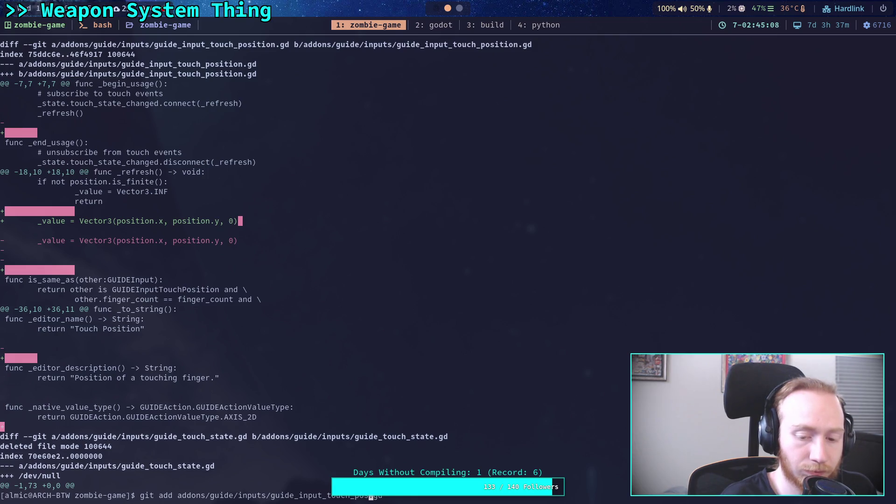
{"action": "key", "text": "Tab"}
{"action": "key", "text": "Return"}
{"action": "key", "text": "Up"}
{"action": "key", "text": "BackSpace"}
{"action": "key", "text": "BackSpace"}
{"action": "key", "text": "BackSpace"}
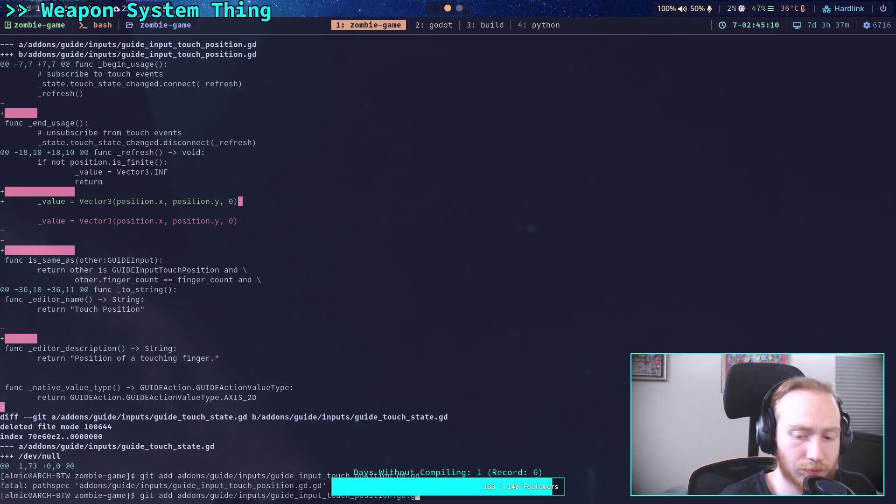
{"action": "key", "text": "Return"}
Review the remaining diff, showing the deleted guide_touch_state.gd.
{"action": "type", "text": "git diff"}
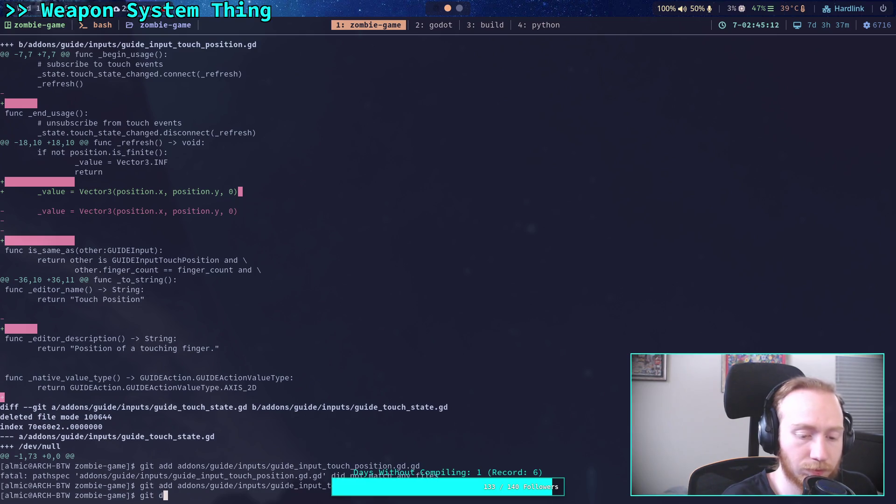
{"action": "key", "text": "Return"}
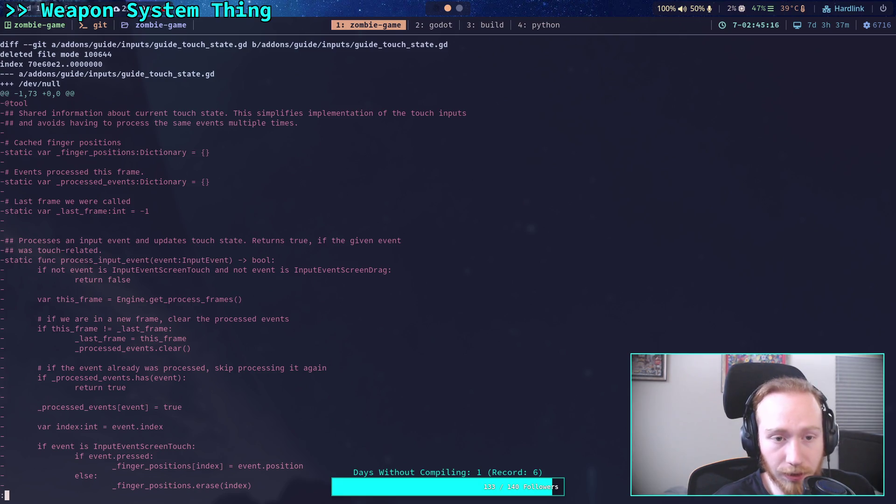
{"action": "type", "text": "qgit add"}
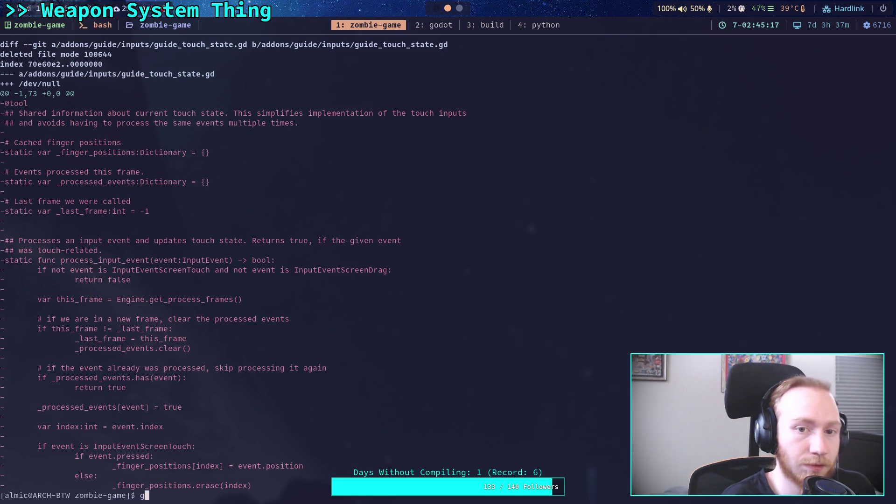
Run git status and scroll through the unstaged modifier, trigger, UI and untracked renderer files.
{"action": "key", "text": "BackSpace"}
{"action": "key", "text": "BackSpace"}
{"action": "key", "text": "BackSpace"}
{"action": "type", "text": "status"}
{"action": "key", "text": "Return"}
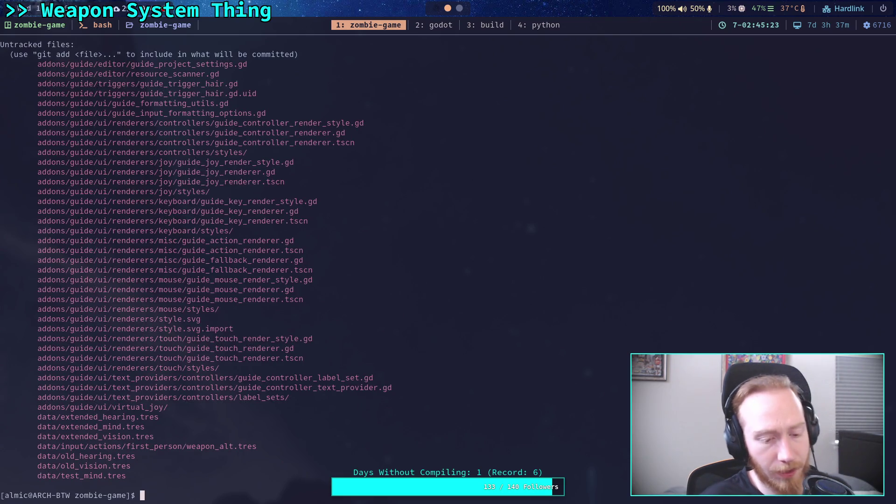
{"action": "scroll", "coordinate": [252, 202], "scroll_direction": "up", "scroll_amount": 2}
{"action": "scroll", "coordinate": [252, 202], "scroll_direction": "up", "scroll_amount": 4}
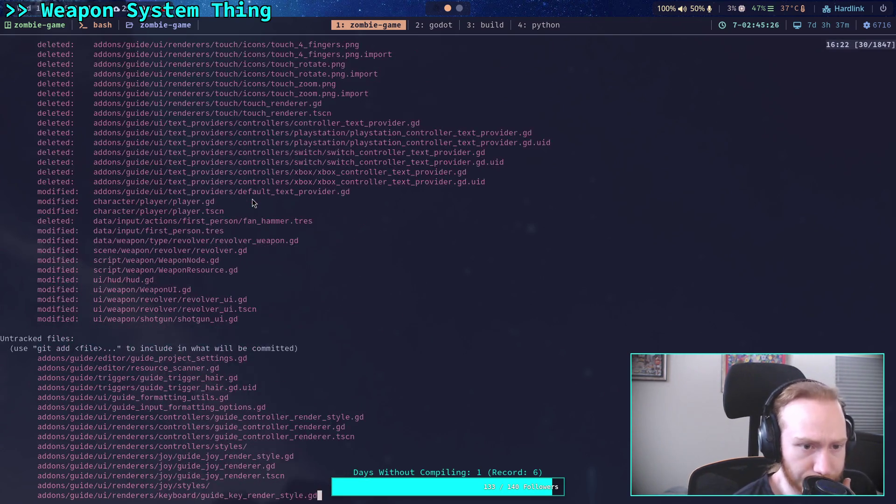
{"action": "scroll", "coordinate": [252, 199], "scroll_direction": "up", "scroll_amount": 20}
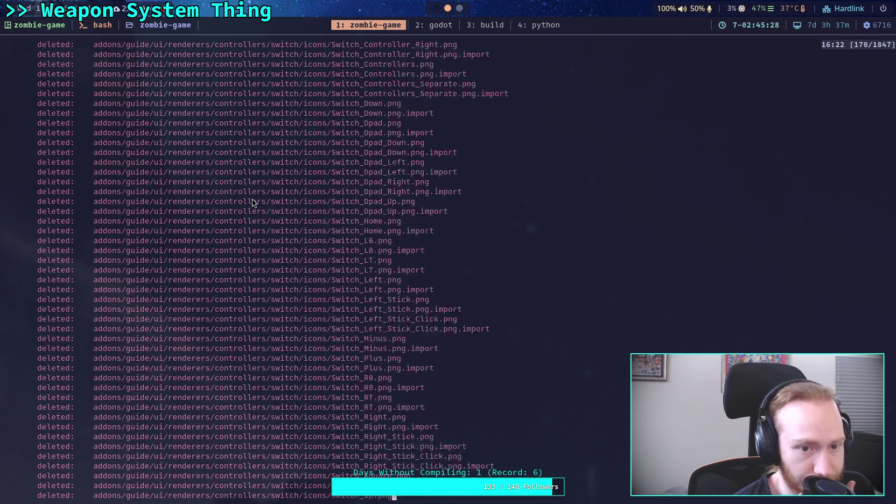
{"action": "scroll", "coordinate": [252, 199], "scroll_direction": "up", "scroll_amount": 20}
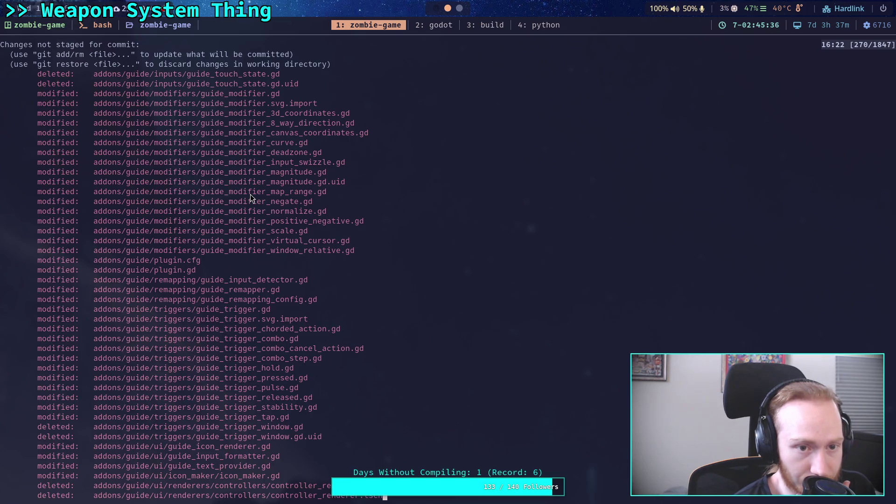
{"action": "scroll", "coordinate": [250, 194], "scroll_direction": "down", "scroll_amount": 20}
{"action": "scroll", "coordinate": [248, 192], "scroll_direction": "down", "scroll_amount": 20}
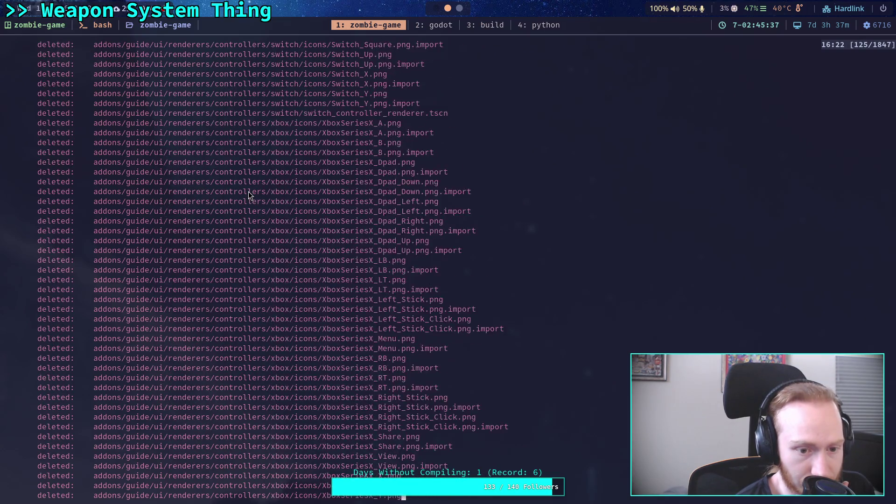
{"action": "scroll", "coordinate": [248, 193], "scroll_direction": "down", "scroll_amount": 3}
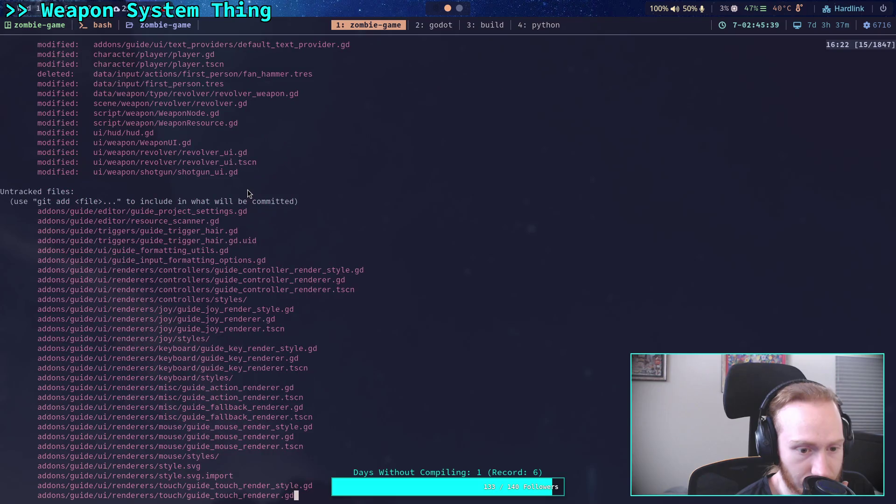
{"action": "scroll", "coordinate": [248, 193], "scroll_direction": "down", "scroll_amount": 3}
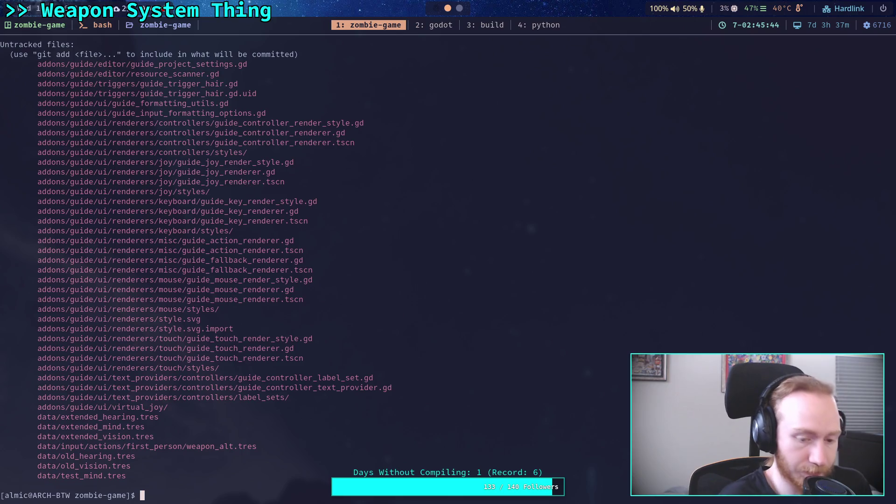
Stage the whole addons/guide/inputs/ folder and check the remaining diff.
{"action": "type", "text": "i"}
{"action": "key", "text": "BackSpace"}
{"action": "type", "text": "g"}
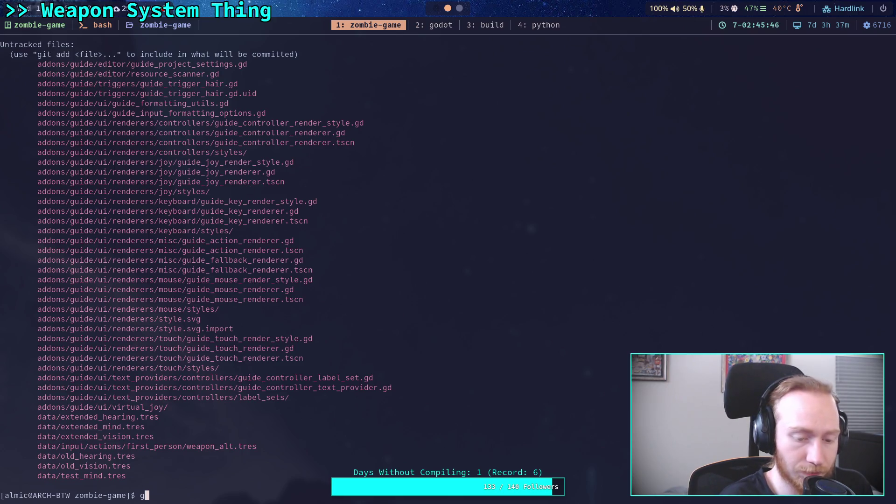
{"action": "type", "text": "it add ad"}
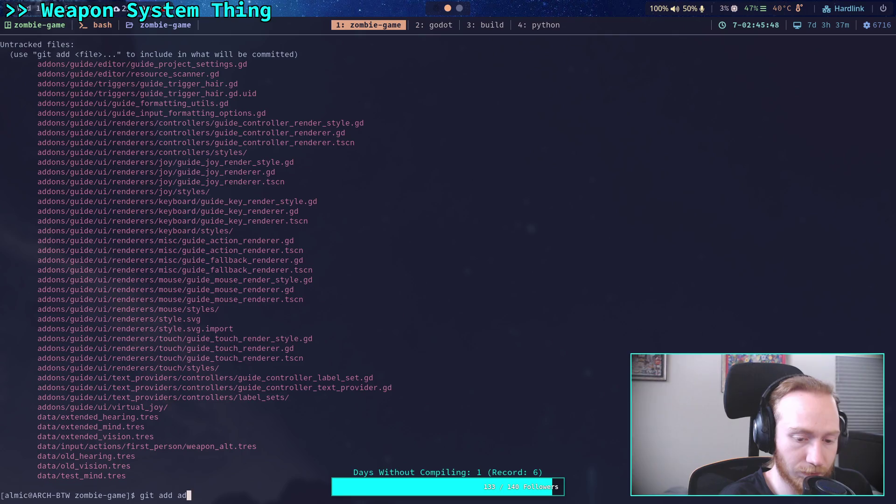
{"action": "type", "text": "dons/guide/inputs/"}
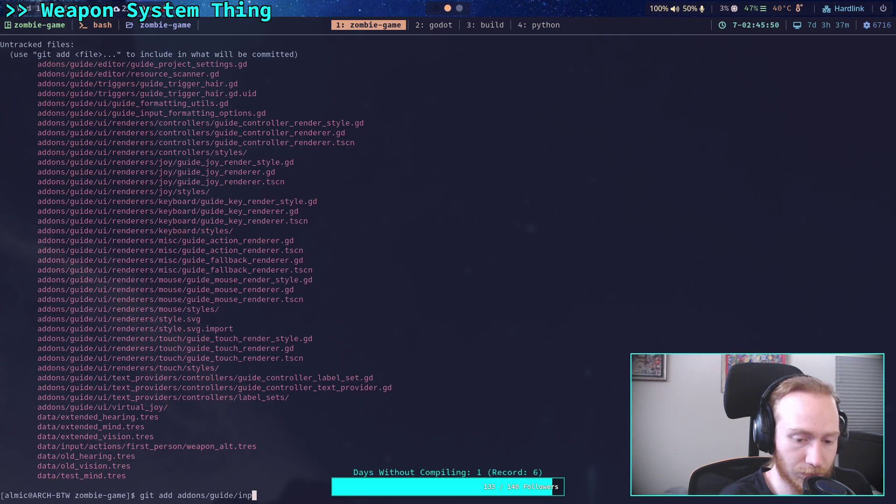
{"action": "key", "text": "Return"}
{"action": "type", "text": "git diff"}
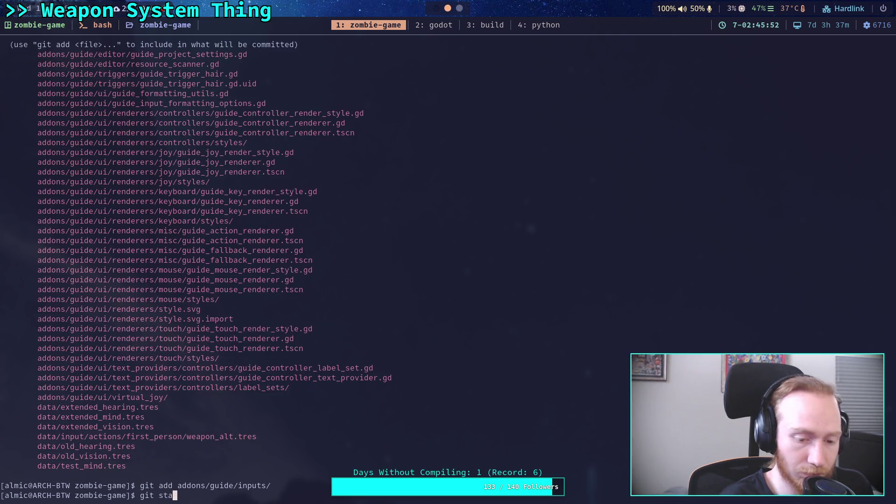
{"action": "key", "text": "Return"}
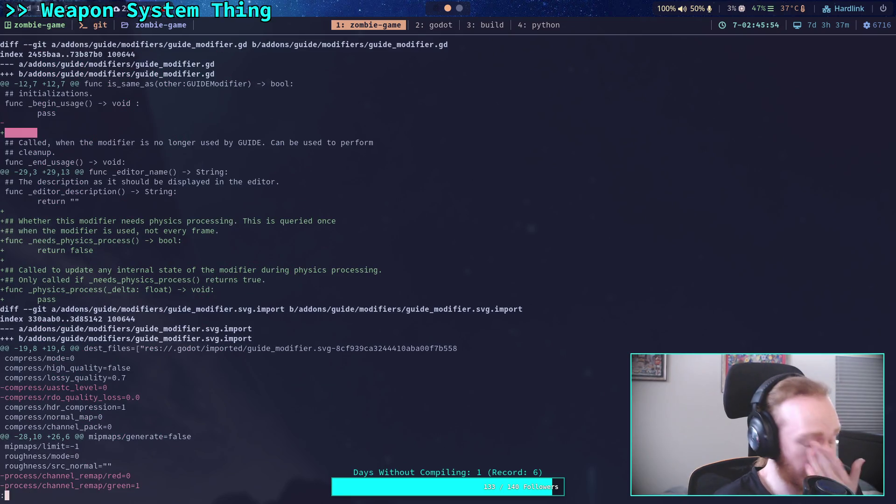
{"action": "key", "text": "q"}
Stage addons/guide/modifiers/guide_modifier.gd from the recalled git add command.
{"action": "key", "text": "Up"}
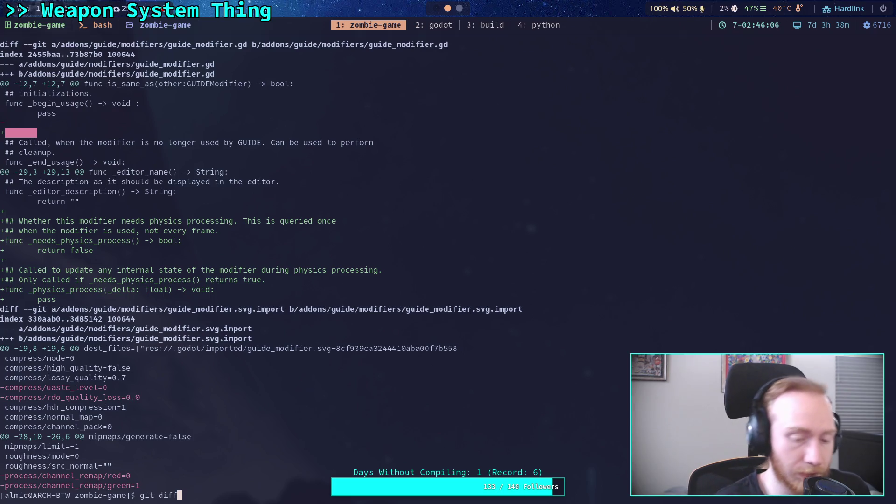
{"action": "key", "text": "Up"}
{"action": "key", "text": "BackSpace"}
{"action": "key", "text": "BackSpace"}
{"action": "key", "text": "BackSpace"}
{"action": "key", "text": "BackSpace"}
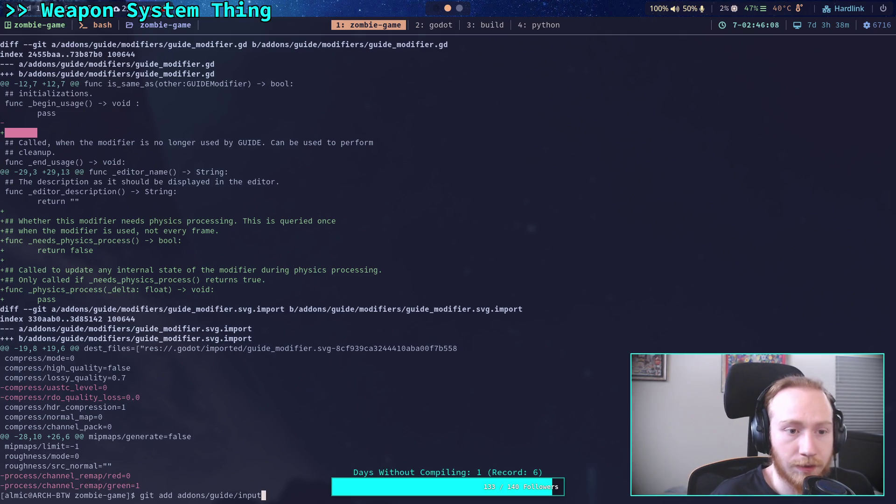
{"action": "type", "text": "modifiers/gui"}
{"action": "key", "text": "Tab"}
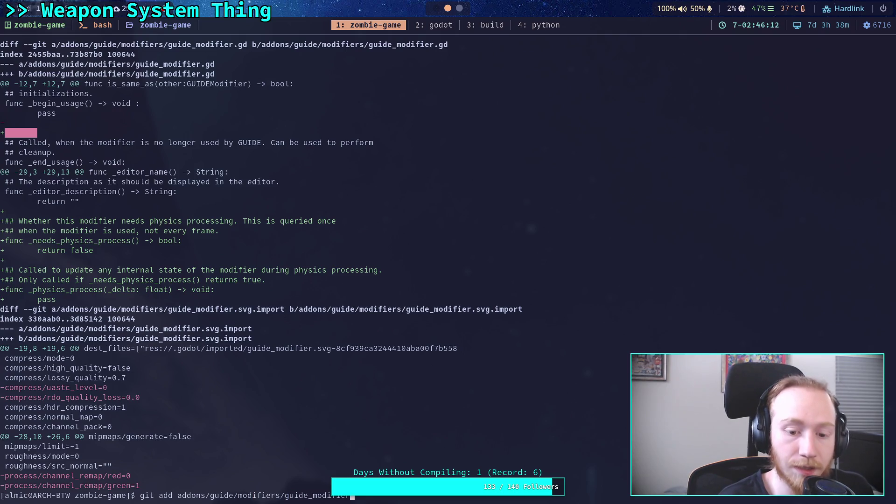
{"action": "type", "text": ".gu"}
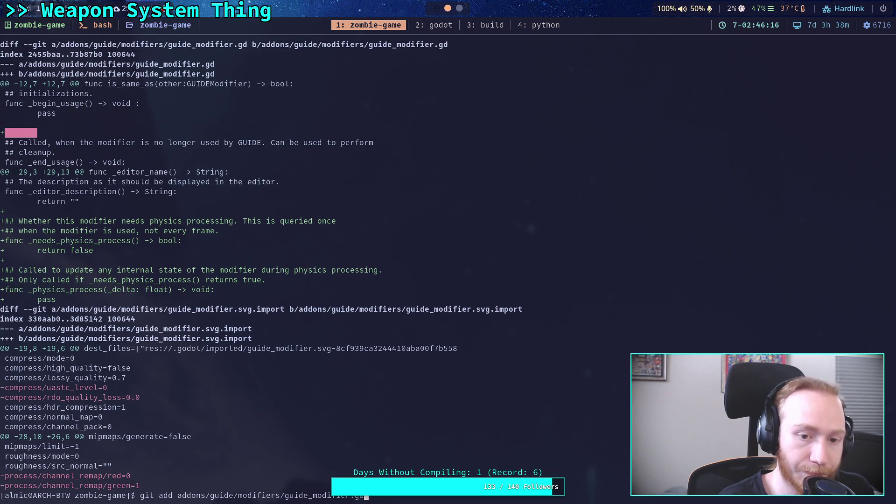
{"action": "key", "text": "Return"}
Review the diff, stage addons/guide/modifiers/guide_modifier.svg.import, and recheck the remaining changes.
{"action": "type", "text": "git diff"}
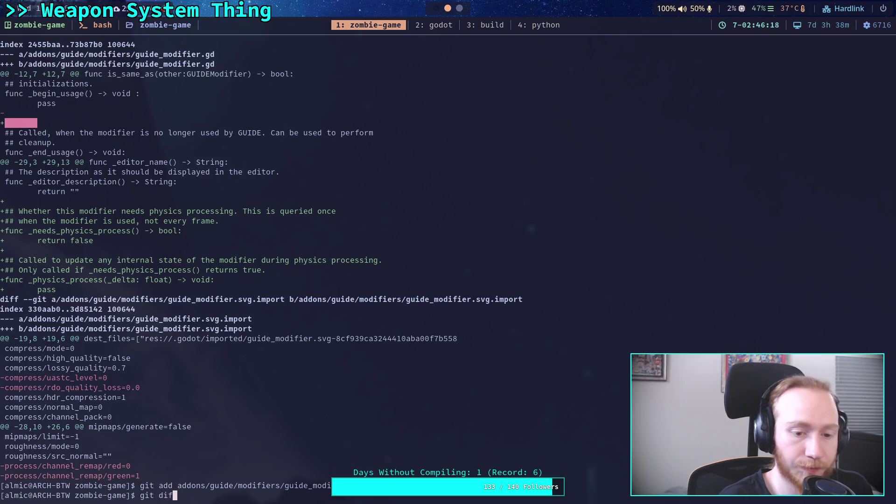
{"action": "key", "text": "Return"}
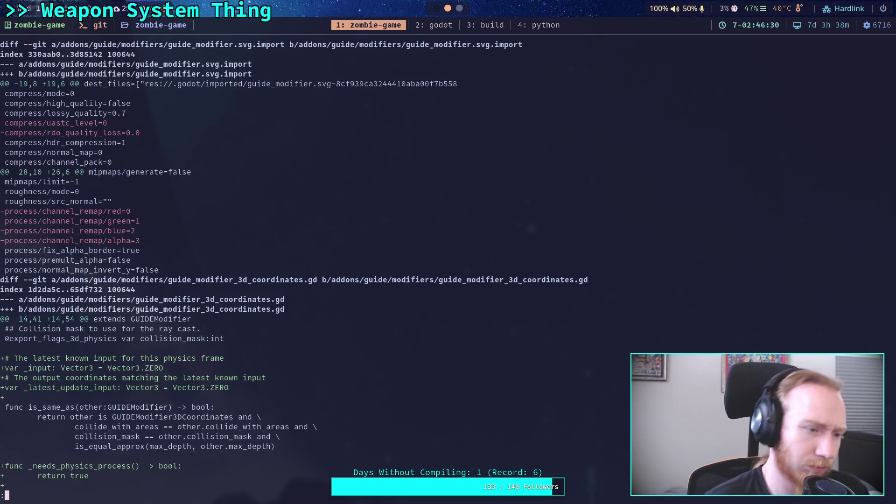
{"action": "type", "text": "qgit add addons/"}
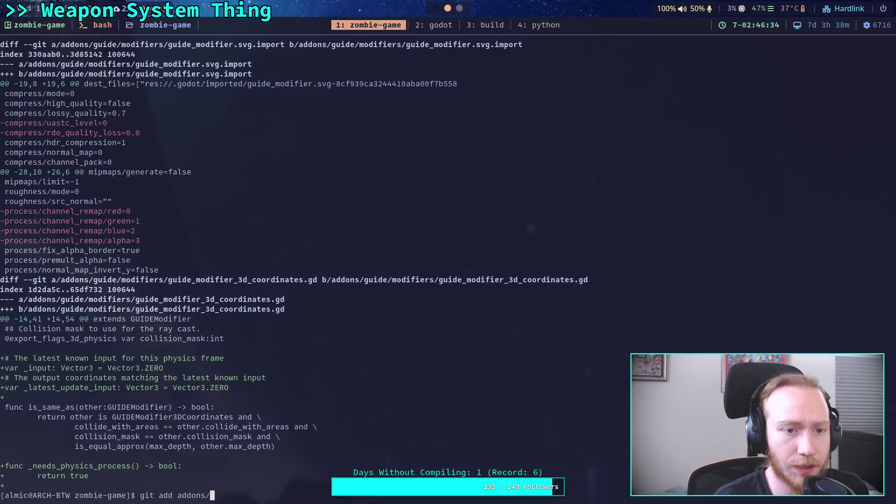
{"action": "type", "text": "guide/mo"}
{"action": "key", "text": "Tab"}
{"action": "type", "text": "gu"}
{"action": "key", "text": "Tab"}
{"action": "type", "text": ".svg."}
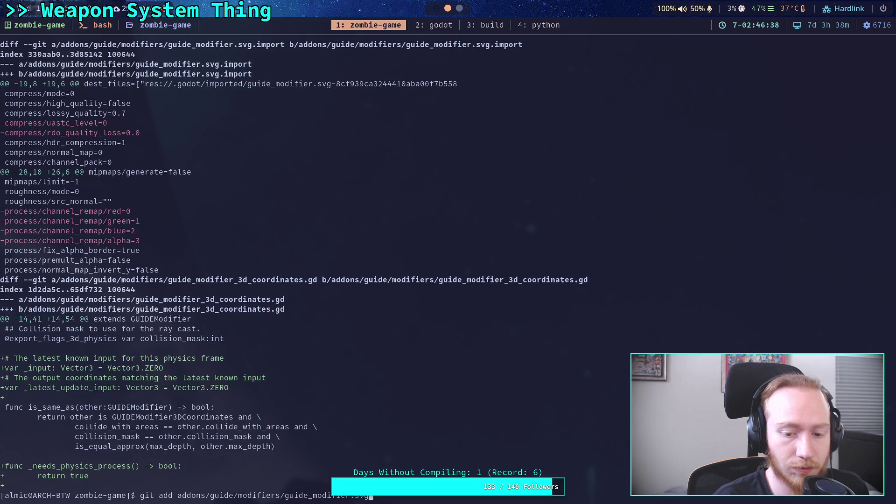
{"action": "key", "text": "Tab"}
{"action": "key", "text": "Return"}
{"action": "type", "text": "git diff"}
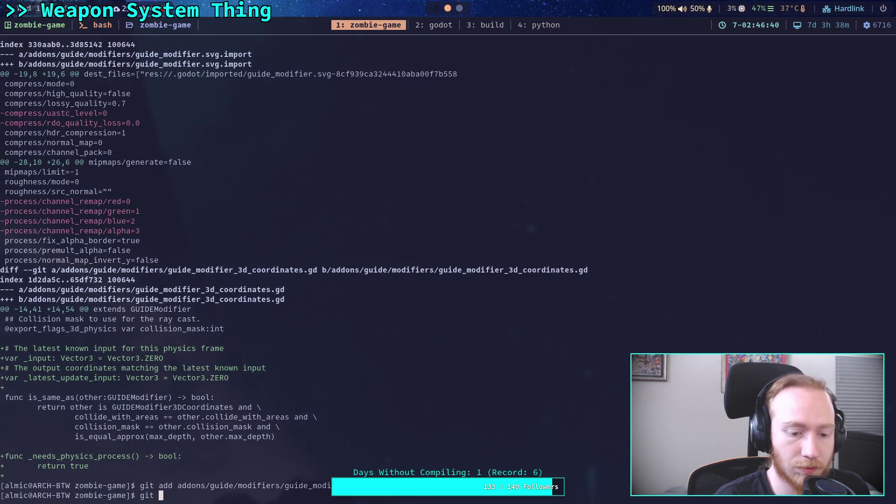
{"action": "key", "text": "Return"}
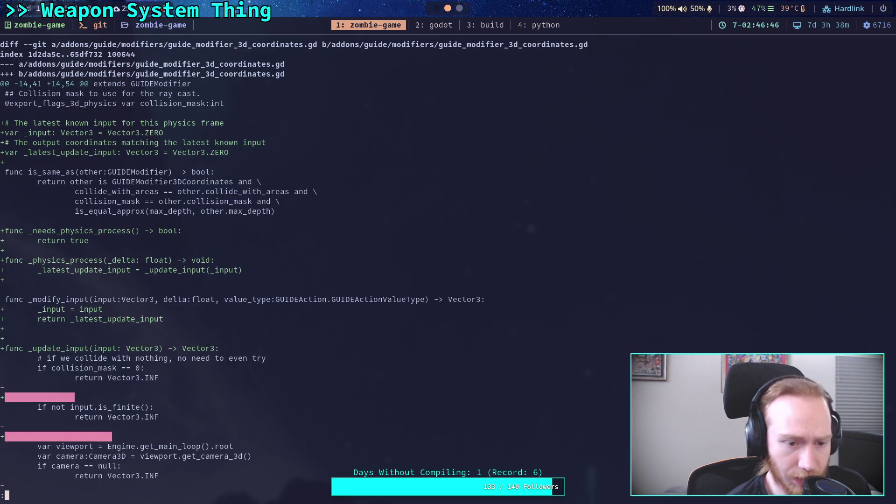
{"action": "scroll", "coordinate": [390, 258], "scroll_direction": "down", "scroll_amount": 2}
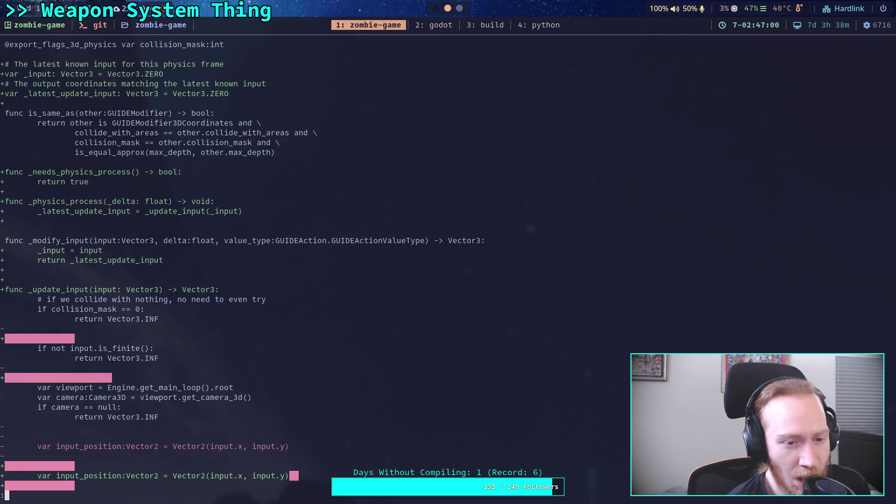
{"action": "scroll", "coordinate": [436, 249], "scroll_direction": "down", "scroll_amount": 3}
{"action": "scroll", "coordinate": [435, 250], "scroll_direction": "down", "scroll_amount": 6}
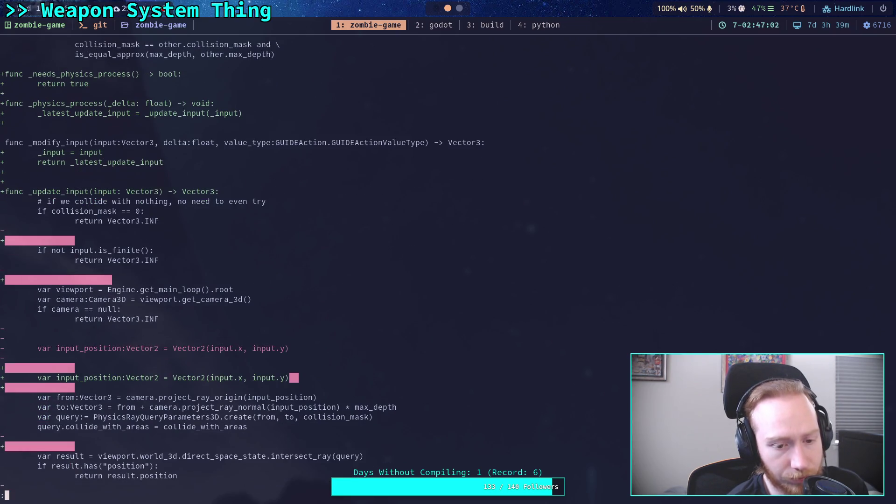
{"action": "scroll", "coordinate": [298, 265], "scroll_direction": "up", "scroll_amount": 3}
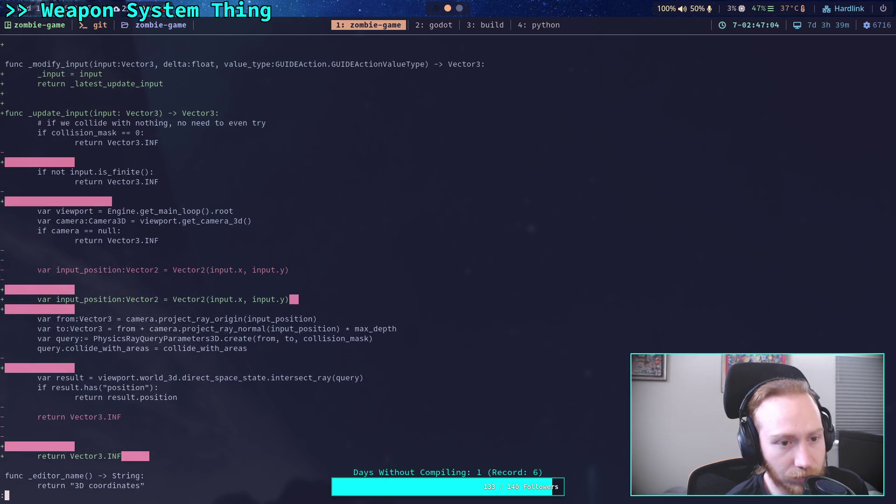
{"action": "scroll", "coordinate": [298, 265], "scroll_direction": "up", "scroll_amount": 4}
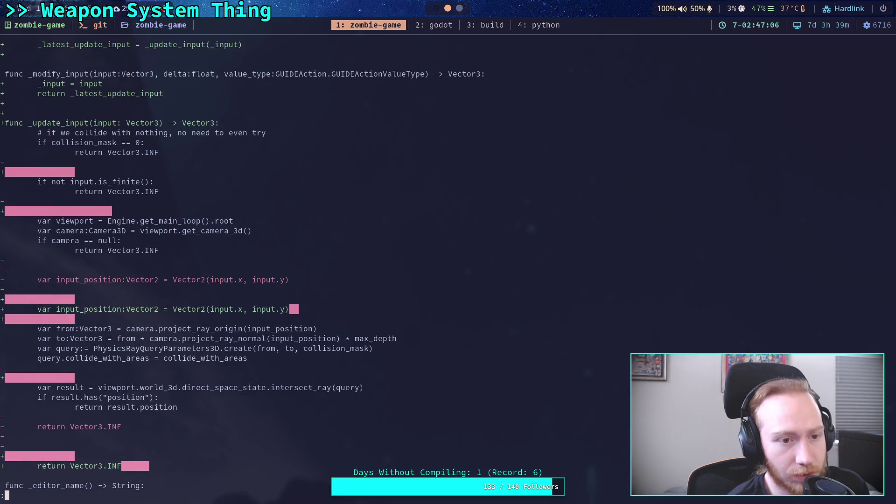
{"action": "scroll", "coordinate": [298, 265], "scroll_direction": "up", "scroll_amount": 4}
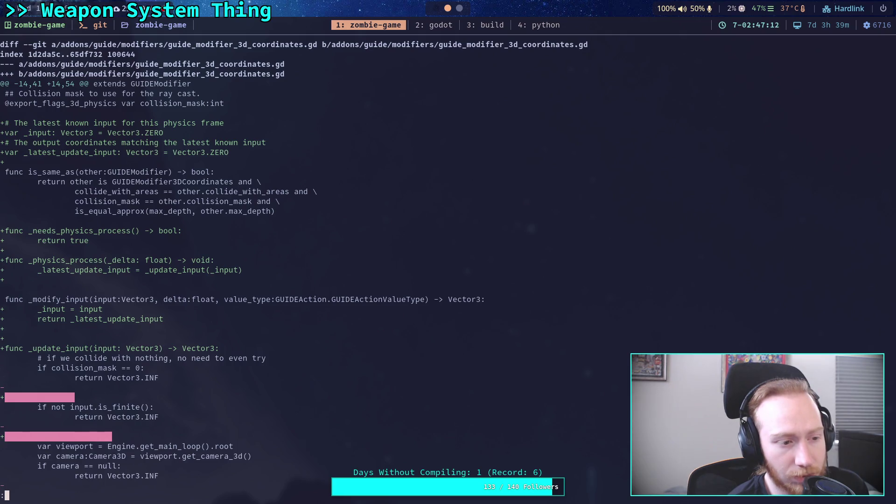
{"action": "scroll", "coordinate": [298, 265], "scroll_direction": "down", "scroll_amount": 6}
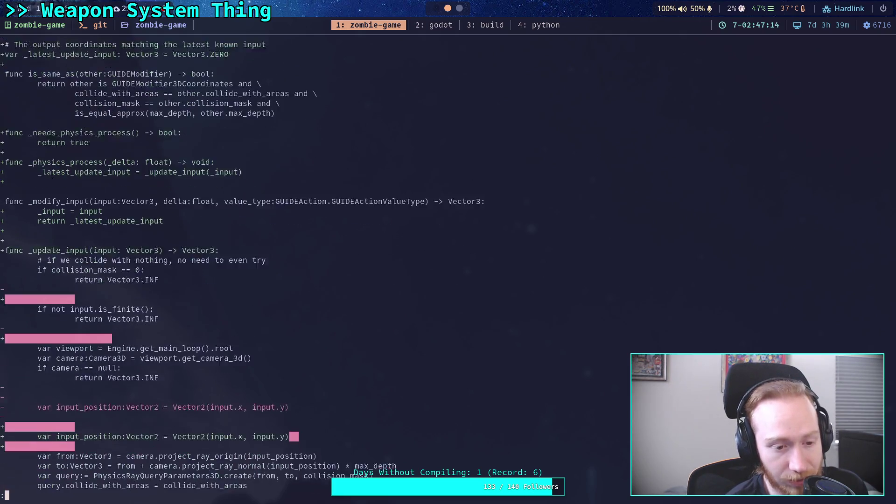
{"action": "scroll", "coordinate": [298, 265], "scroll_direction": "down", "scroll_amount": 3}
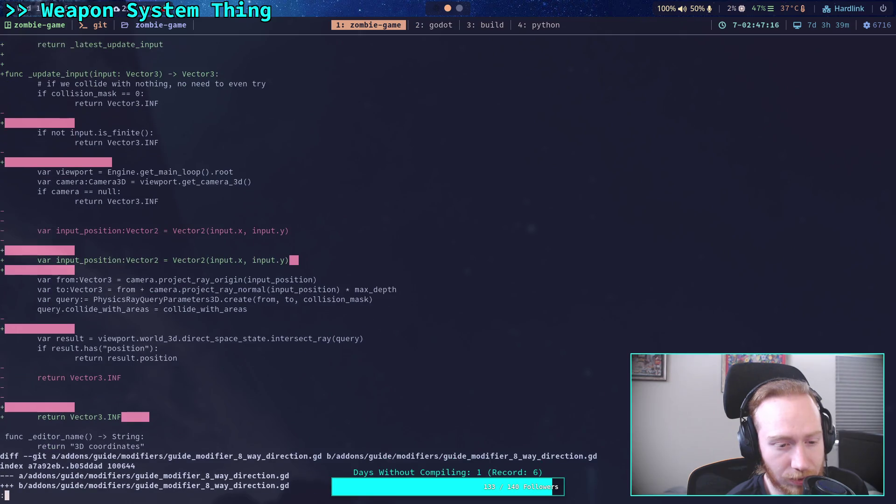
{"action": "scroll", "coordinate": [298, 265], "scroll_direction": "up", "scroll_amount": 4}
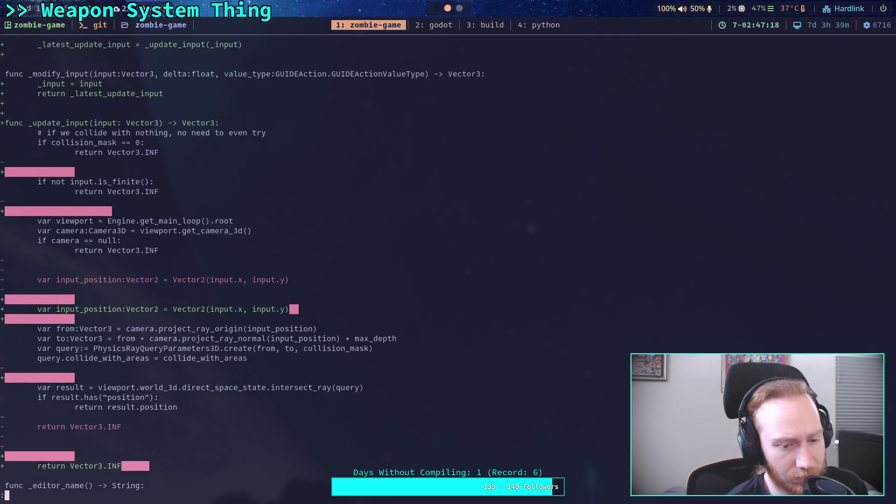
{"action": "scroll", "coordinate": [298, 265], "scroll_direction": "up", "scroll_amount": 1}
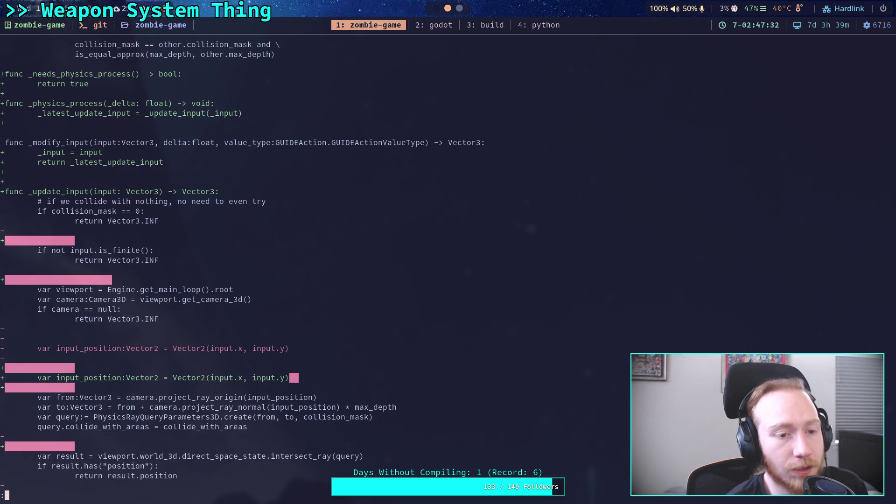
{"action": "scroll", "coordinate": [240, 266], "scroll_direction": "up", "scroll_amount": 4}
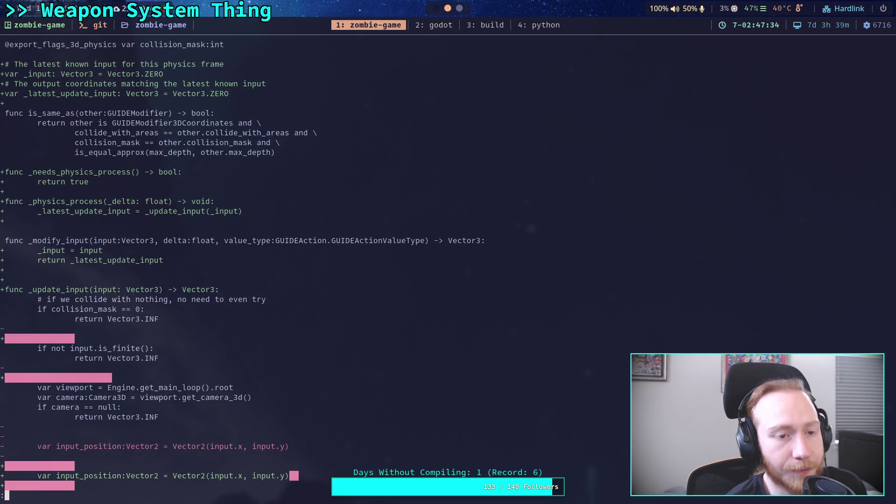
{"action": "scroll", "coordinate": [447, 266], "scroll_direction": "up", "scroll_amount": 2}
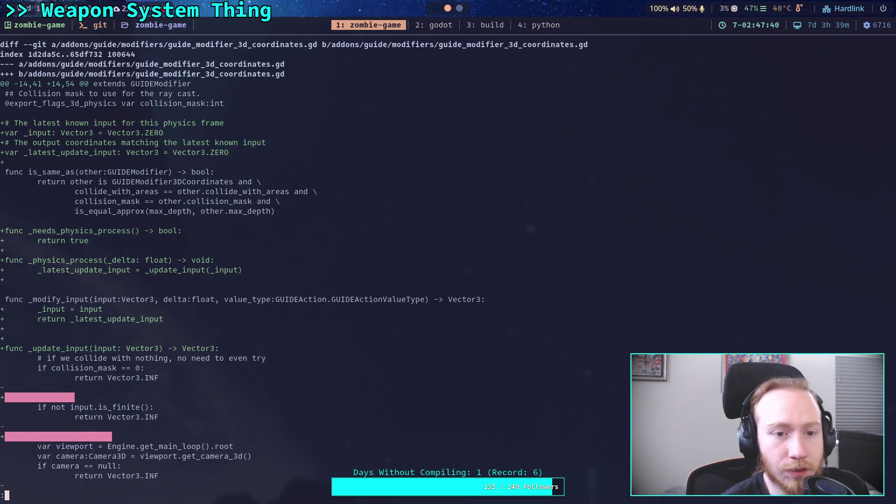
{"action": "scroll", "coordinate": [294, 259], "scroll_direction": "down", "scroll_amount": 5}
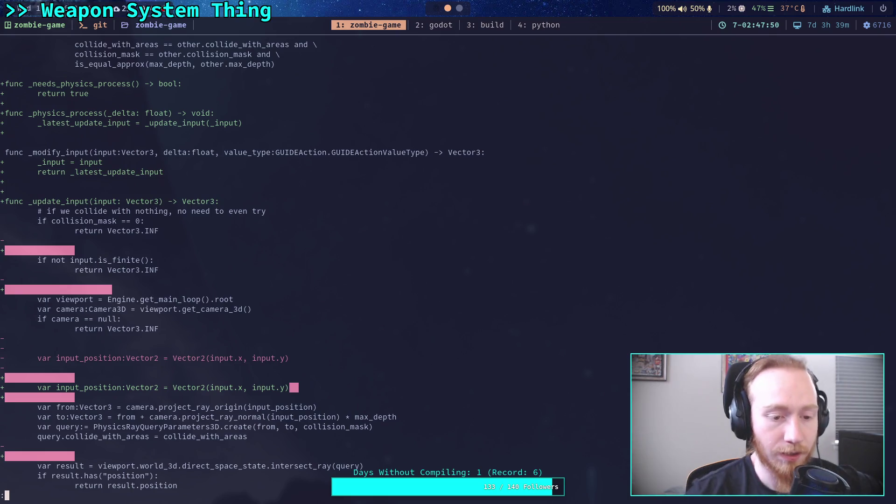
{"action": "scroll", "coordinate": [240, 265], "scroll_direction": "down", "scroll_amount": 4}
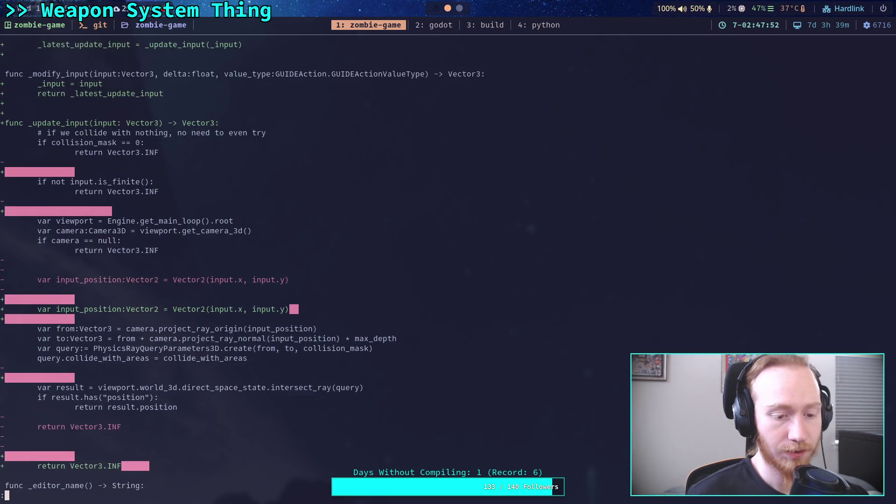
{"action": "scroll", "coordinate": [240, 265], "scroll_direction": "up", "scroll_amount": 3}
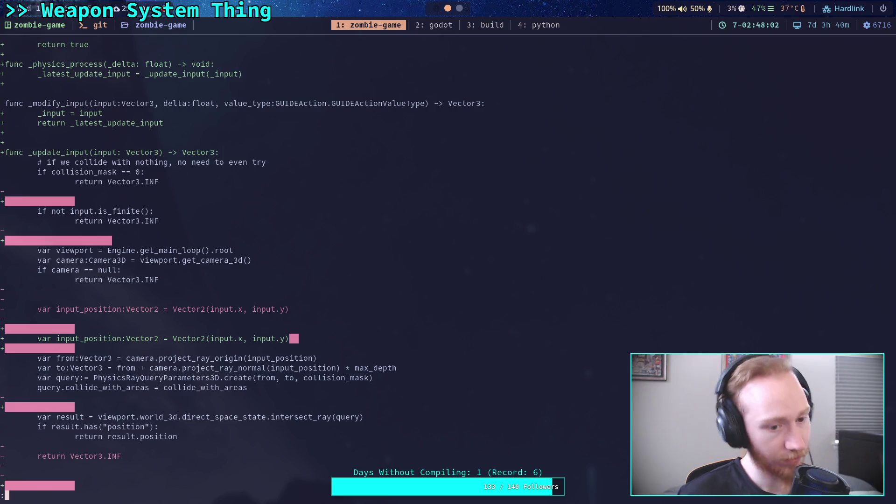
{"action": "scroll", "coordinate": [240, 270], "scroll_direction": "up", "scroll_amount": 6}
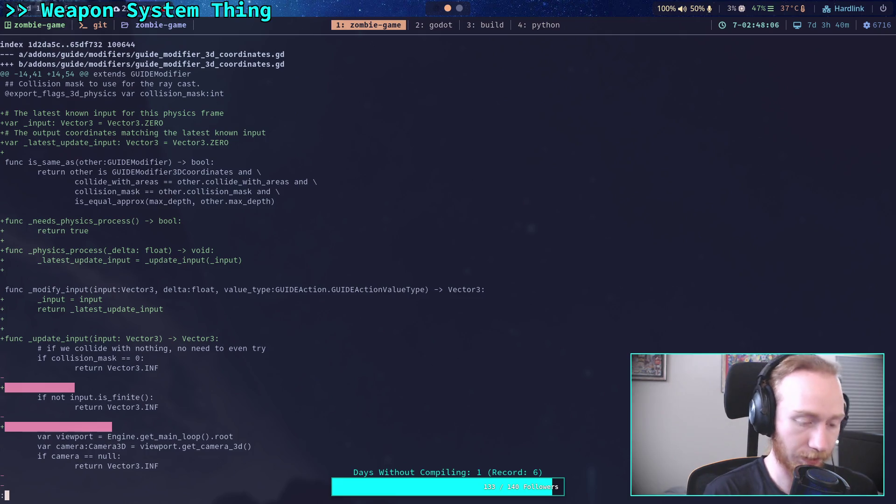
Quit the pager and stage addons/guide/modifiers/guide_modifier_3d_coordinates.gd with git add.
{"action": "type", "text": "qgit add ad"}
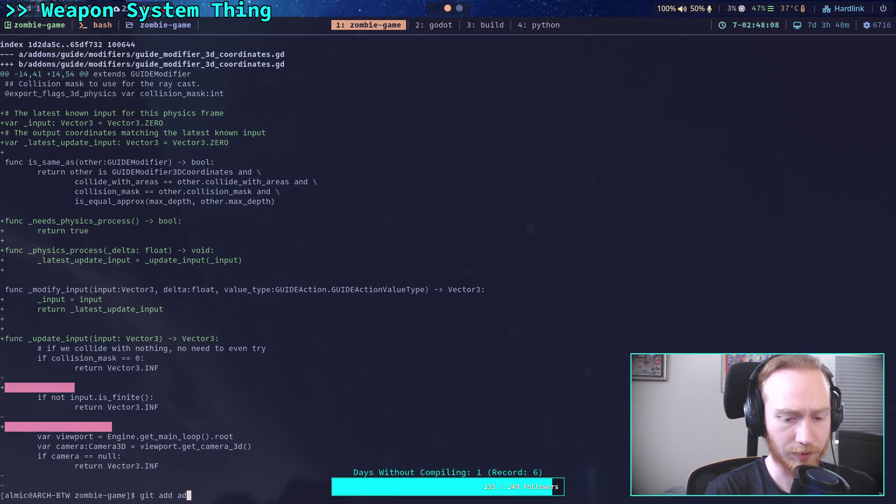
{"action": "key", "text": "Tab"}
{"action": "type", "text": "gu"}
{"action": "key", "text": "Tab"}
{"action": "type", "text": "mo"}
{"action": "key", "text": "Tab"}
{"action": "type", "text": "gui"}
{"action": "key", "text": "Tab"}
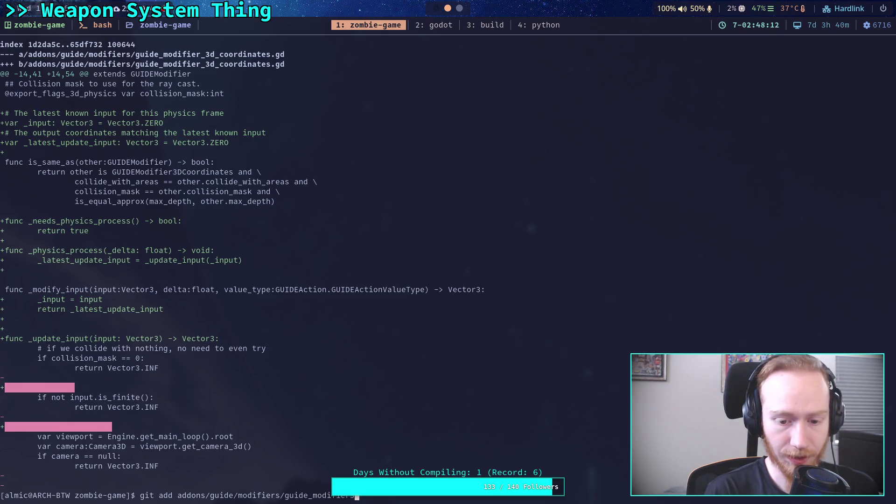
{"action": "type", "text": "_3"}
{"action": "key", "text": "Tab"}
{"action": "key", "text": "Return"}
Review the 8-way direction diff, then stage guide_modifier_8_way_direction.gd.
{"action": "type", "text": "g"}
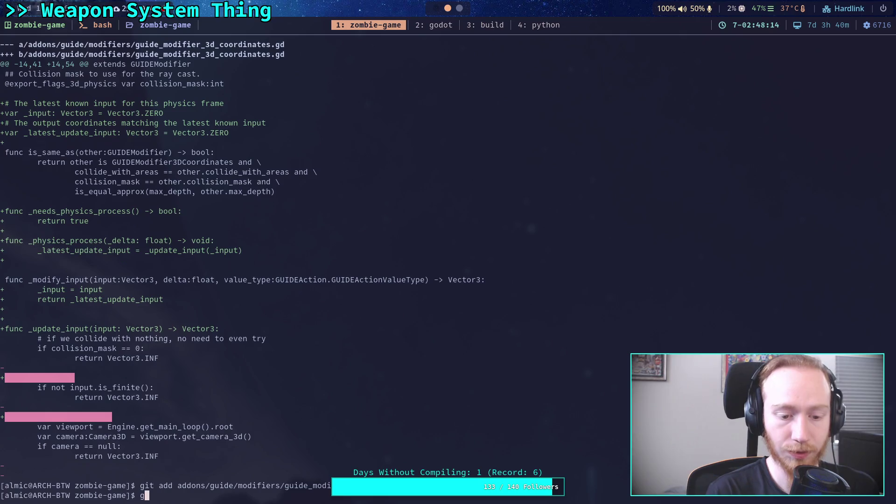
{"action": "type", "text": "it diff"}
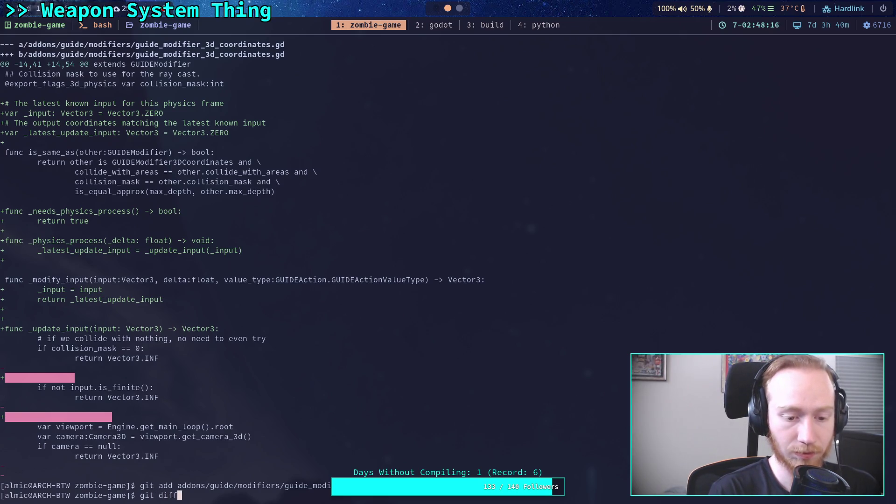
{"action": "key", "text": "Return"}
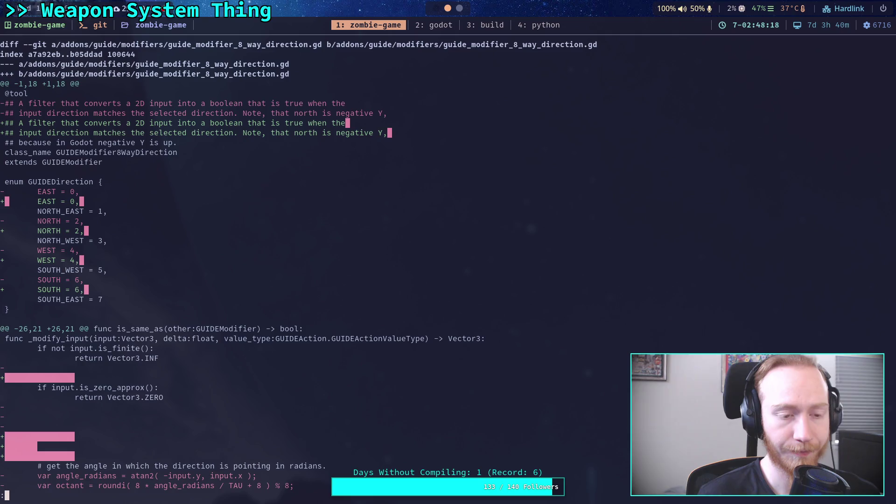
{"action": "scroll", "coordinate": [299, 270], "scroll_direction": "down", "scroll_amount": 3}
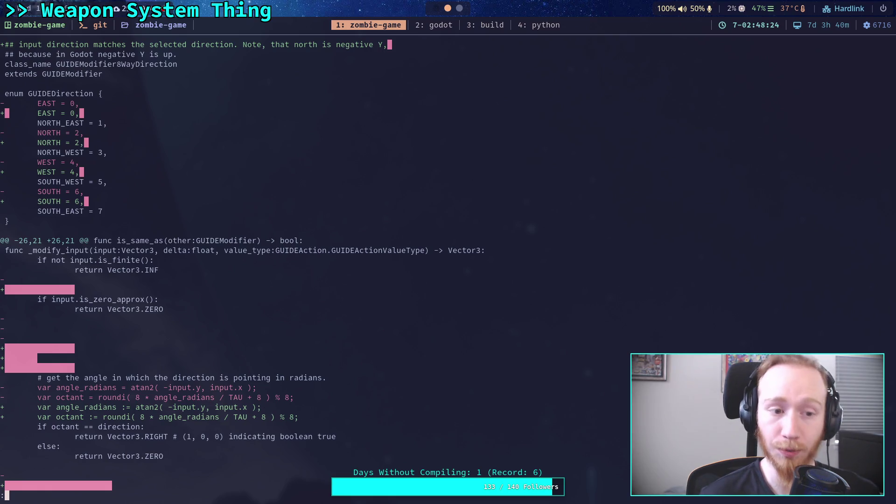
{"action": "scroll", "coordinate": [390, 262], "scroll_direction": "down", "scroll_amount": 3}
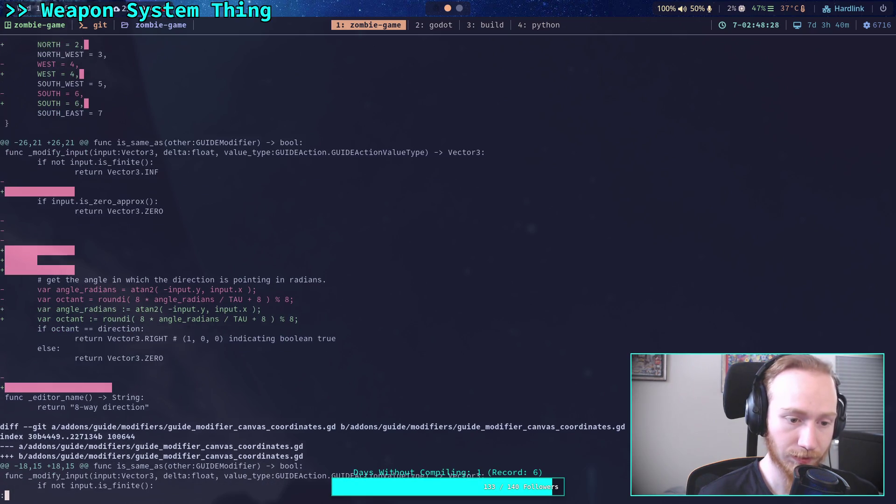
{"action": "scroll", "coordinate": [312, 264], "scroll_direction": "down", "scroll_amount": 1}
{"action": "scroll", "coordinate": [313, 265], "scroll_direction": "up", "scroll_amount": 3}
{"action": "scroll", "coordinate": [448, 261], "scroll_direction": "up", "scroll_amount": 5}
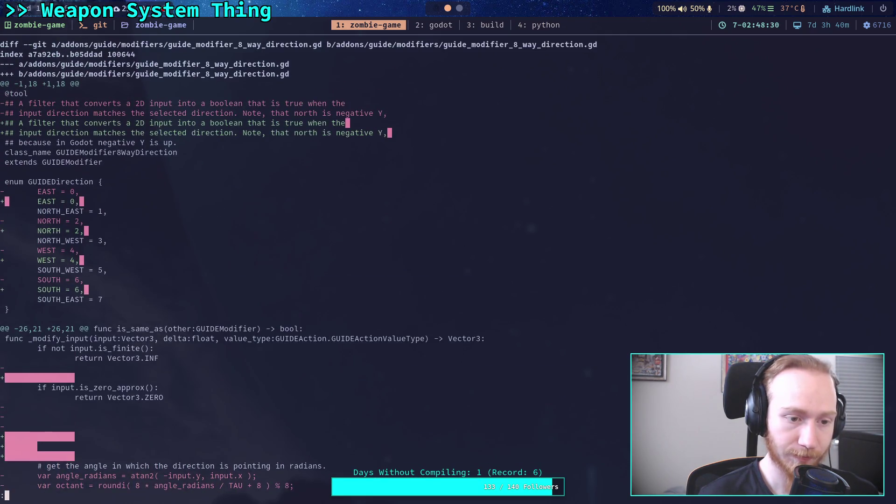
{"action": "type", "text": "qgit add addons/guide/"}
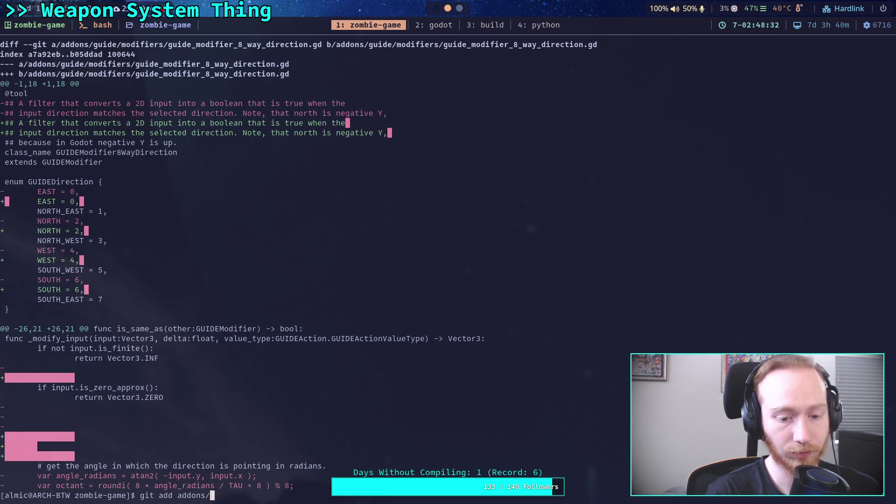
{"action": "type", "text": "modifiers/guide_modifiers"}
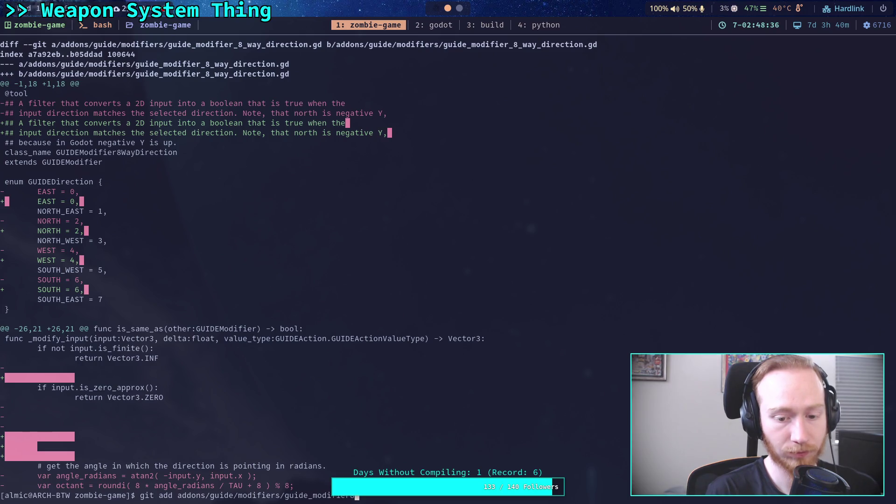
{"action": "type", "text": "_8"}
{"action": "key", "text": "Tab"}
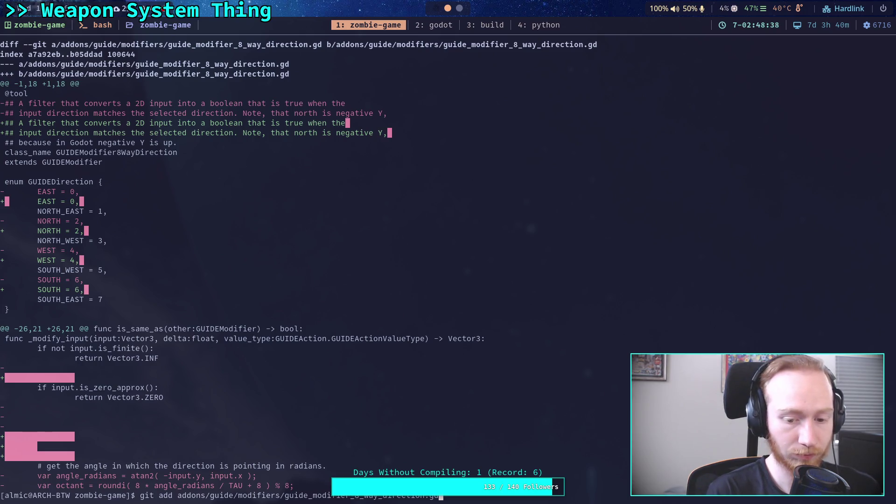
{"action": "key", "text": "Return"}
Review the remaining diff and stage guide_modifier_canvas_coordinates.gd.
{"action": "type", "text": "git dif"}
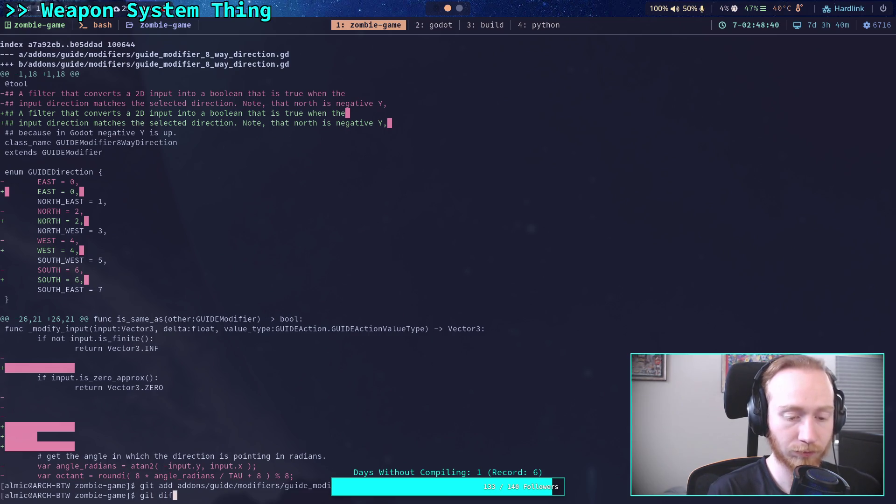
{"action": "type", "text": "f"}
{"action": "key", "text": "Return"}
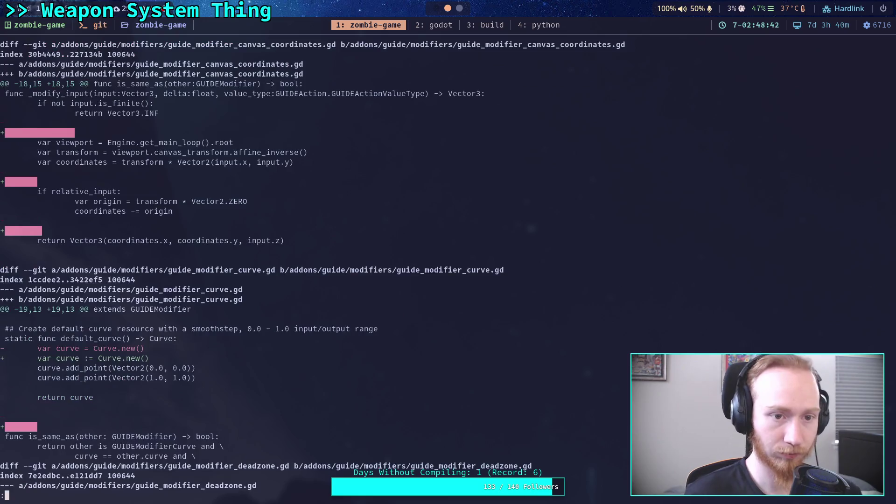
{"action": "type", "text": "git add "}
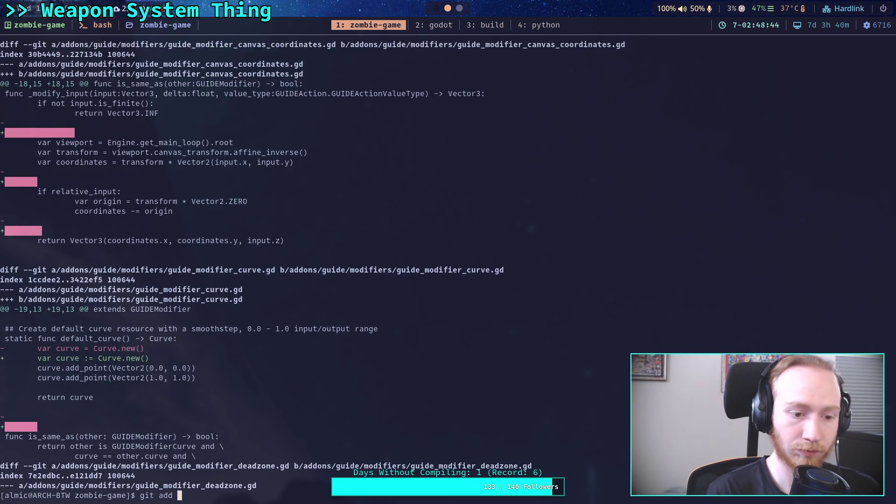
{"action": "type", "text": "addons/guide/"}
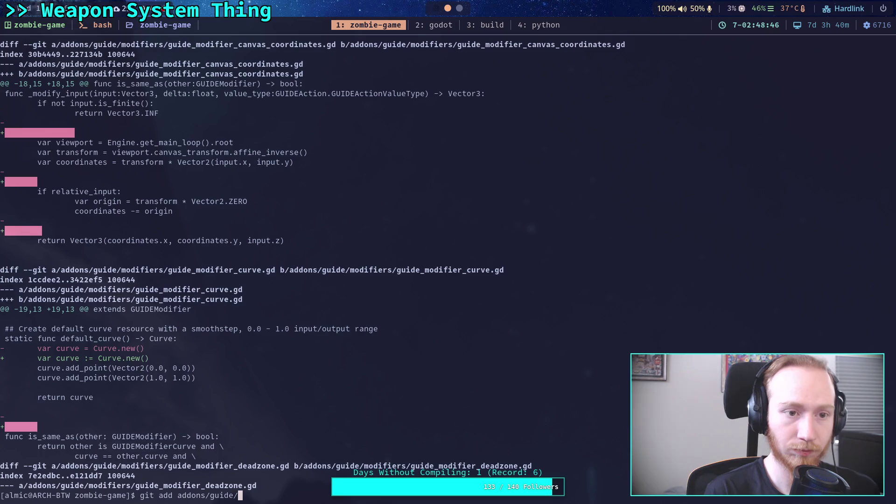
{"action": "type", "text": "modifiers/guide_modifier"}
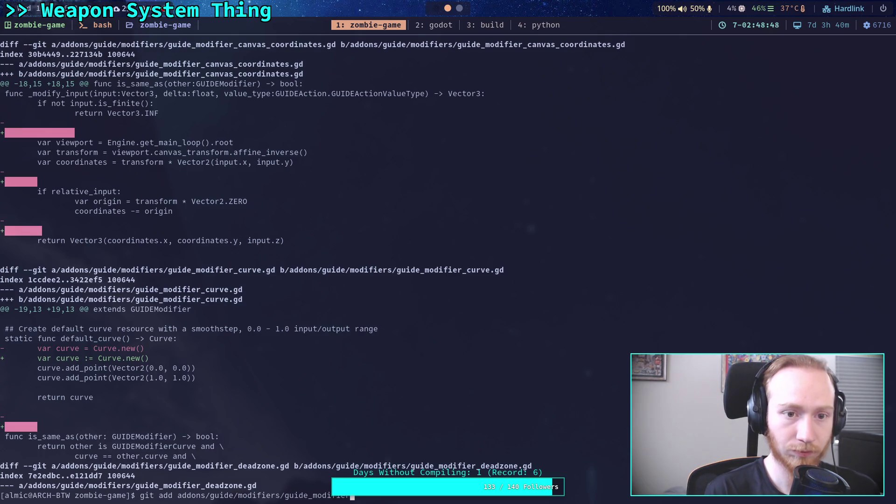
{"action": "type", "text": "_c"}
{"action": "type", "text": "a"}
{"action": "key", "text": "Tab"}
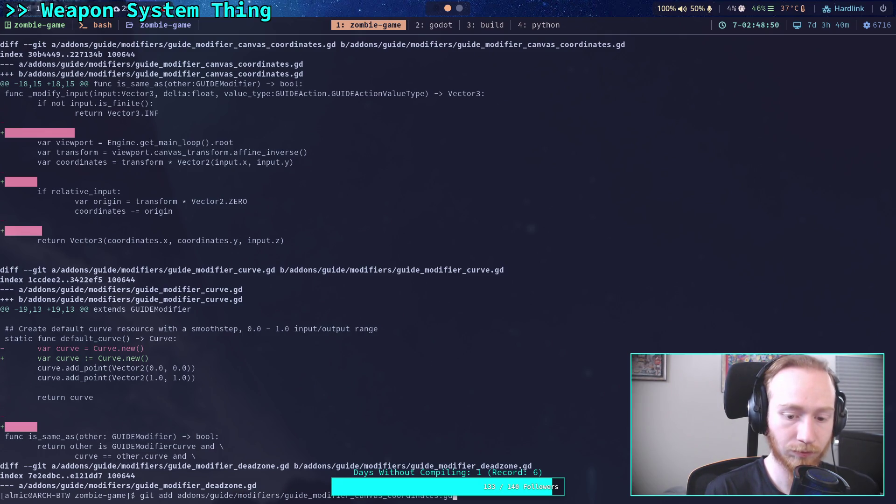
{"action": "key", "text": "Return"}
{"action": "type", "text": "gi"}
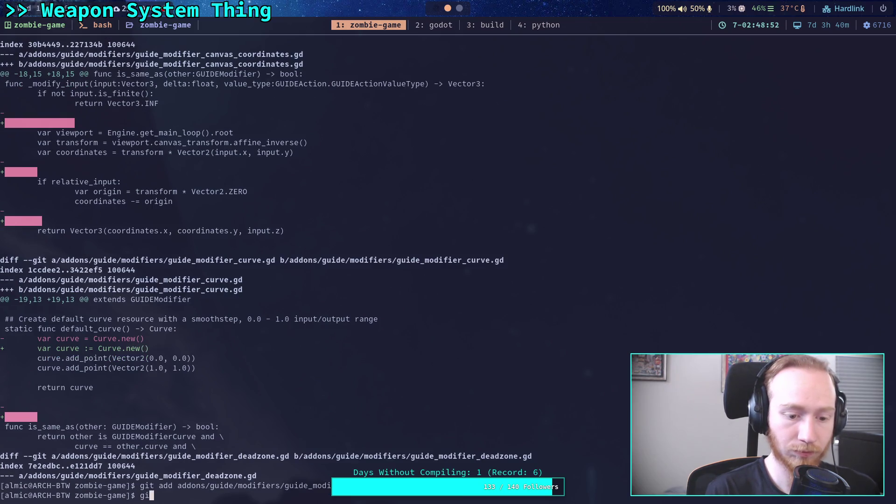
{"action": "type", "text": "t add addons/guide/"}
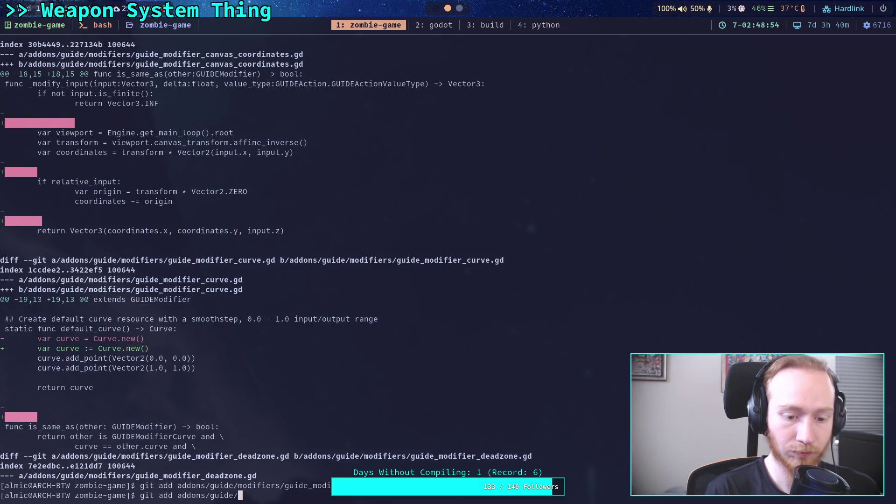
{"action": "type", "text": "mo"}
{"action": "key", "text": "Tab"}
{"action": "type", "text": "guide_modifier"}
{"action": "type", "text": "_canvas_c"}
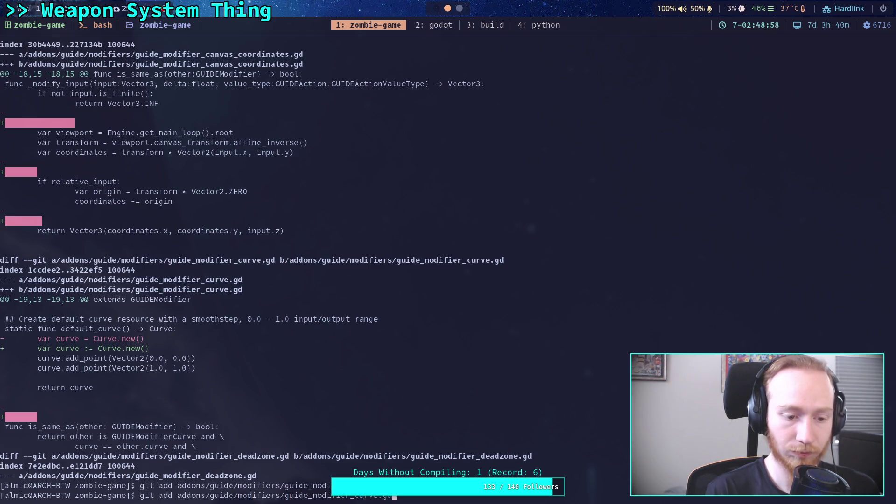
{"action": "key", "text": "Tab"}
{"action": "key", "text": "Return"}
Check the remaining diff and stage the deadzone modifier file.
{"action": "type", "text": "git diff"}
{"action": "key", "text": "Return"}
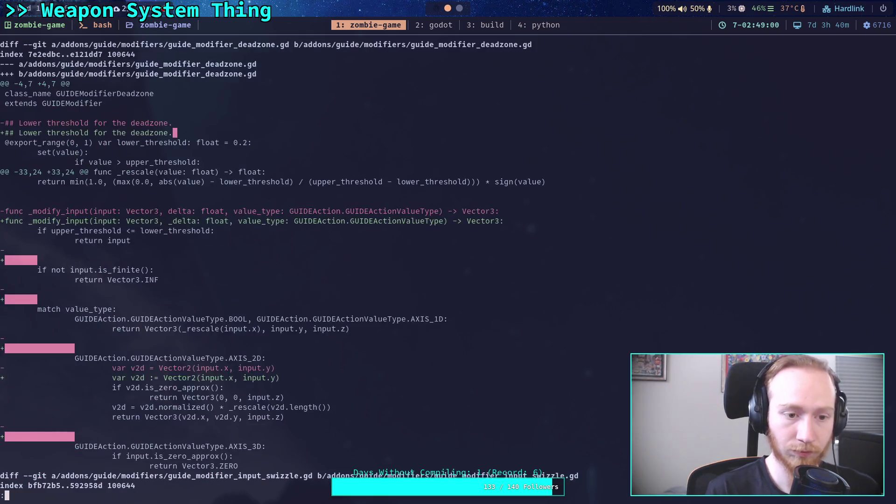
{"action": "type", "text": "qgit add ad"}
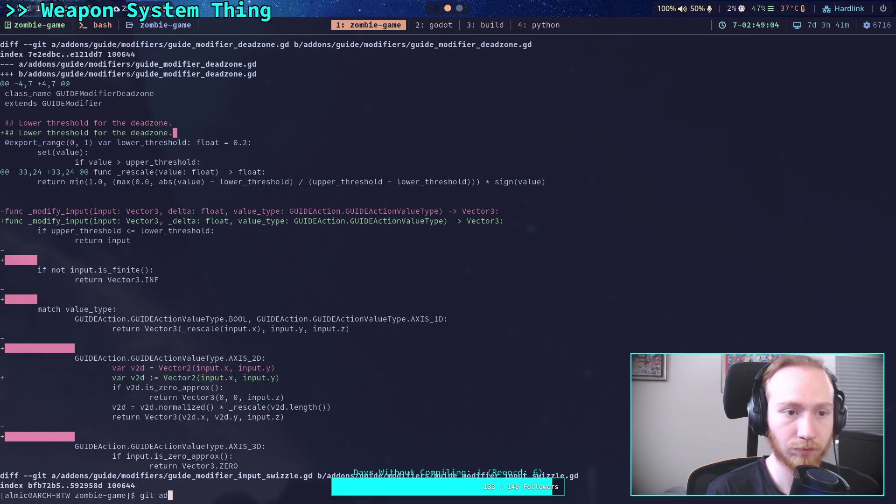
{"action": "key", "text": "Tab"}
{"action": "type", "text": "gu"}
{"action": "key", "text": "Tab"}
{"action": "type", "text": "mo"}
{"action": "key", "text": "Tab"}
{"action": "type", "text": "gu"}
{"action": "key", "text": "Tab"}
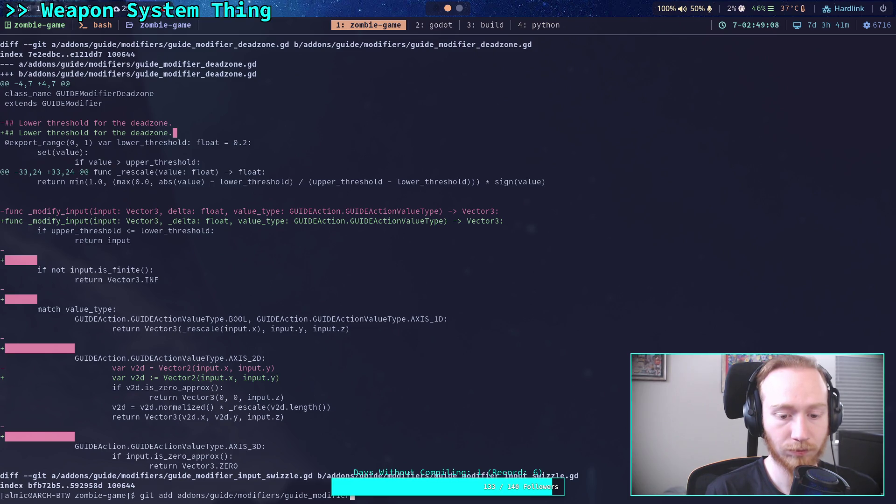
{"action": "type", "text": "_i"}
{"action": "key", "text": "Tab"}
{"action": "key", "text": "Return"}
Review the diff and stage guide_modifier_input_swizzle.gd.
{"action": "type", "text": "git diff"}
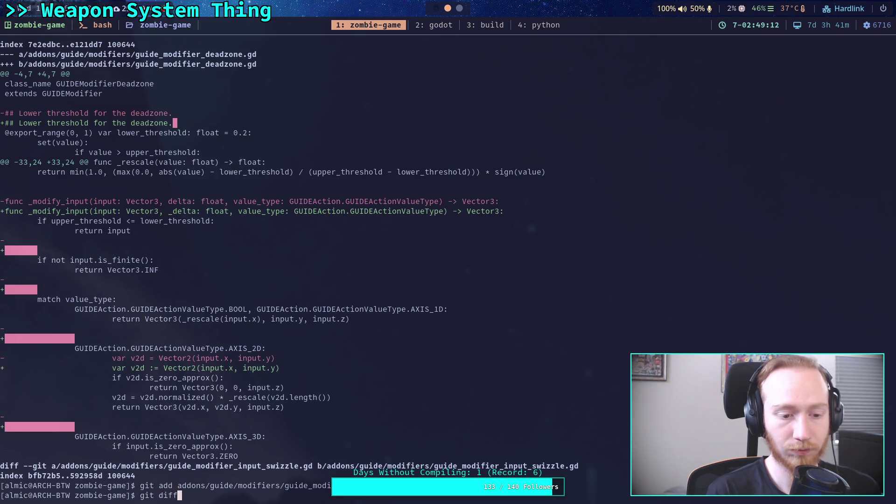
{"action": "key", "text": "Return"}
{"action": "type", "text": "qgit add "}
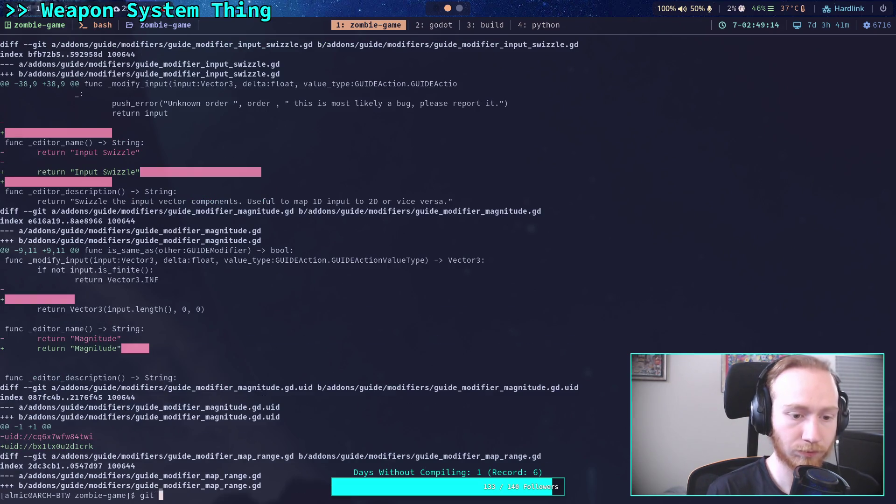
{"action": "type", "text": "add ad"}
{"action": "key", "text": "Tab"}
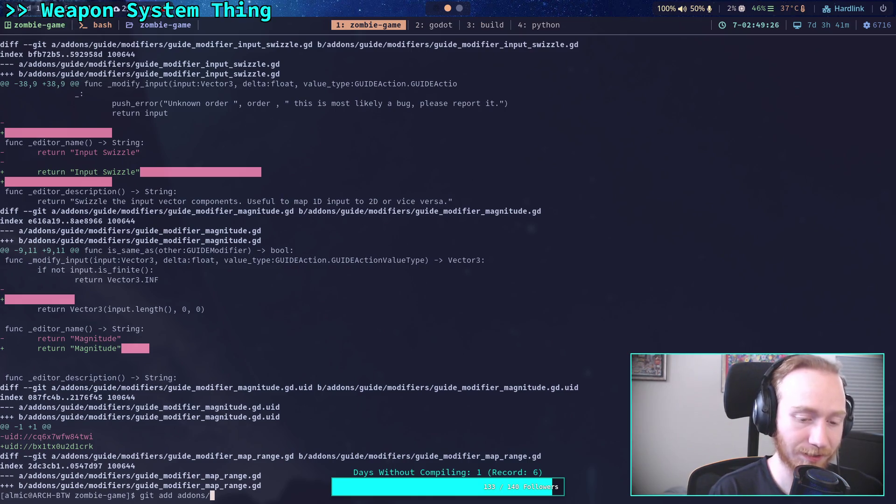
{"action": "type", "text": "guide/"}
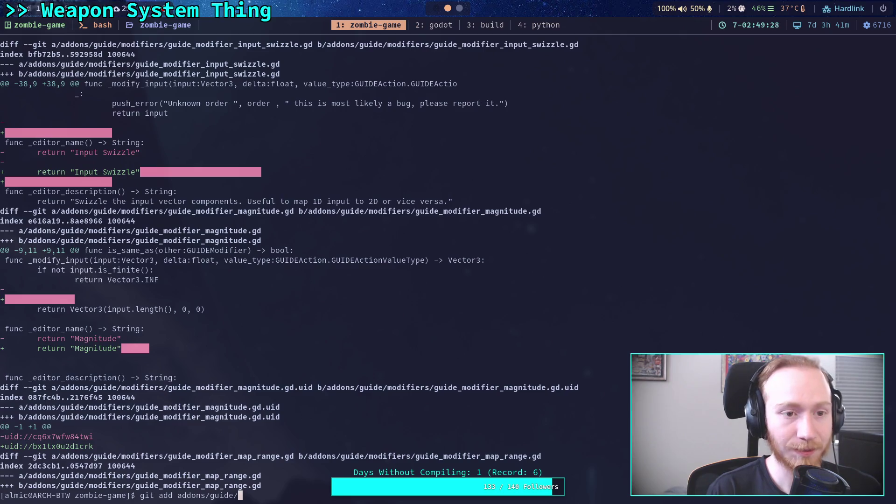
{"action": "type", "text": "modifiers/guid"}
{"action": "key", "text": "Tab"}
{"action": "type", "text": "in"}
{"action": "key", "text": "Tab"}
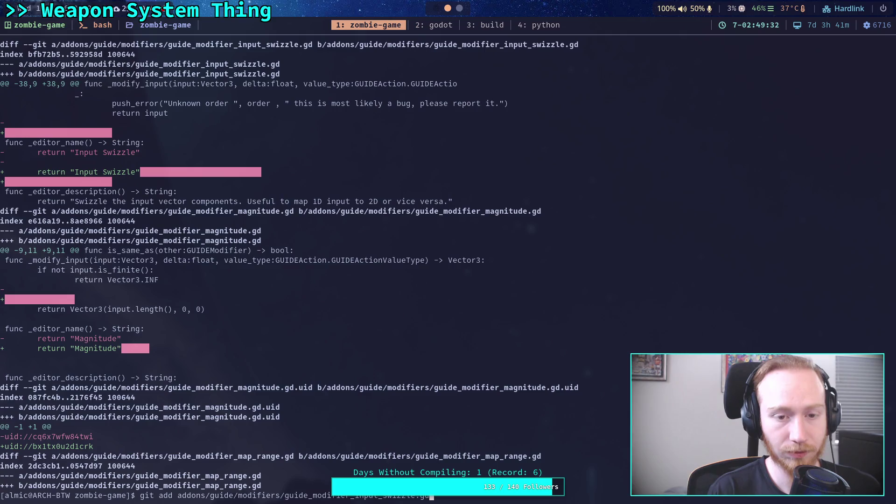
{"action": "key", "text": "Return"}
Stage guide_modifier_magnitude.gd with git add.
{"action": "type", "text": "git add addons/guide/m"}
{"action": "key", "text": "Tab"}
{"action": "type", "text": "gui"}
{"action": "key", "text": "Tab"}
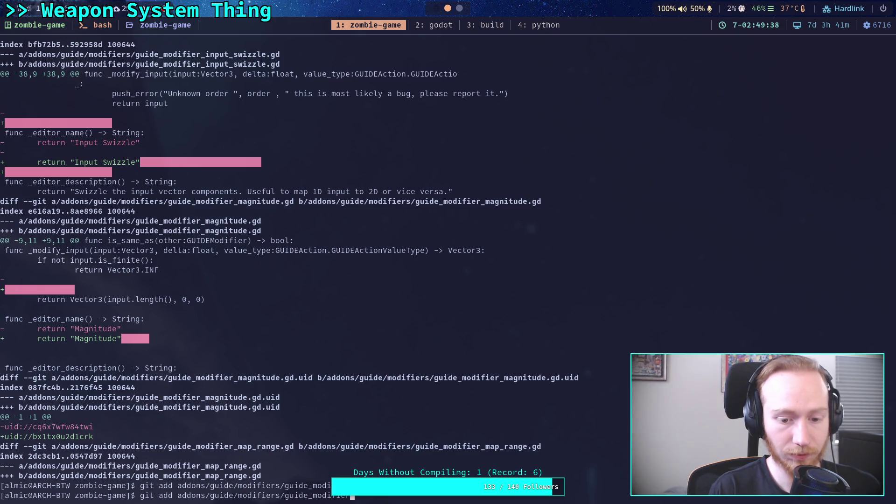
{"action": "type", "text": "_mag"}
{"action": "key", "text": "Tab"}
{"action": "key", "text": "Return"}
Stage the guide_modifier_magnitude.gd.uid file with git add.
{"action": "type", "text": "git "}
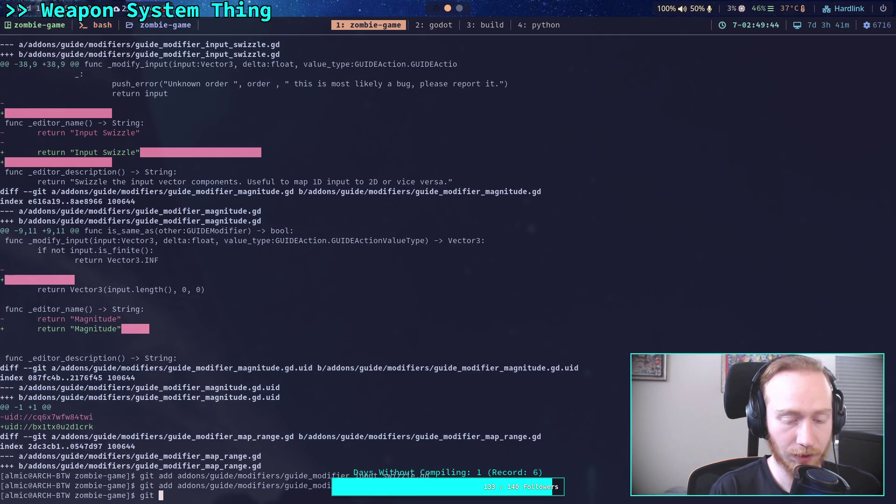
{"action": "type", "text": "add"}
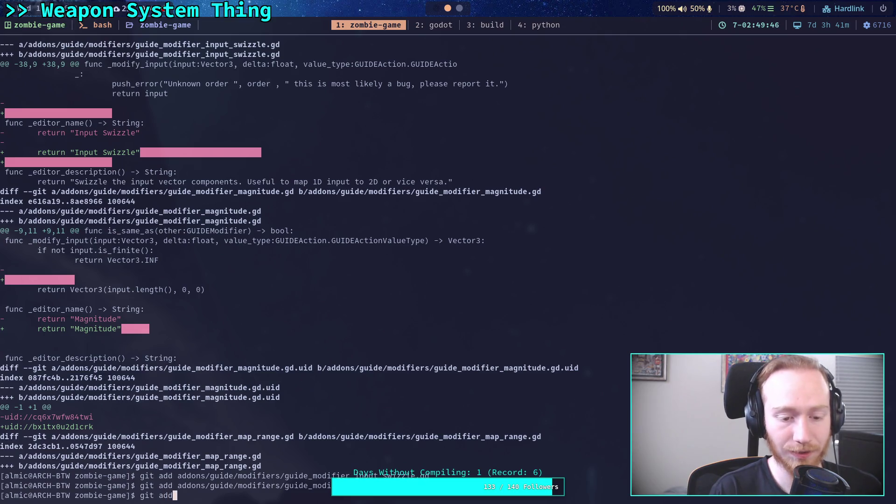
{"action": "type", "text": " addons/guide/mo"}
{"action": "key", "text": "Tab"}
{"action": "type", "text": "gu"}
{"action": "key", "text": "Tab"}
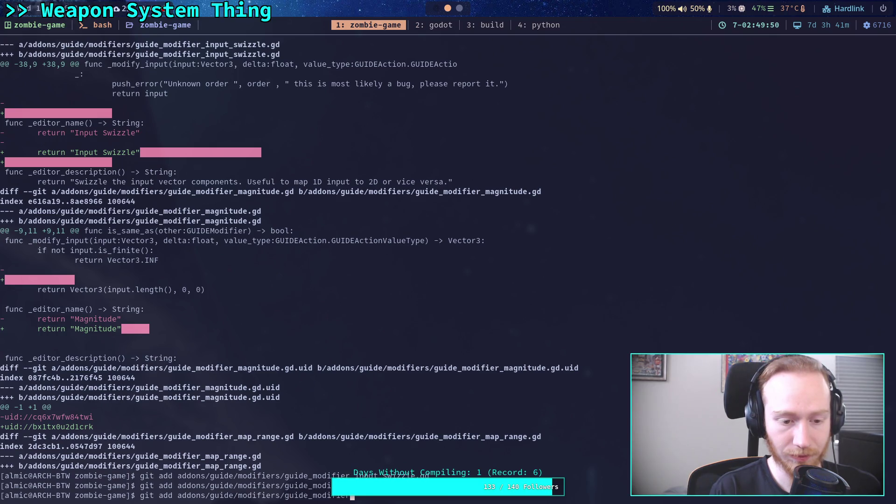
{"action": "type", "text": "_map"}
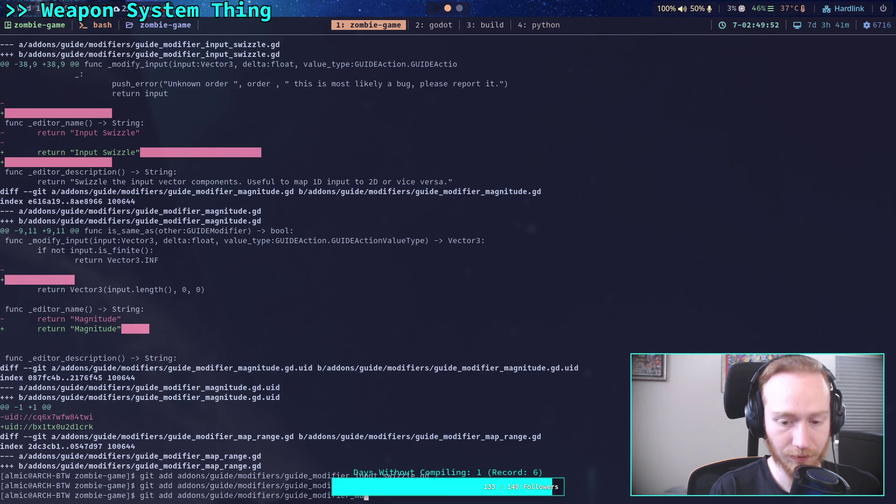
{"action": "key", "text": "Tab"}
{"action": "key", "text": "Return"}
{"action": "type", "text": "g"}
{"action": "key", "text": "Tab"}
{"action": "type", "text": ".uid"}
{"action": "key", "text": "Return"}
Check the remaining diff, then git add addons/guide/modifiers/guide_modifier_map_range.gd.
{"action": "type", "text": "git di"}
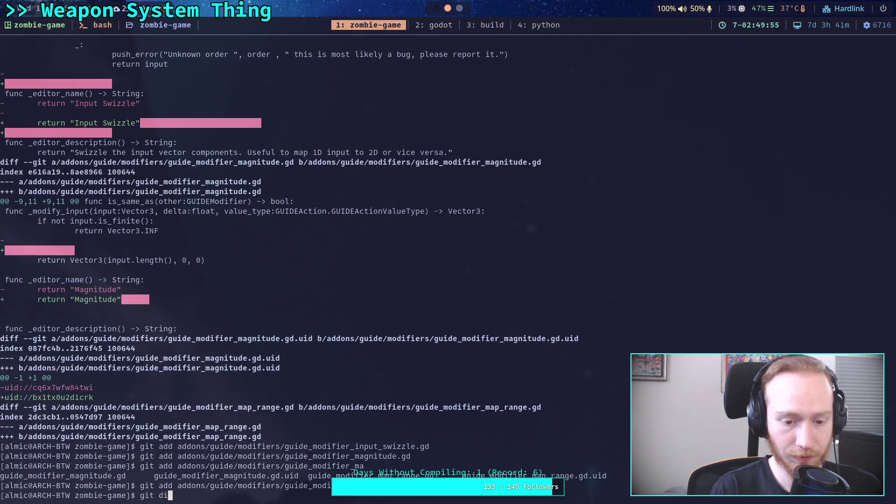
{"action": "type", "text": "ff"}
{"action": "key", "text": "Return"}
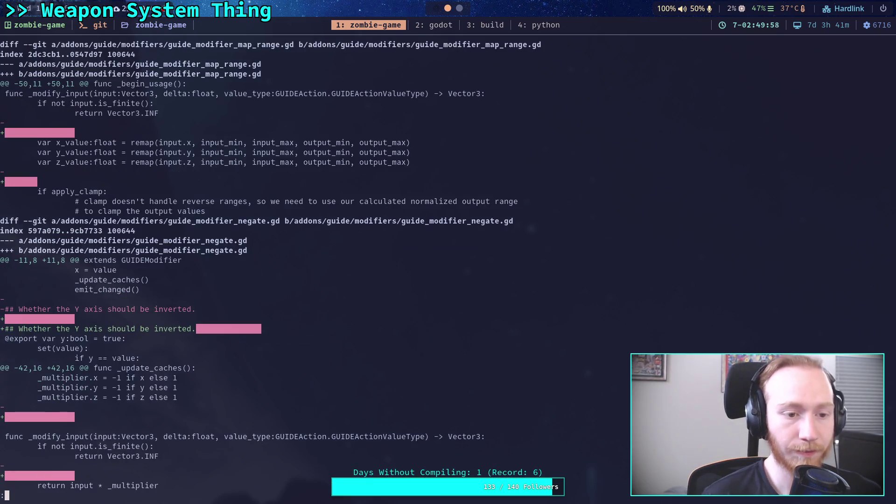
{"action": "key", "text": "q"}
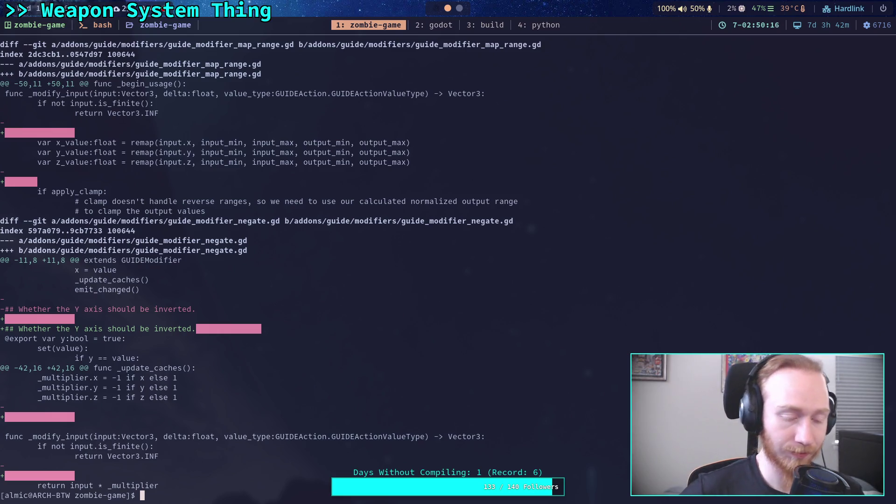
{"action": "type", "text": "git"}
{"action": "type", "text": "add addons/"}
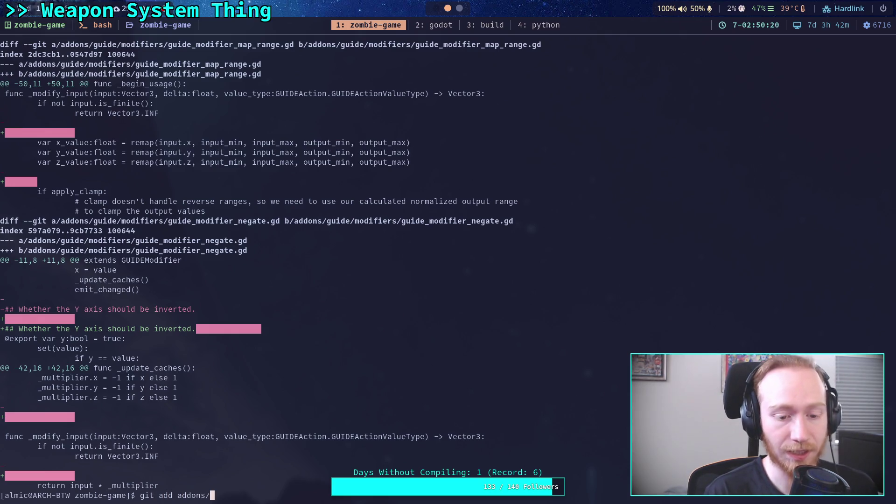
{"action": "scroll", "coordinate": [281, 116], "scroll_direction": "up", "scroll_amount": 9}
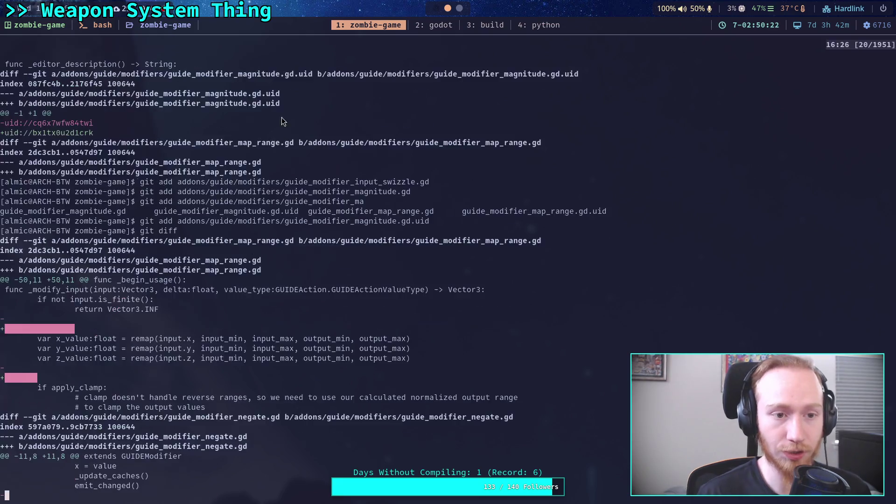
{"action": "scroll", "coordinate": [166, 245], "scroll_direction": "up", "scroll_amount": 1}
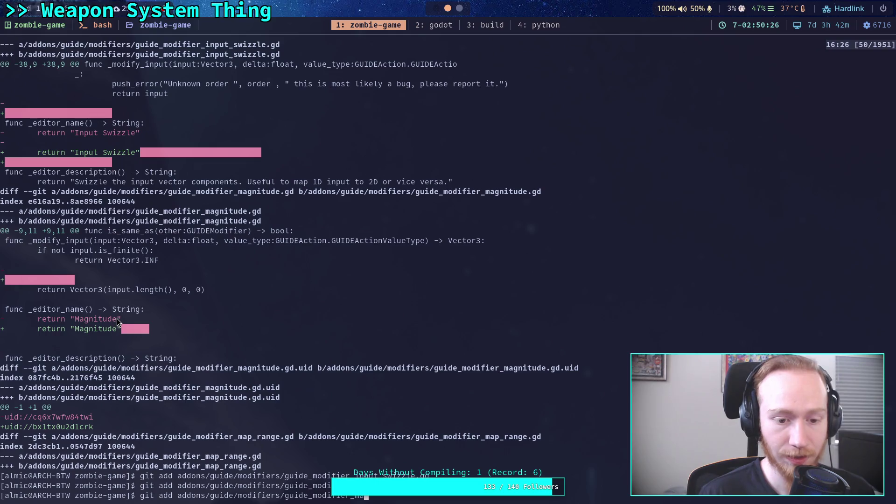
{"action": "scroll", "coordinate": [155, 347], "scroll_direction": "down", "scroll_amount": 9}
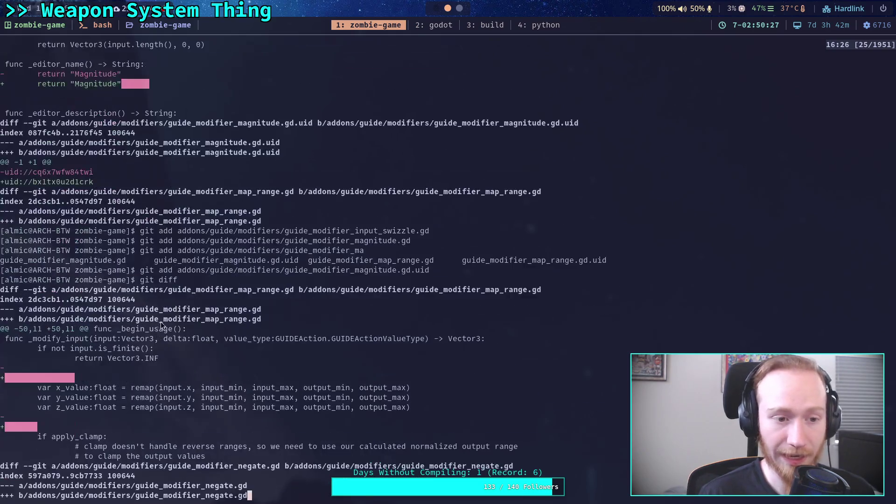
{"action": "scroll", "coordinate": [163, 321], "scroll_direction": "down", "scroll_amount": 1}
{"action": "type", "text": "git add addons/"}
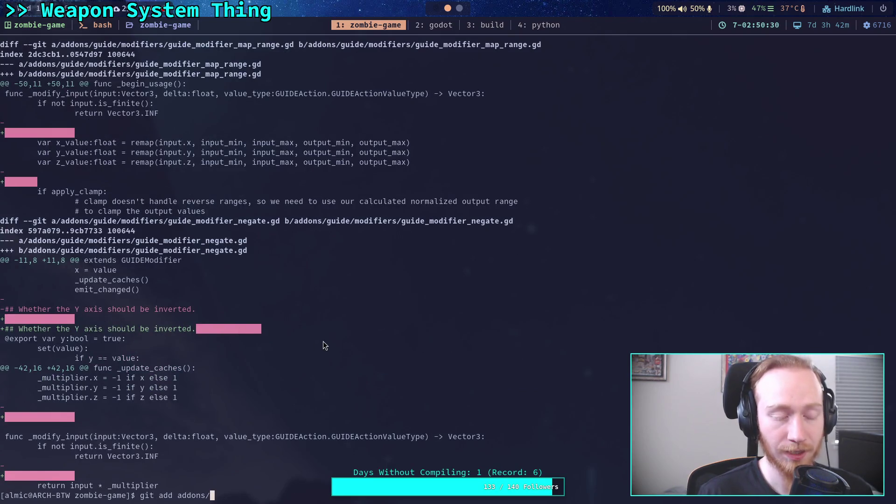
{"action": "type", "text": "guide/modifiers/"}
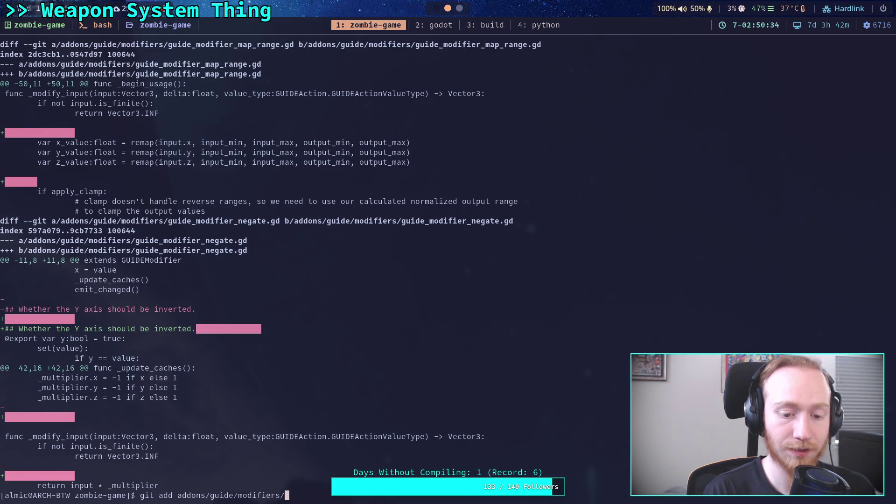
{"action": "type", "text": "guide_modifier_map"}
{"action": "key", "text": "Tab"}
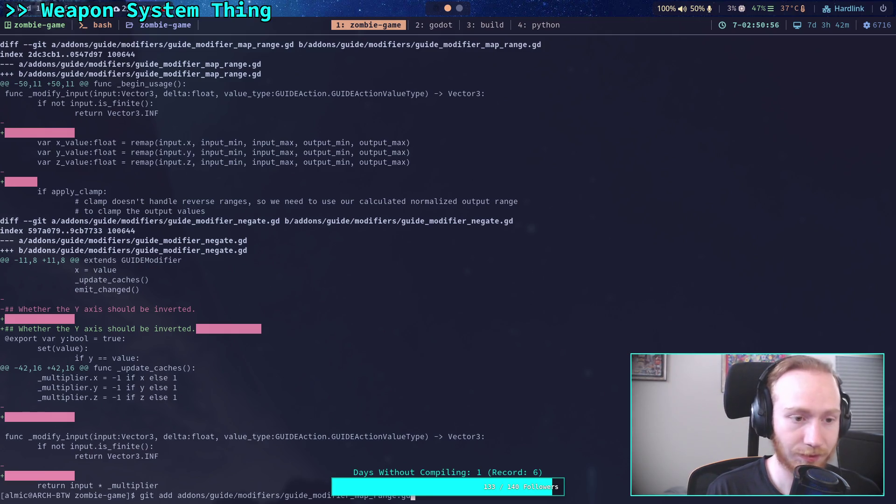
{"action": "key", "text": "Return"}
Review the diff and stage the negate modifier script.
{"action": "type", "text": "git diff"}
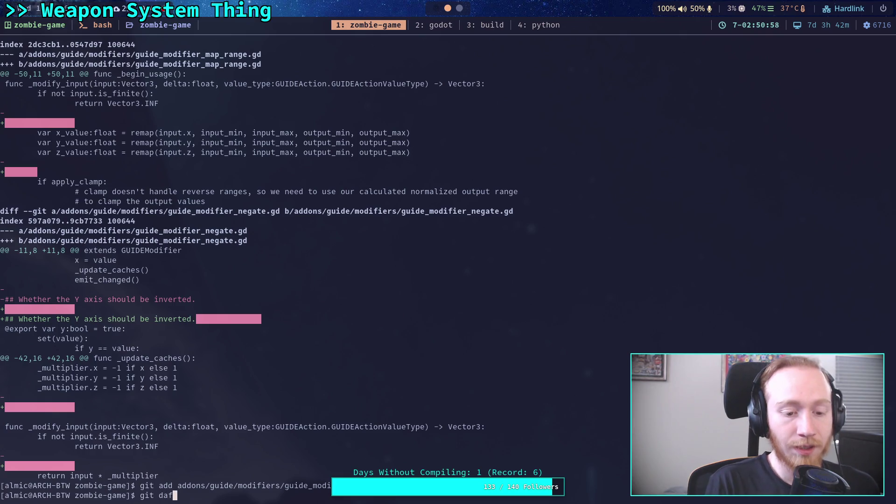
{"action": "key", "text": "Return"}
{"action": "type", "text": "qgit "}
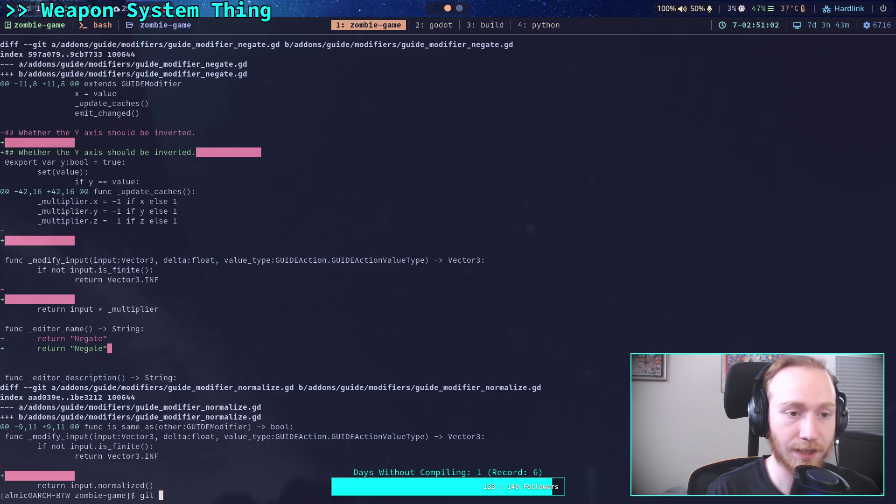
{"action": "type", "text": "add ad"}
{"action": "key", "text": "Tab"}
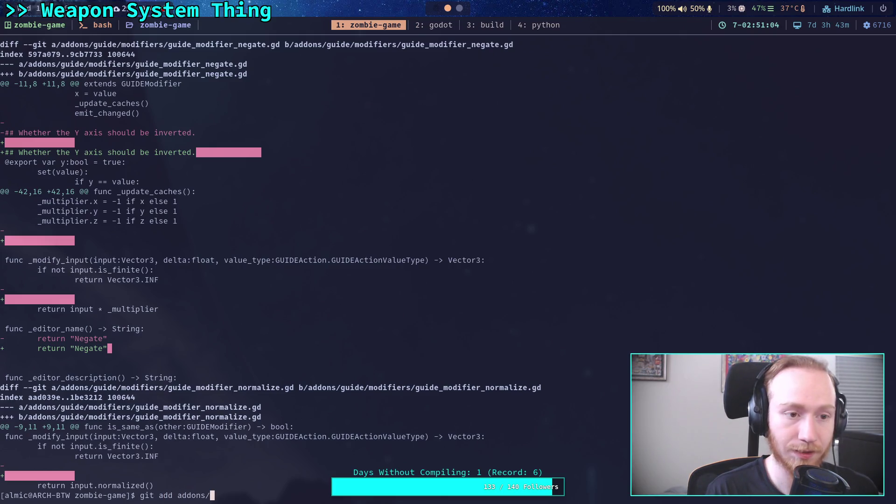
{"action": "type", "text": "guide/m"}
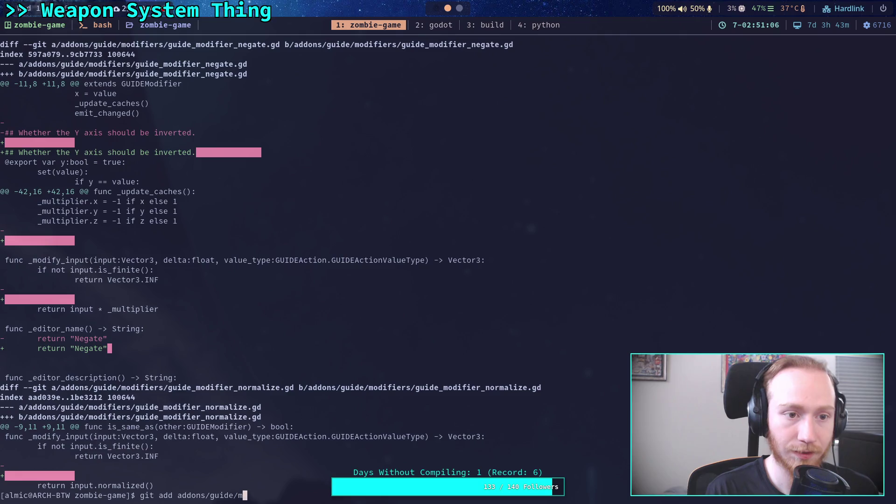
{"action": "type", "text": "odifiers/guide"}
{"action": "key", "text": "Tab"}
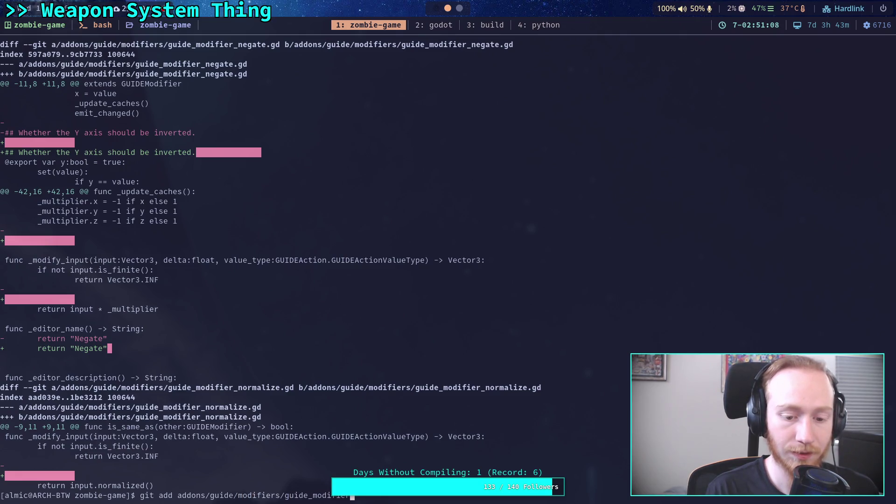
{"action": "type", "text": "_n"}
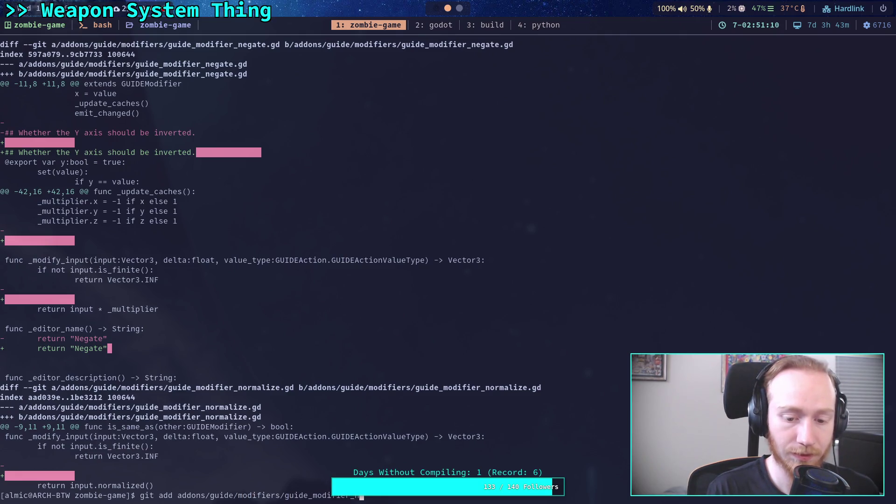
{"action": "type", "text": "e"}
{"action": "key", "text": "Tab"}
{"action": "key", "text": "Return"}
Review the diff and stage the normalize modifier script.
{"action": "type", "text": "git "}
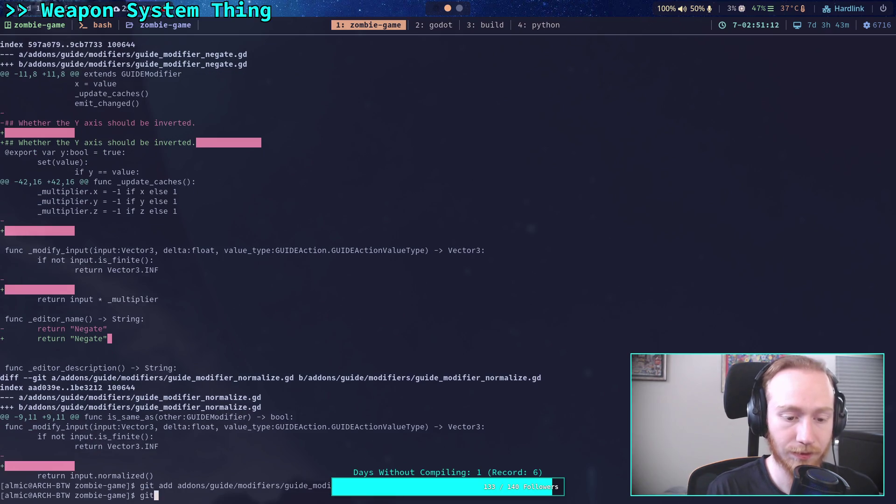
{"action": "type", "text": "diff"}
{"action": "key", "text": "Return"}
{"action": "type", "text": "git add addons/guide/mo"}
{"action": "key", "text": "Tab"}
{"action": "type", "text": "gui"}
{"action": "key", "text": "Tab"}
{"action": "type", "text": "_no"}
{"action": "key", "text": "Tab"}
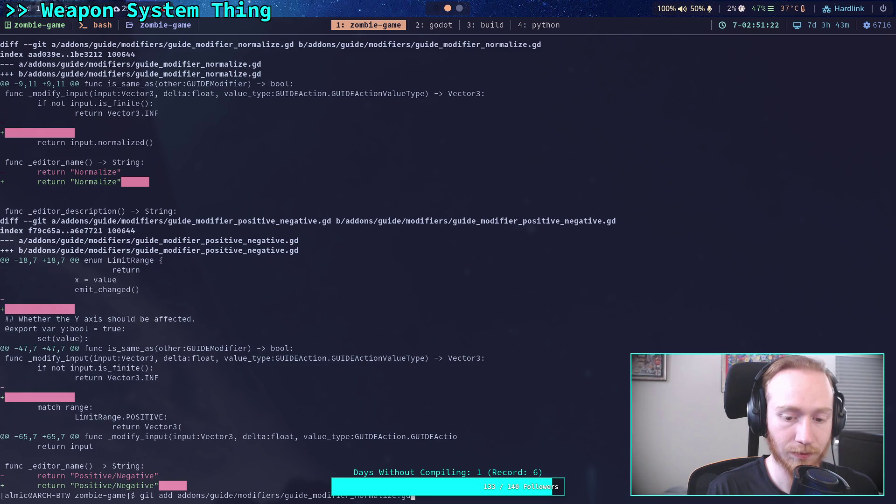
{"action": "key", "text": "Return"}
Review the diff and stage the positive/negative modifier script.
{"action": "type", "text": "git diff"}
{"action": "key", "text": "Return"}
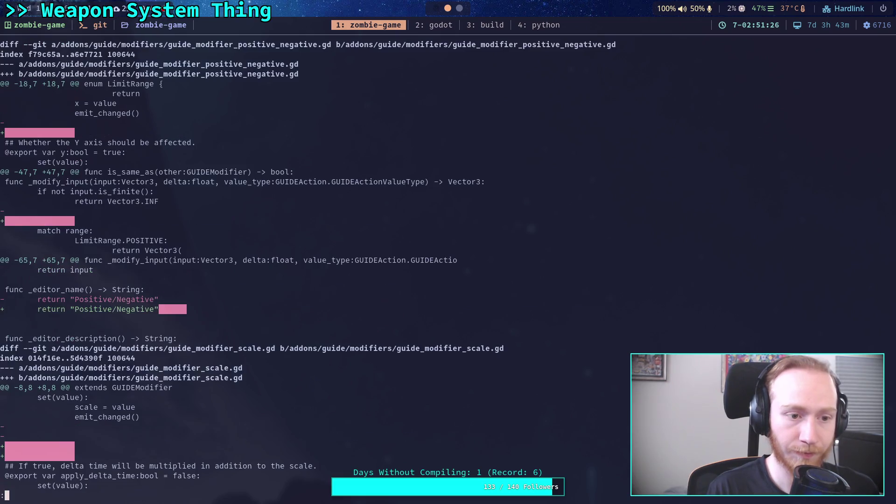
{"action": "type", "text": "git add "}
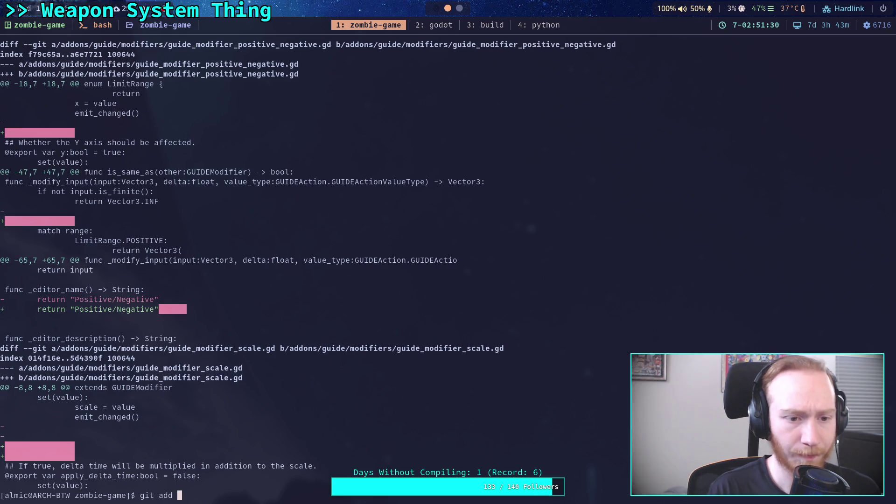
{"action": "type", "text": "ad"}
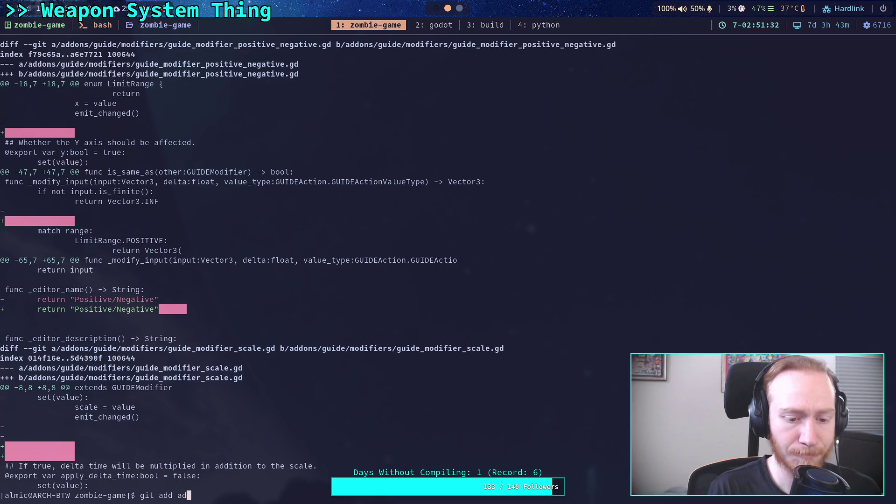
{"action": "type", "text": "dons/guide/modifiers/guide_modifier_"}
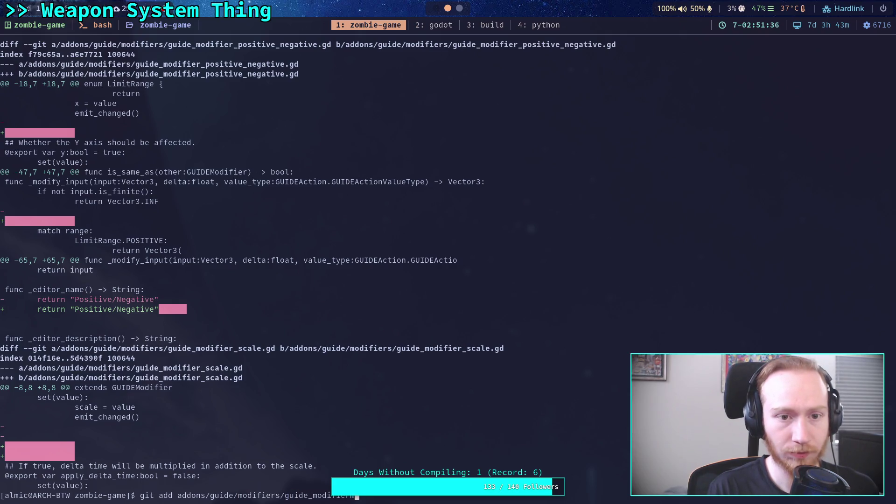
{"action": "type", "text": "pa"}
{"action": "key", "text": "Tab"}
{"action": "key", "text": "Return"}
Stage guide_modifier_scale.gd and show the diff now starting at virtual cursor.
{"action": "type", "text": "git dif"}
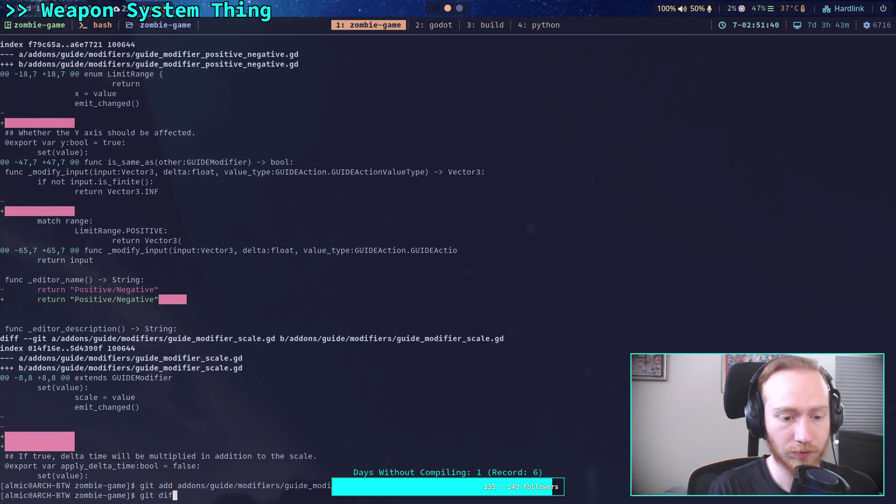
{"action": "type", "text": "f"}
{"action": "key", "text": "Return"}
{"action": "type", "text": "qgit diff"}
{"action": "key", "text": "BackSpace"}
{"action": "key", "text": "BackSpace"}
{"action": "key", "text": "BackSpace"}
{"action": "type", "text": "add addons/guide/mod"}
{"action": "key", "text": "Tab"}
{"action": "type", "text": "gui"}
{"action": "key", "text": "Tab"}
{"action": "type", "text": "_s"}
{"action": "key", "text": "Tab"}
{"action": "key", "text": "Return"}
{"action": "type", "text": "git diff"}
{"action": "key", "text": "Return"}
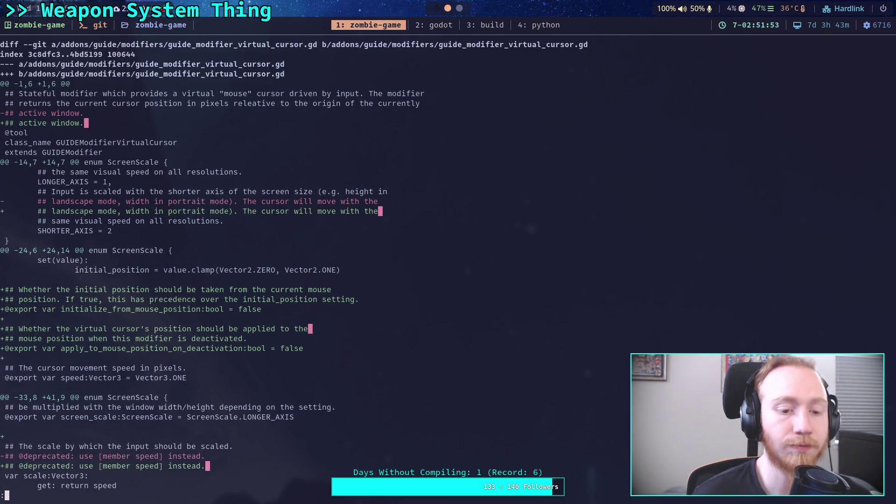
Read the virtual cursor diff's _begin_usage, _end_usage and _modify_input changes.
{"action": "key", "text": "Down"}
{"action": "key", "text": "Down"}
{"action": "key", "text": "Down"}
{"action": "key", "text": "Down"}
{"action": "key", "text": "Down"}
{"action": "key", "text": "Down"}
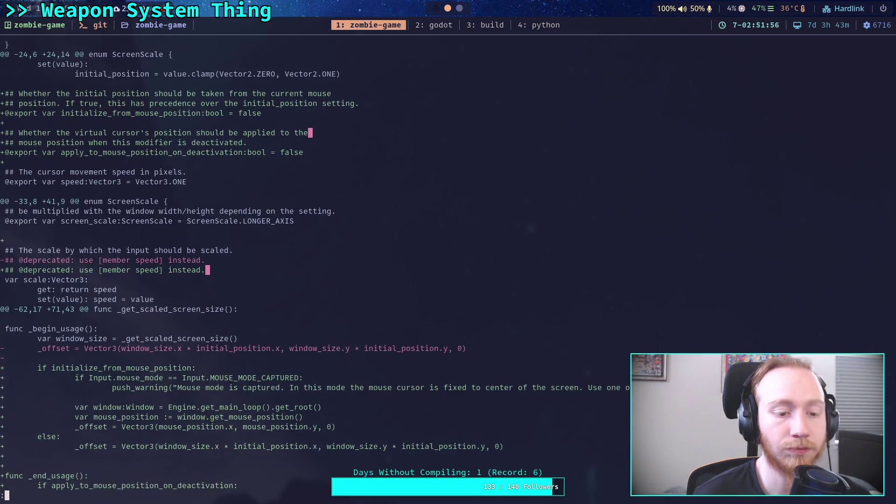
{"action": "key", "text": "Down"}
{"action": "key", "text": "Down"}
{"action": "key", "text": "Down"}
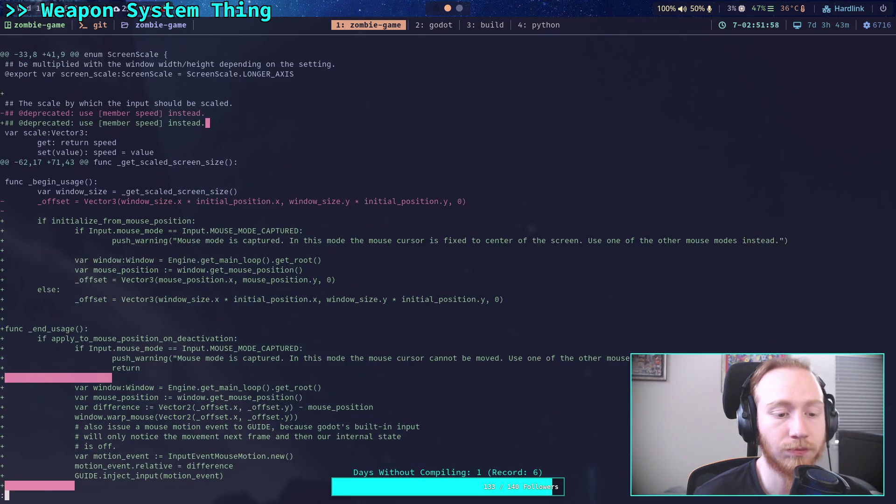
{"action": "key", "text": "Down"}
{"action": "key", "text": "Down"}
{"action": "key", "text": "Down"}
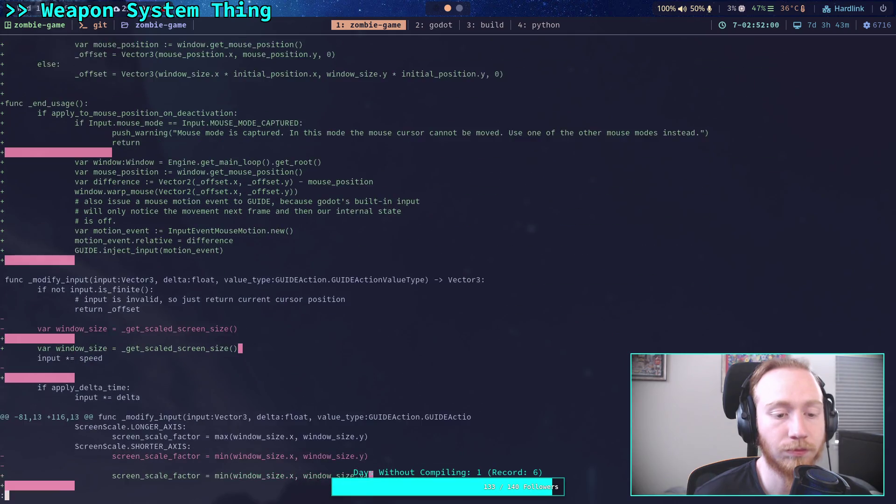
{"action": "key", "text": "Down"}
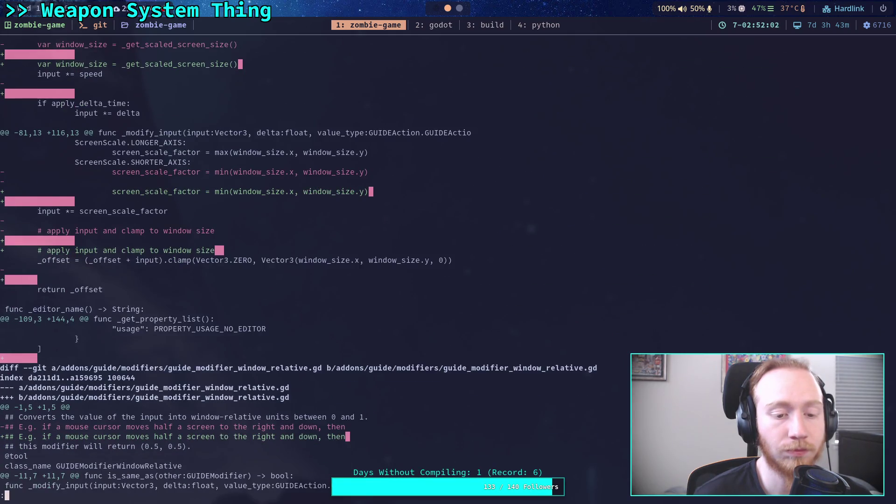
{"action": "key", "text": "Page_Down"}
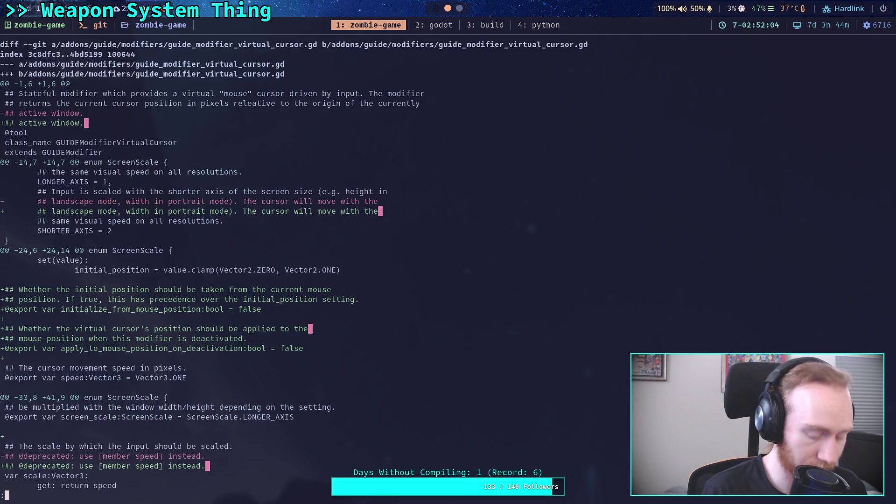
Quit the pager and stage guide_modifier_virtual_cursor.gd with git add.
{"action": "type", "text": "qgit add addons/gui"}
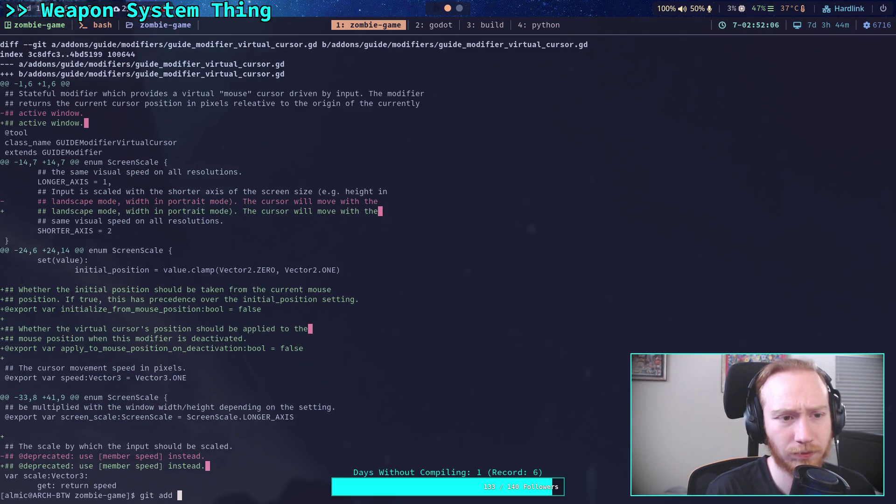
{"action": "key", "text": "Tab"}
{"action": "type", "text": "mo"}
{"action": "key", "text": "Tab"}
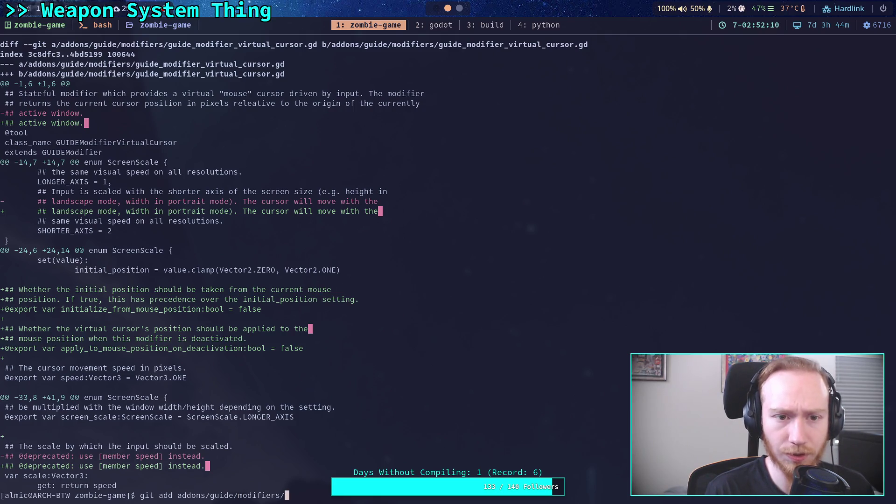
{"action": "type", "text": "guid"}
{"action": "key", "text": "Tab"}
{"action": "type", "text": "_vi"}
{"action": "key", "text": "Tab"}
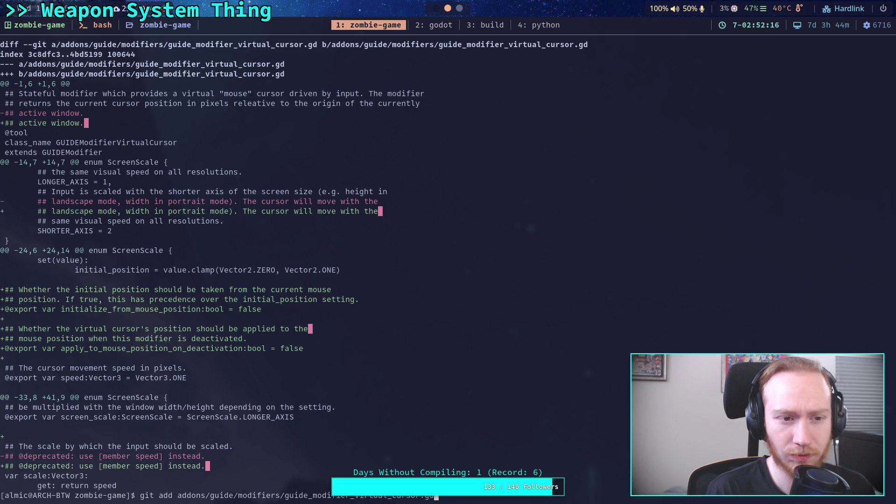
{"action": "key", "text": "Return"}
Run git diff to show changes starting at guide_modifier_window_relative.gd.
{"action": "type", "text": "git d"}
{"action": "key", "text": "BackSpace"}
{"action": "type", "text": "stat"}
{"action": "key", "text": "BackSpace"}
{"action": "key", "text": "BackSpace"}
{"action": "key", "text": "BackSpace"}
{"action": "type", "text": "diff"}
{"action": "key", "text": "Return"}
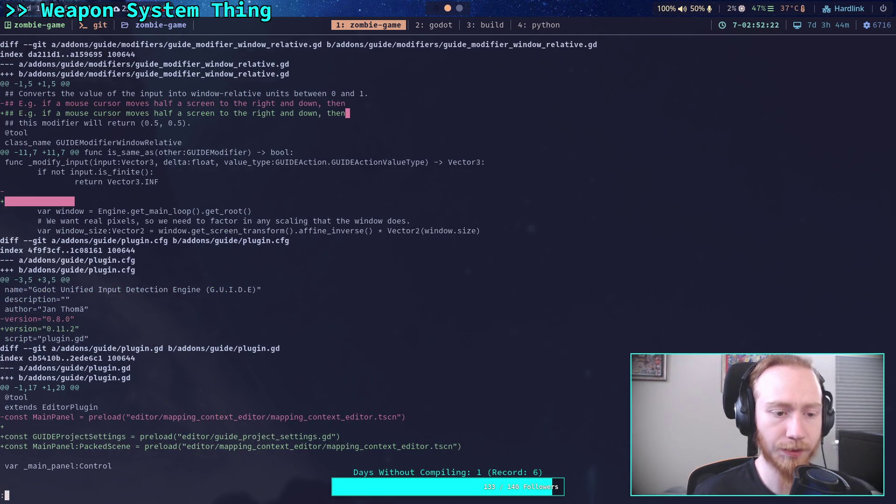
Stage the window-relative modifier script guide_modifier_window_relative.gd with git add.
{"action": "type", "text": "qgit add"}
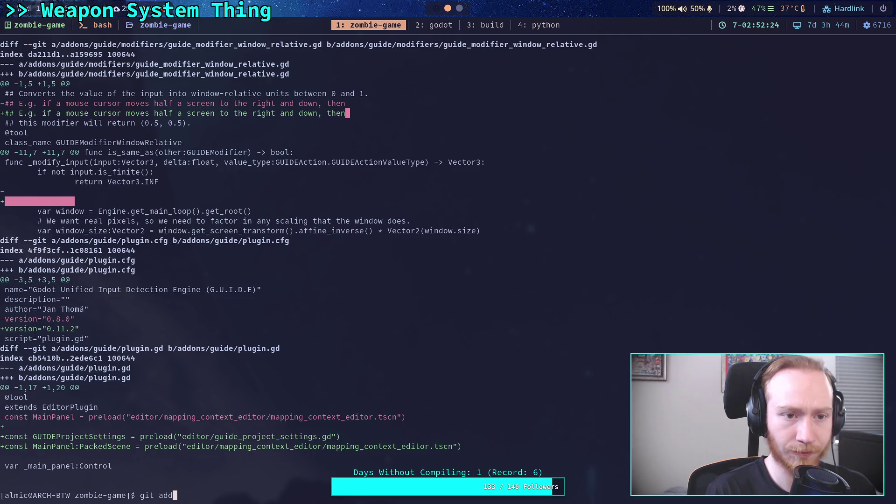
{"action": "type", "text": " ad"}
{"action": "key", "text": "BackSpace"}
{"action": "type", "text": "d"}
{"action": "key", "text": "Tab"}
{"action": "type", "text": "mo"}
{"action": "key", "text": "BackSpace"}
{"action": "key", "text": "BackSpace"}
{"action": "type", "text": "gu"}
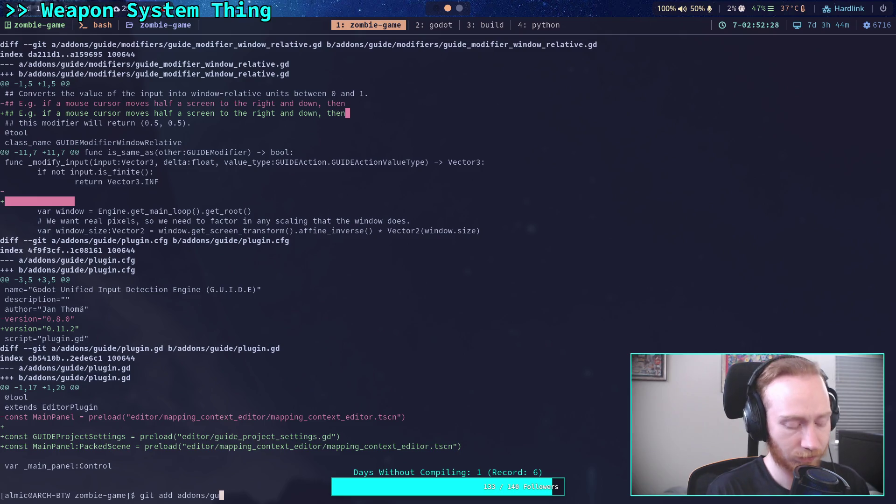
{"action": "key", "text": "Tab"}
{"action": "type", "text": "mo"}
{"action": "key", "text": "Tab"}
{"action": "type", "text": "gu"}
{"action": "key", "text": "Tab"}
{"action": "type", "text": "wi"}
{"action": "key", "text": "Tab"}
{"action": "key", "text": "Return"}
Stage addons/guide/plugin.cfg.
{"action": "type", "text": "git add ad"}
{"action": "key", "text": "Tab"}
{"action": "type", "text": "gu"}
{"action": "key", "text": "Tab"}
{"action": "type", "text": "pl"}
{"action": "key", "text": "Tab"}
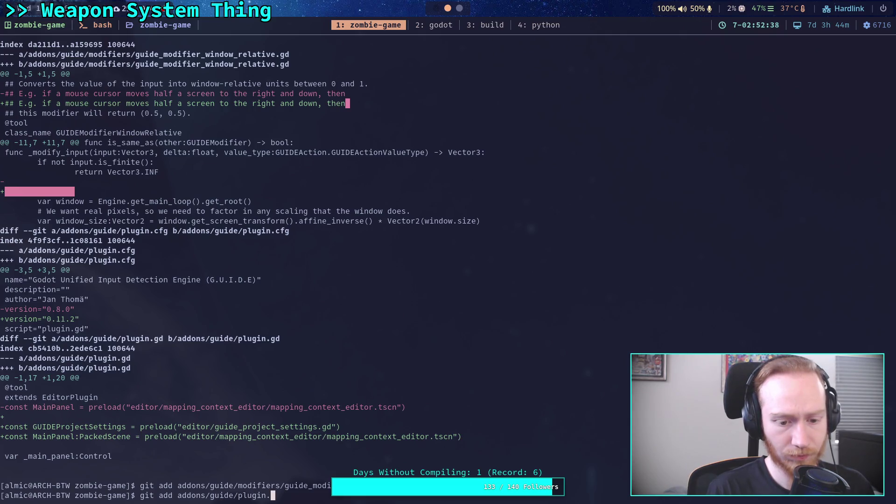
{"action": "type", "text": "c"}
{"action": "key", "text": "Tab"}
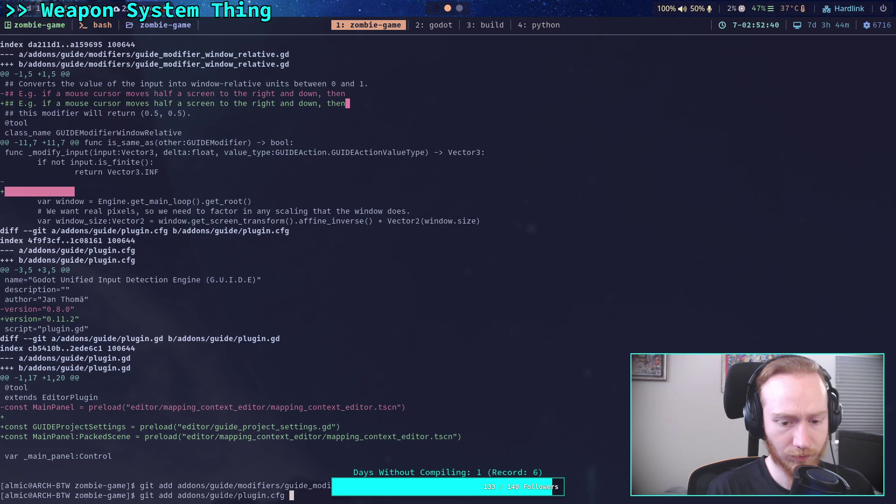
{"action": "key", "text": "Return"}
Review the plugin.gd diff, stage addons/guide/plugin.gd, and show the remaining unstaged changes.
{"action": "type", "text": "git diff"}
{"action": "key", "text": "Return"}
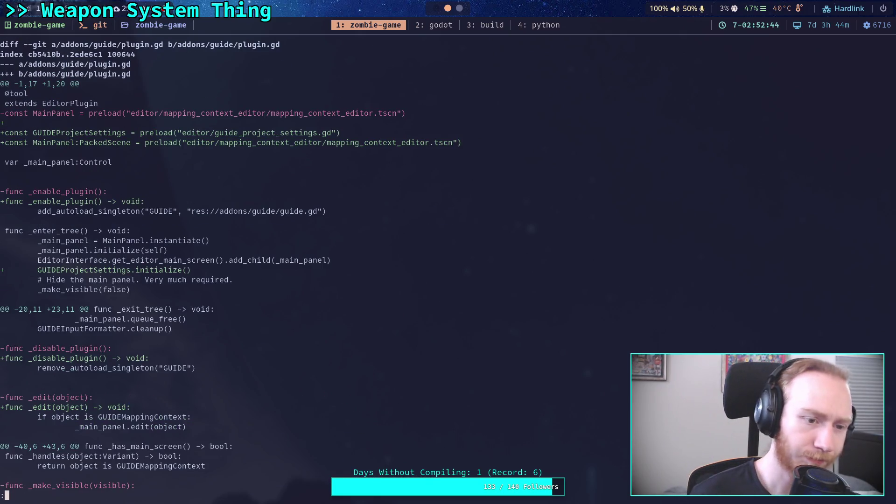
{"action": "scroll", "coordinate": [308, 265], "scroll_direction": "down", "scroll_amount": 4}
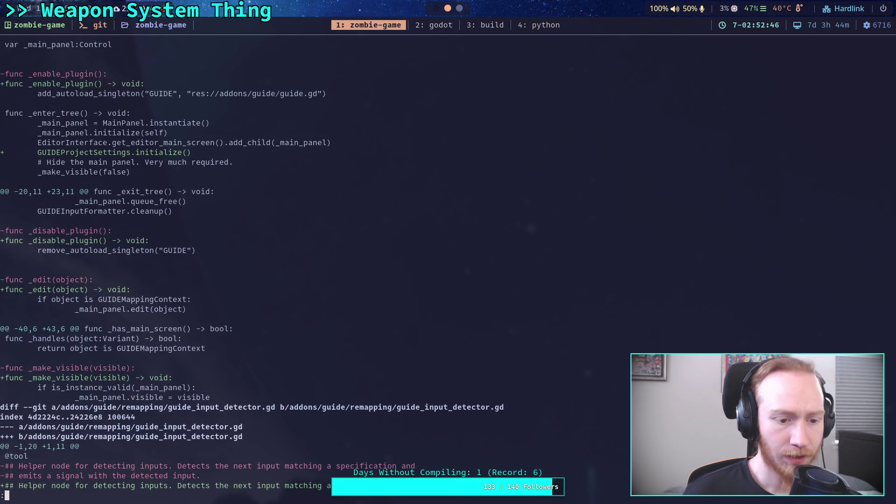
{"action": "scroll", "coordinate": [349, 269], "scroll_direction": "up", "scroll_amount": 4}
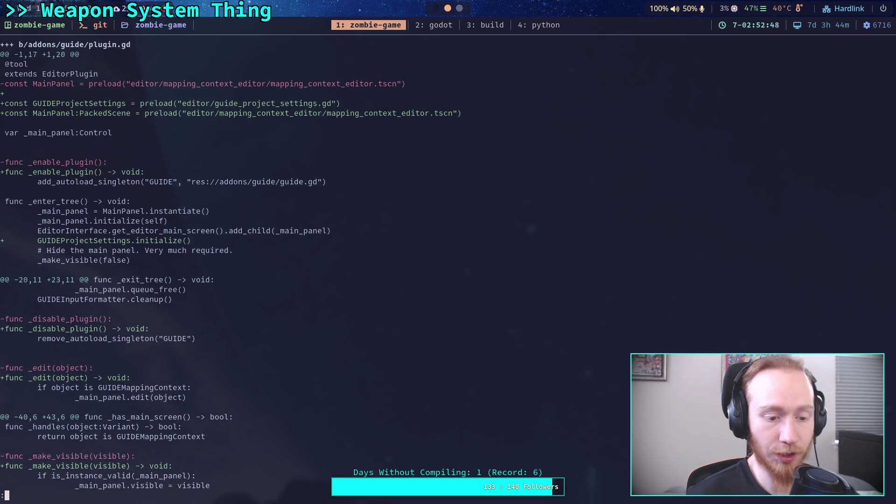
{"action": "scroll", "coordinate": [435, 269], "scroll_direction": "up", "scroll_amount": 1}
{"action": "type", "text": "q"}
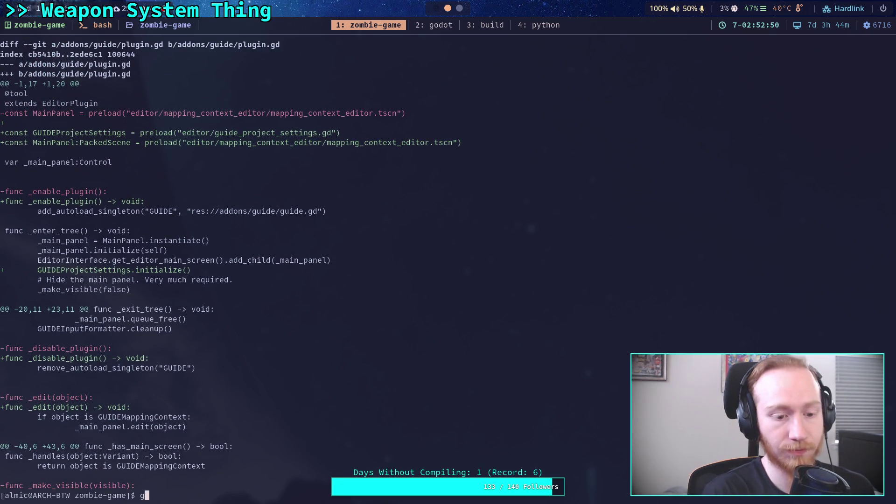
{"action": "type", "text": "git add addons/guide/"}
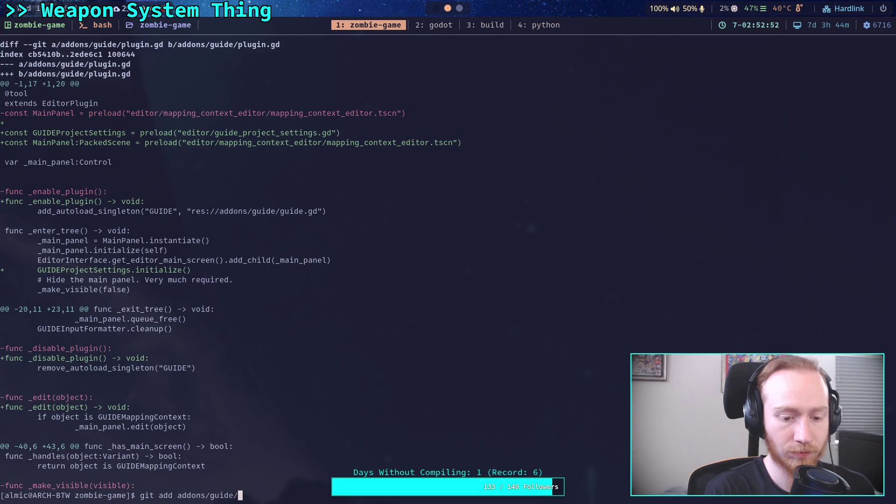
{"action": "type", "text": "plugin.gd"}
{"action": "key", "text": "Return"}
{"action": "type", "text": "gi"}
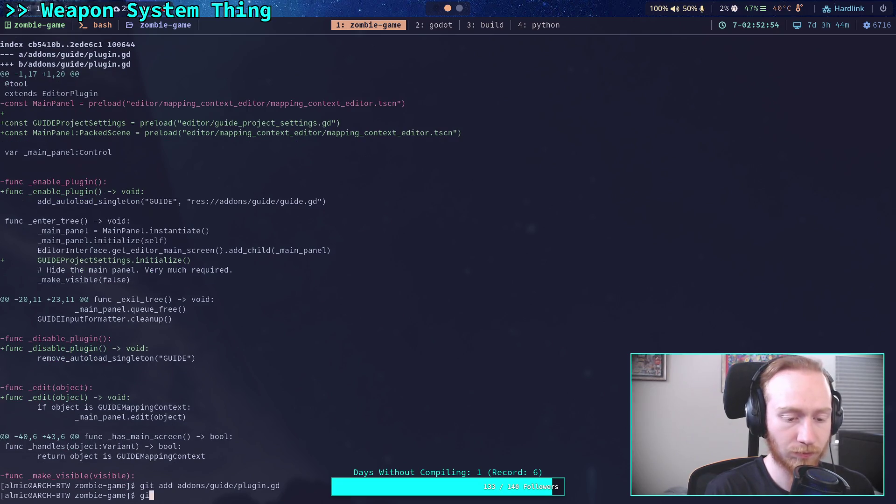
{"action": "type", "text": "t diff"}
{"action": "key", "text": "Return"}
Page through the guide_input_detector.gd diff, from _begin_detection through the 2D and 3D axis changes.
{"action": "scroll", "coordinate": [435, 269], "scroll_direction": "down", "scroll_amount": 9}
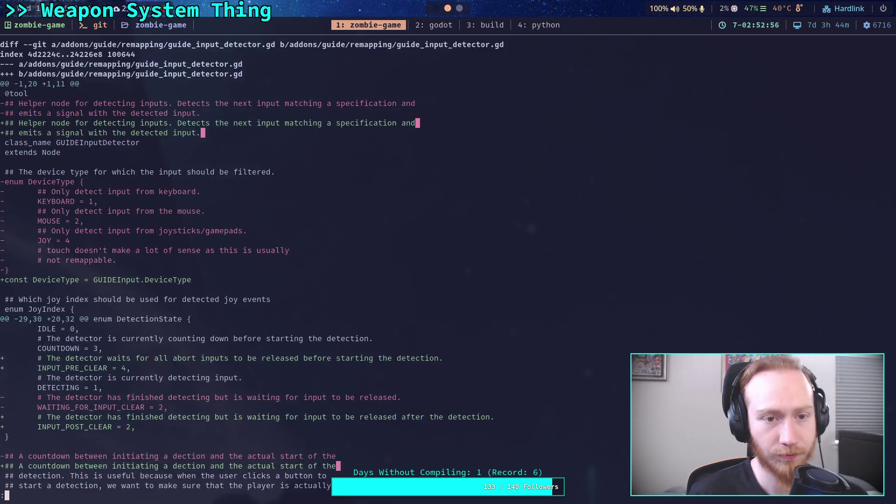
{"action": "scroll", "coordinate": [434, 268], "scroll_direction": "down", "scroll_amount": 5}
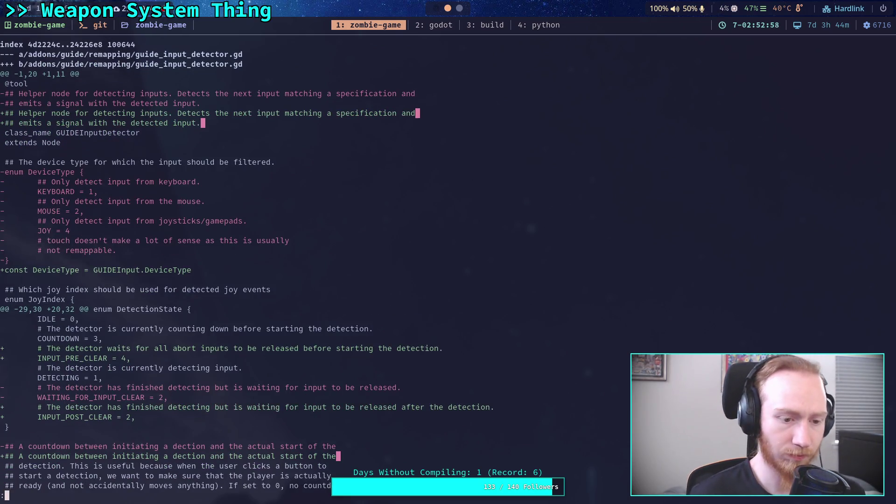
{"action": "scroll", "coordinate": [435, 268], "scroll_direction": "down", "scroll_amount": 10}
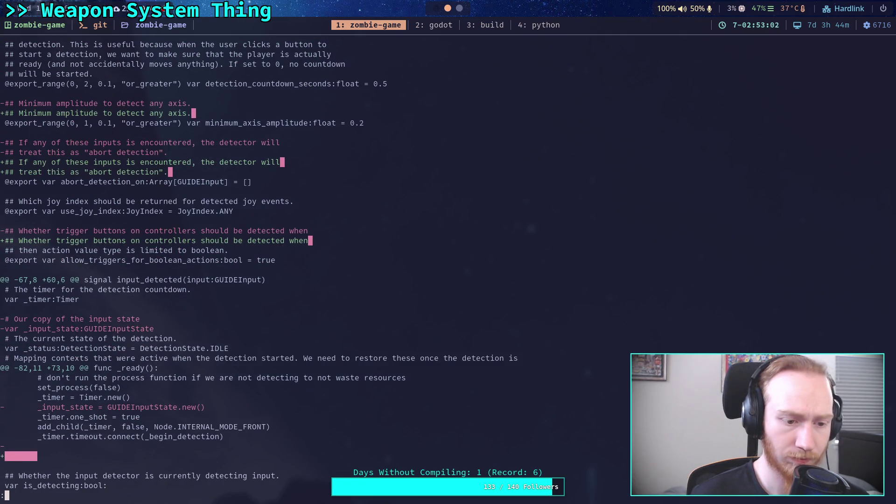
{"action": "scroll", "coordinate": [435, 268], "scroll_direction": "down", "scroll_amount": 20}
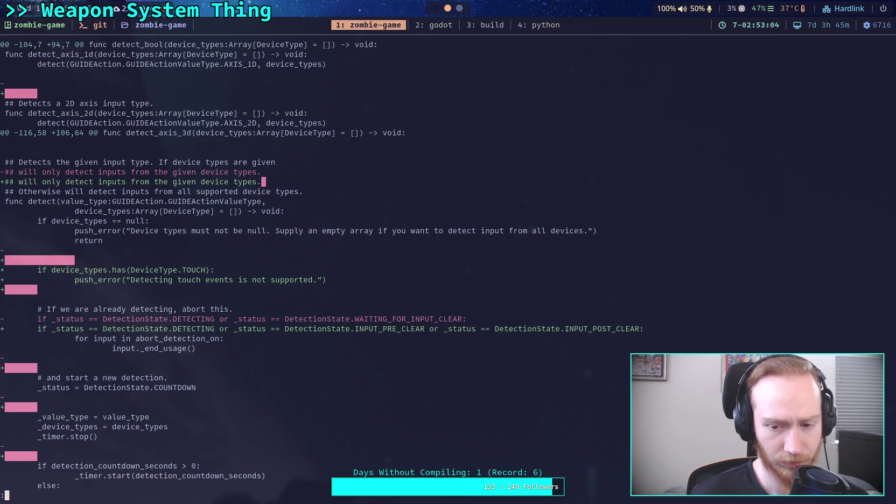
{"action": "key", "text": "space"}
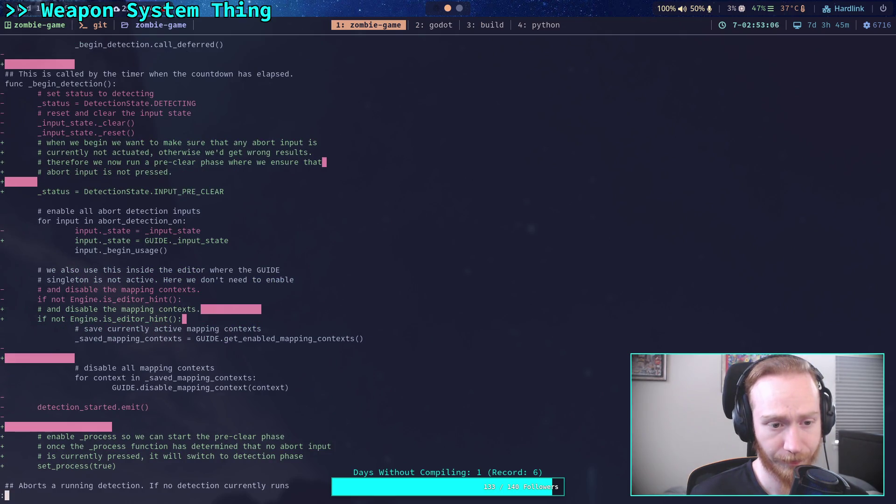
{"action": "key", "text": "space"}
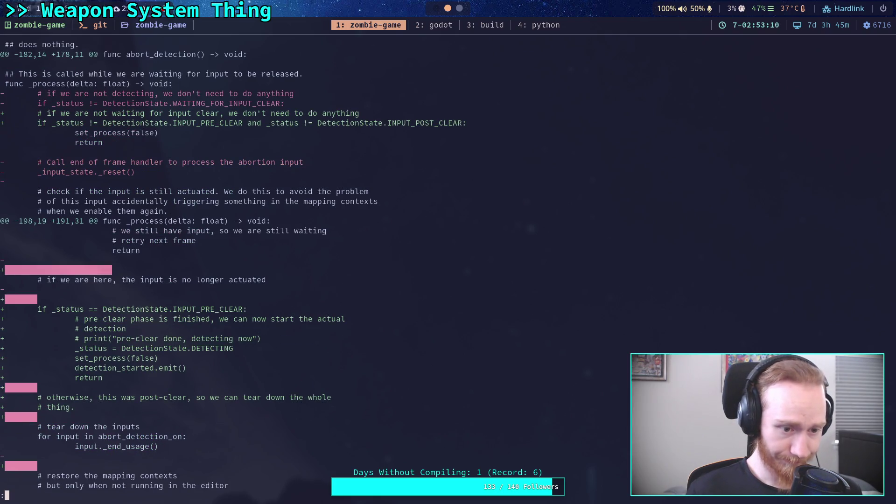
{"action": "key", "text": "space"}
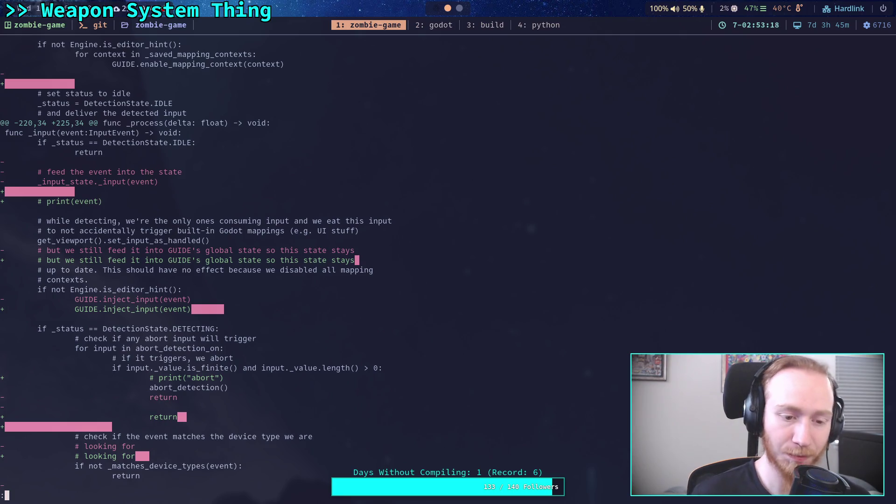
{"action": "key", "text": "space"}
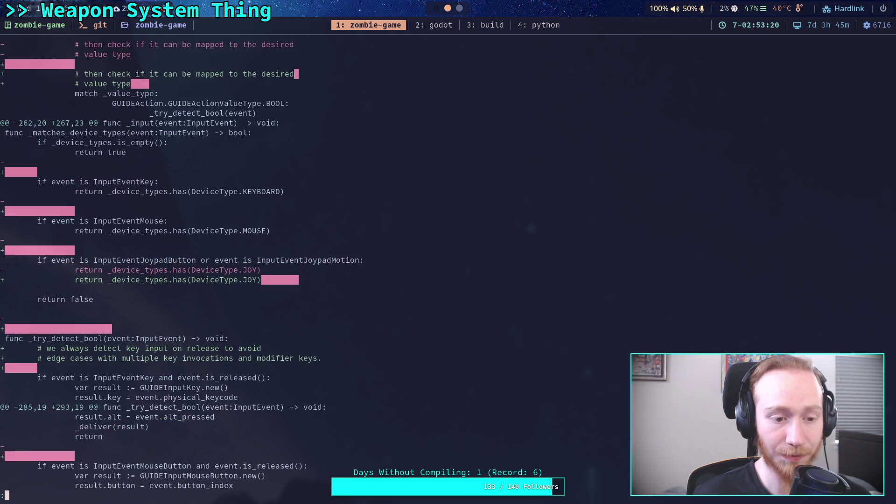
{"action": "key", "text": "space"}
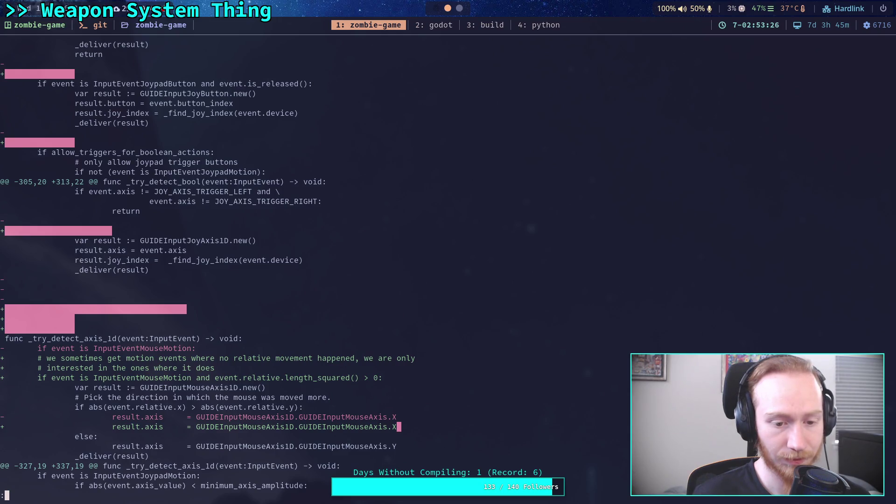
{"action": "key", "text": "space"}
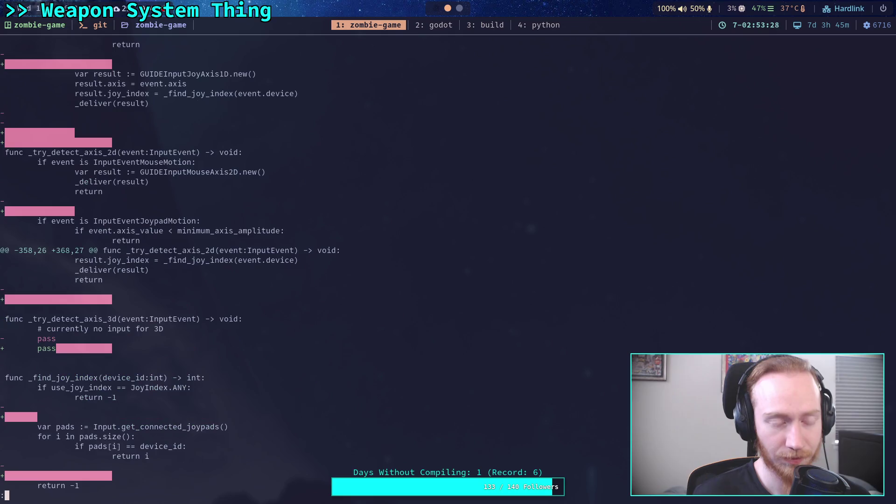
{"action": "key", "text": "space"}
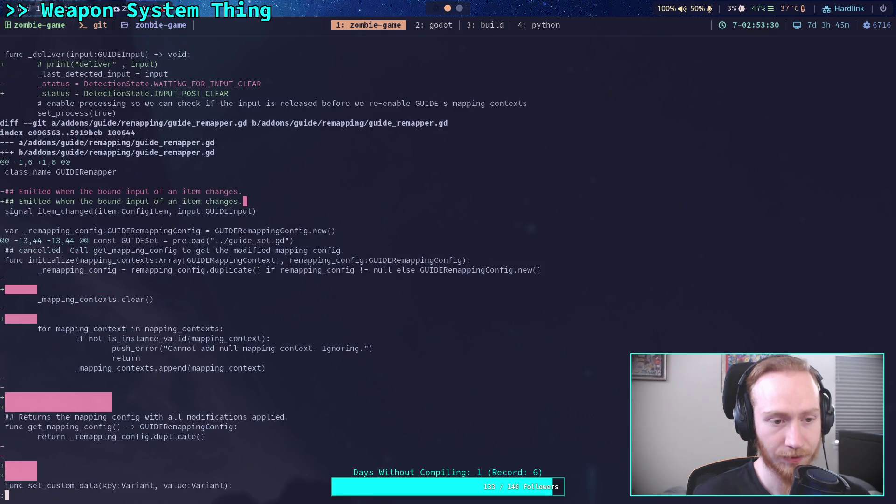
{"action": "key", "text": "b"}
{"action": "key", "text": "b"}
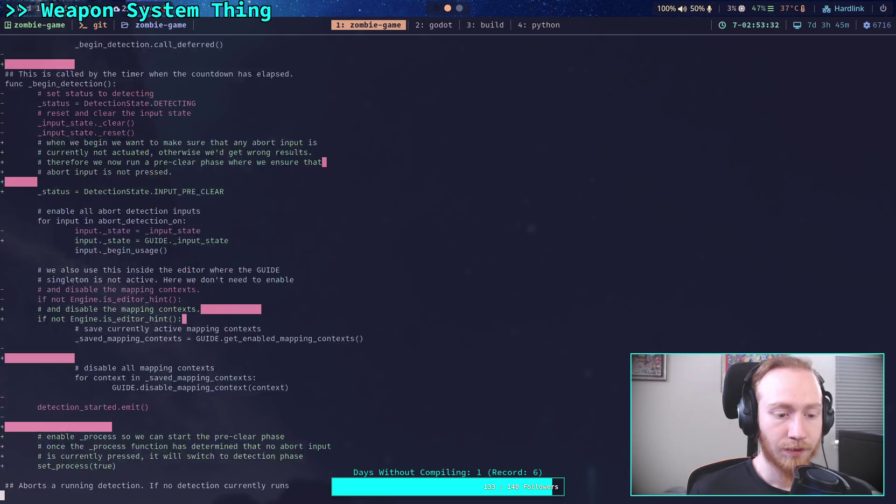
Stage addons/guide/remapping/guide_input_detector.gd and show the remaining unstaged diff.
{"action": "type", "text": "qgit add addons/"}
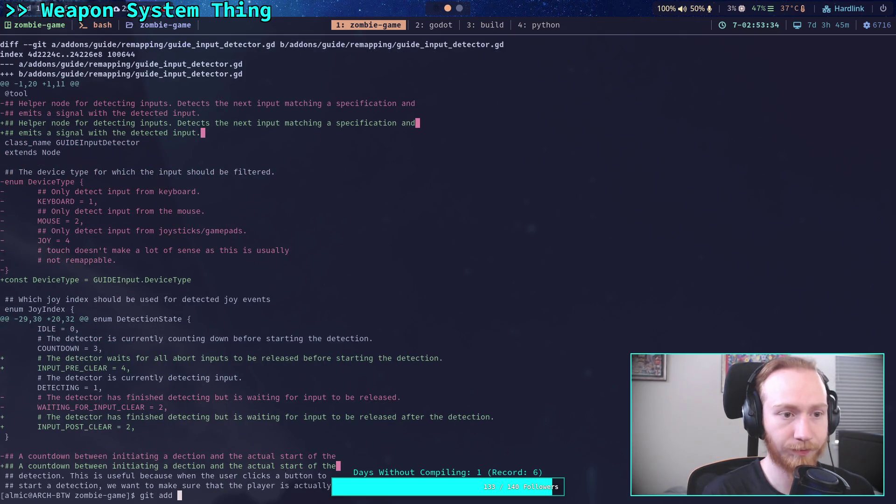
{"action": "type", "text": "guide/remapping/"}
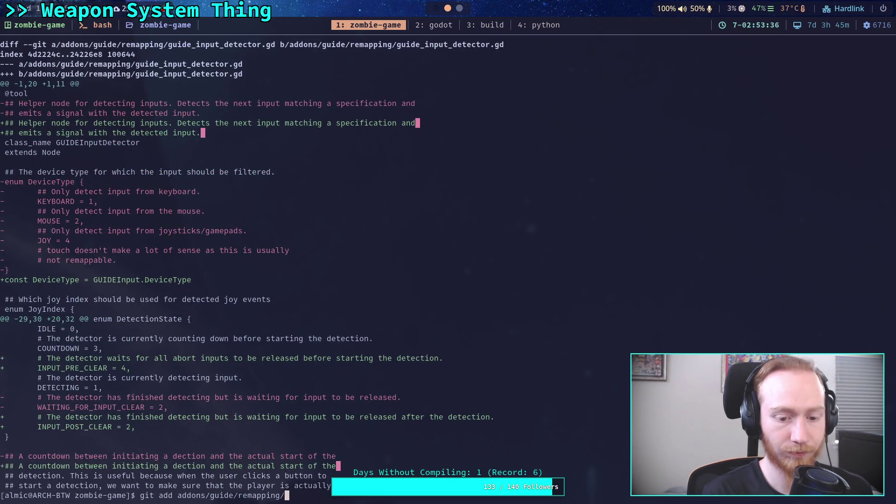
{"action": "type", "text": "gu"}
{"action": "type", "text": "ide_"}
{"action": "key", "text": "Tab"}
{"action": "key", "text": "Return"}
{"action": "type", "text": "git diff"}
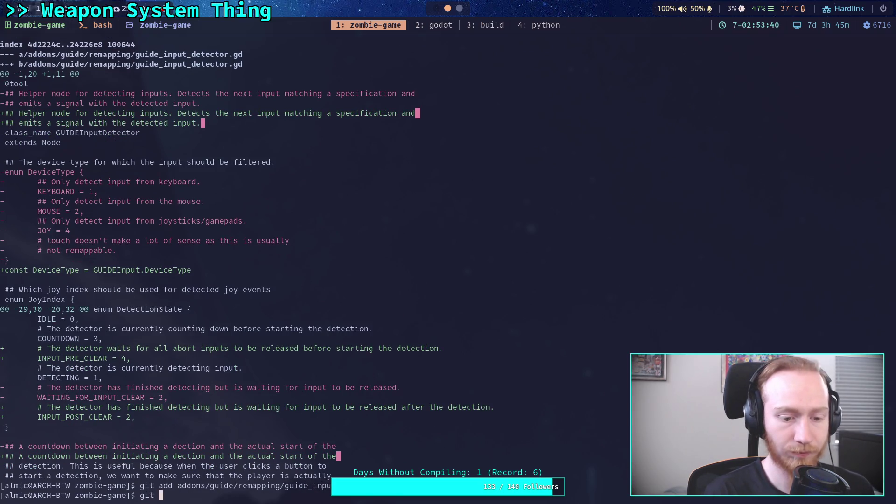
{"action": "key", "text": "Return"}
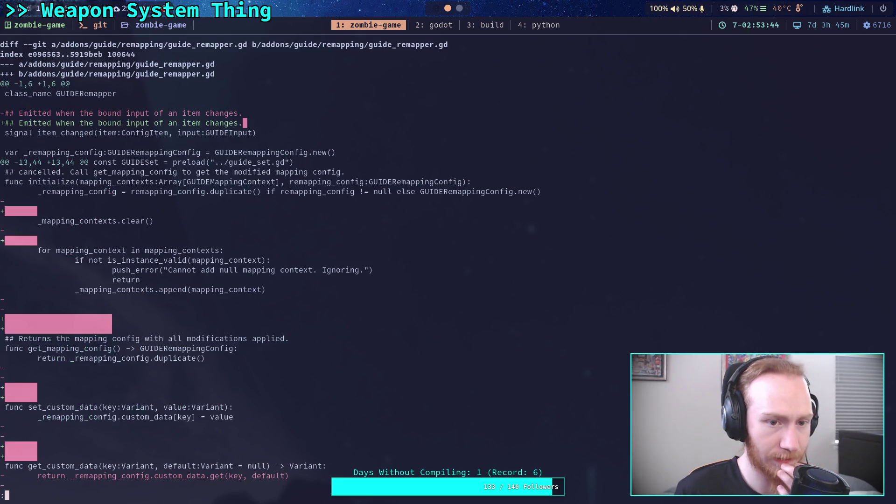
Page through the guide_remapper.gd diff: input collision, set_bound_input and ConfigItem changes.
{"action": "key", "text": "space"}
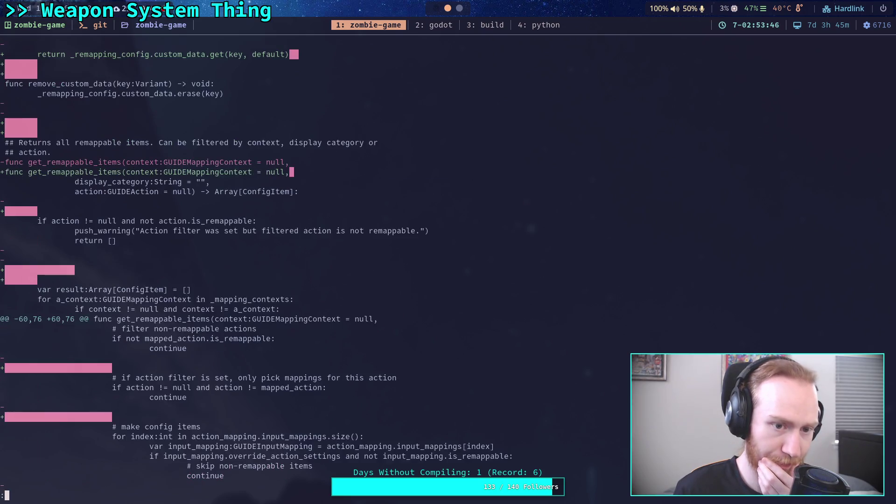
{"action": "key", "text": "space"}
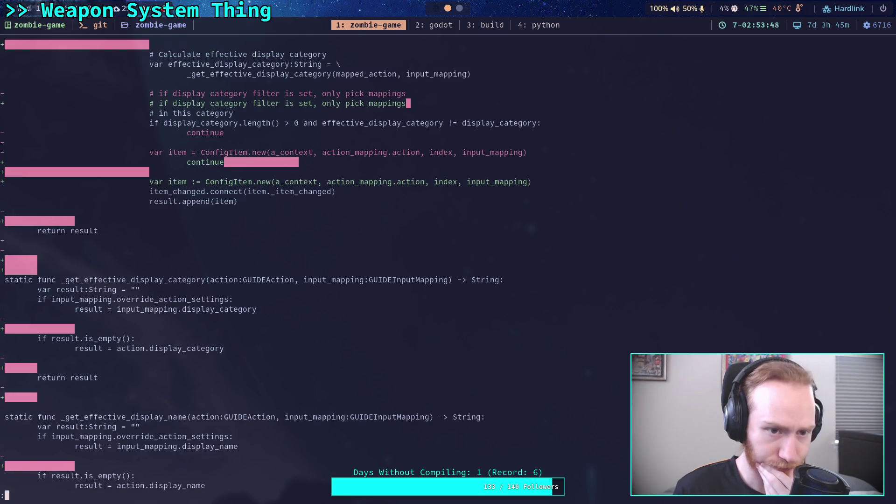
{"action": "key", "text": "q"}
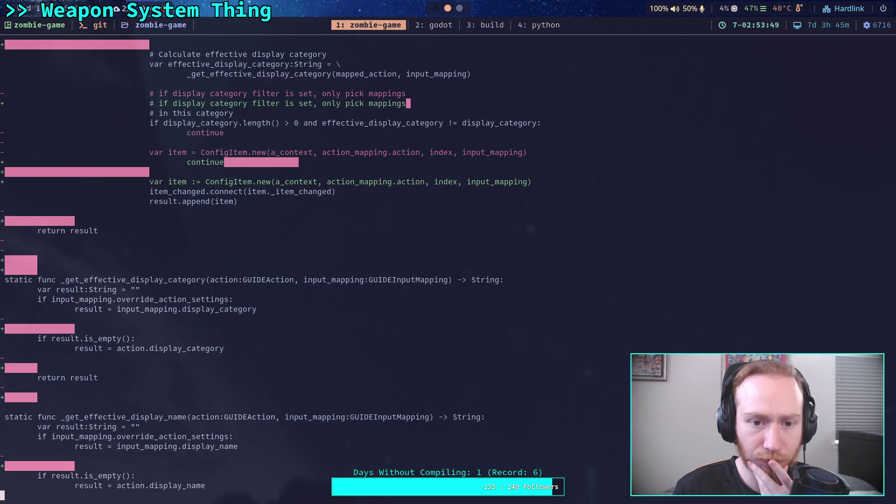
{"action": "key", "text": "space"}
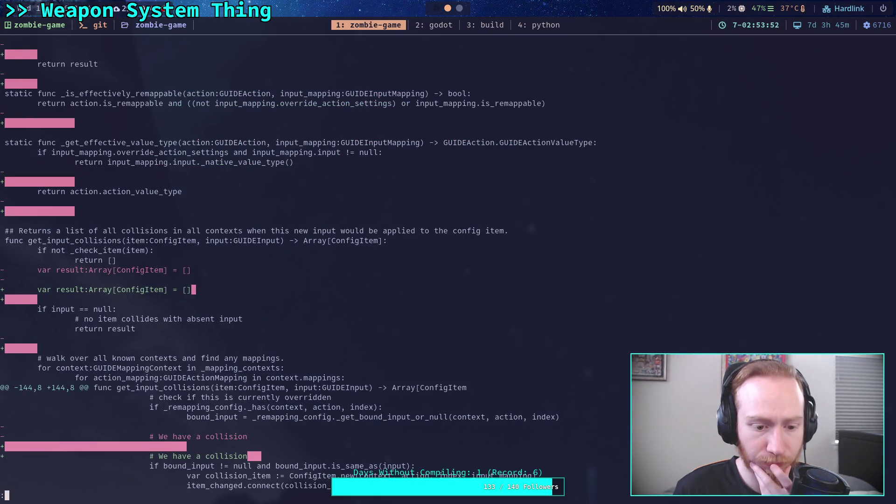
{"action": "key", "text": "space"}
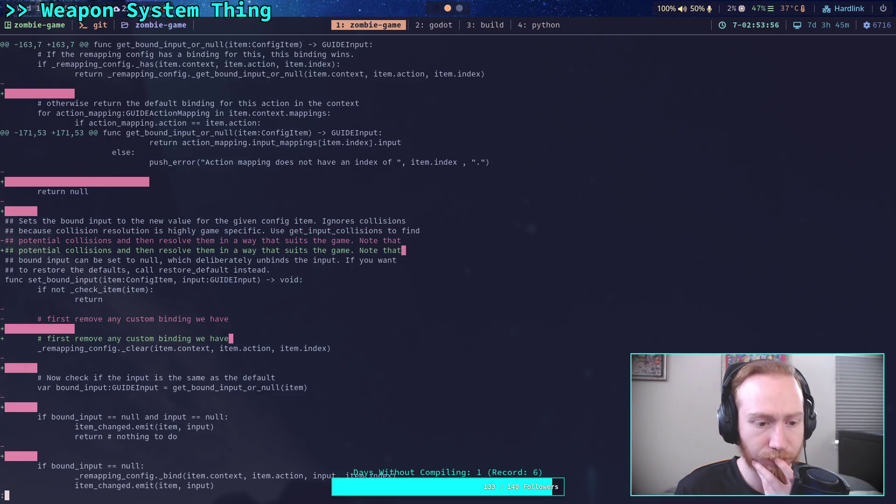
{"action": "key", "text": "space"}
{"action": "key", "text": "space"}
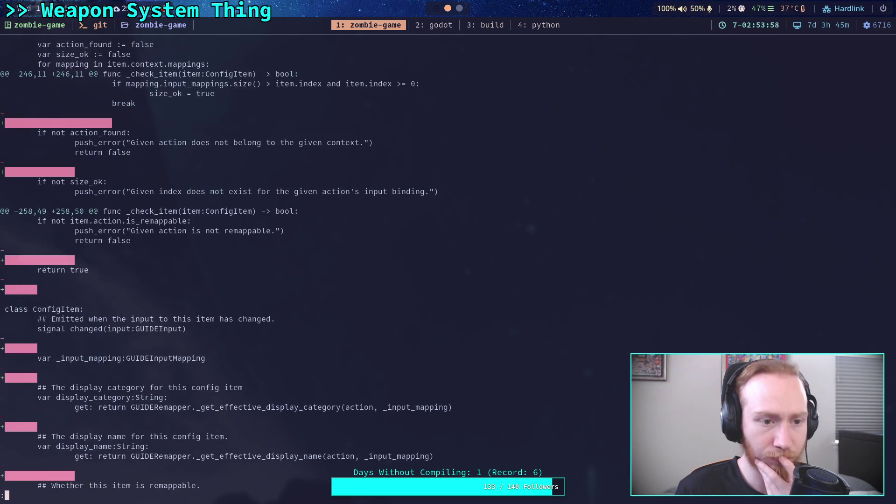
{"action": "key", "text": "space"}
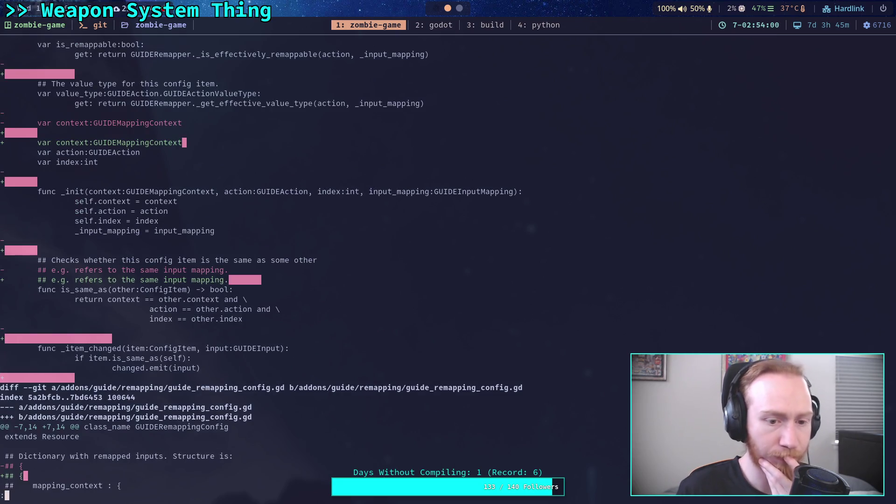
{"action": "key", "text": "b"}
{"action": "key", "text": "b"}
{"action": "key", "text": "b"}
Stage addons/guide/remapping/guide_remapper.gd and start another git diff.
{"action": "type", "text": "qgit add ad"}
{"action": "key", "text": "Tab"}
{"action": "type", "text": "gu"}
{"action": "key", "text": "Tab"}
{"action": "type", "text": "re"}
{"action": "key", "text": "Tab"}
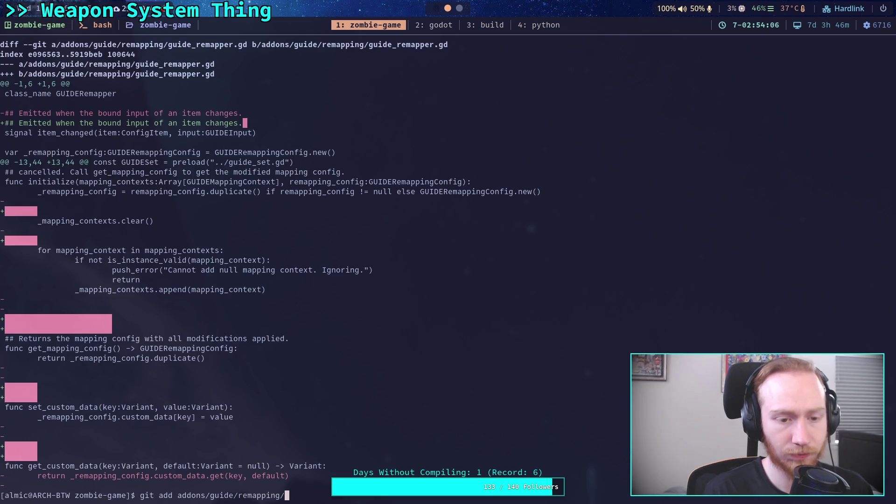
{"action": "type", "text": "guide_r"}
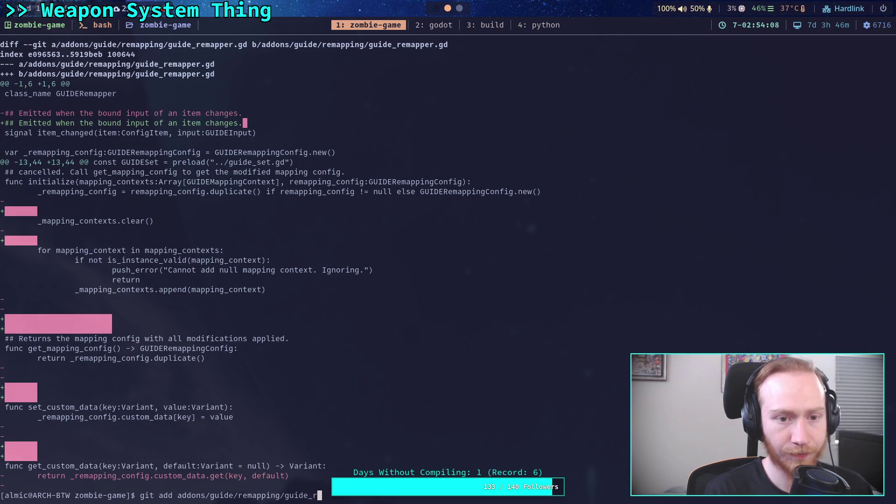
{"action": "type", "text": "emappe"}
{"action": "key", "text": "Tab"}
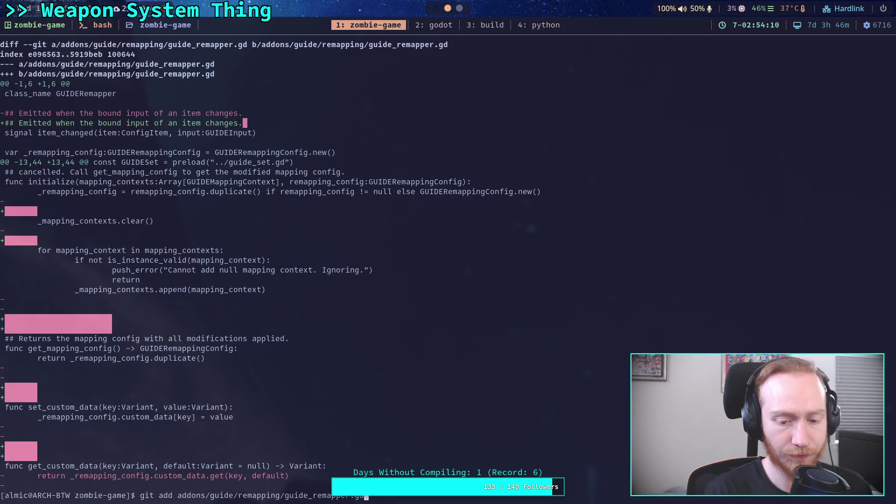
{"action": "key", "text": "Return"}
{"action": "type", "text": "git diff"}
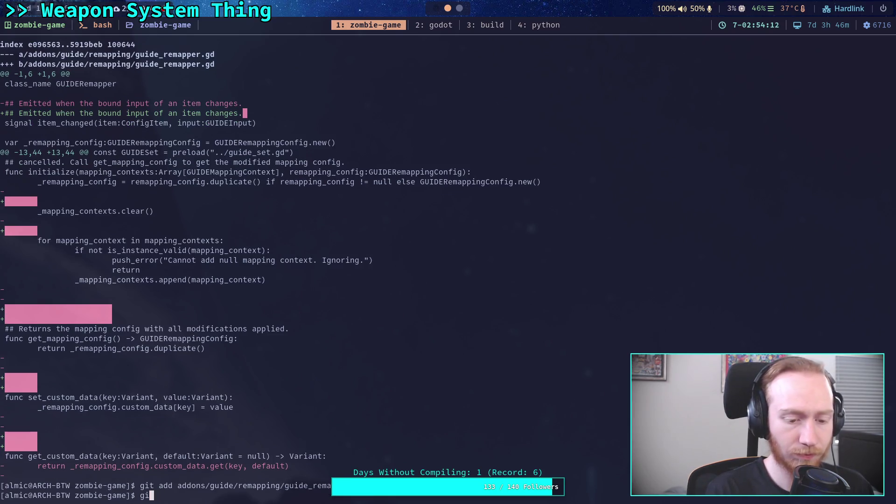
Review the guide_remapping_config.gd diff and stage that script.
{"action": "key", "text": "Return"}
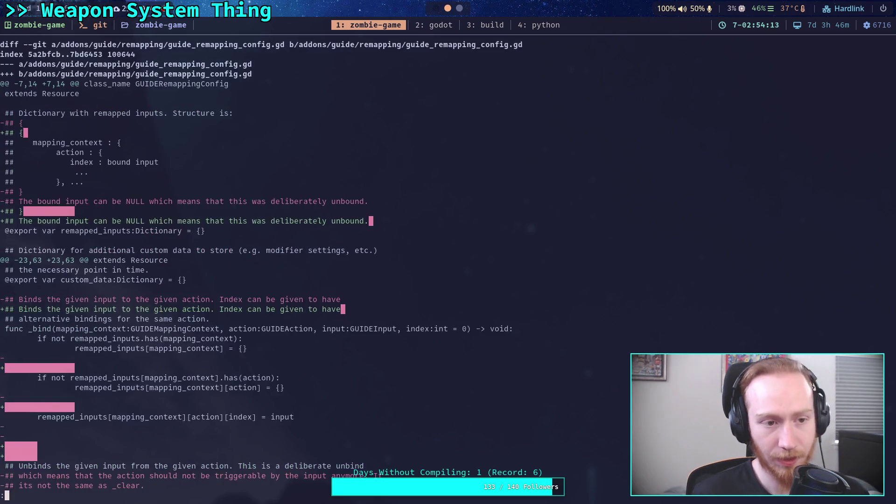
{"action": "key", "text": "space"}
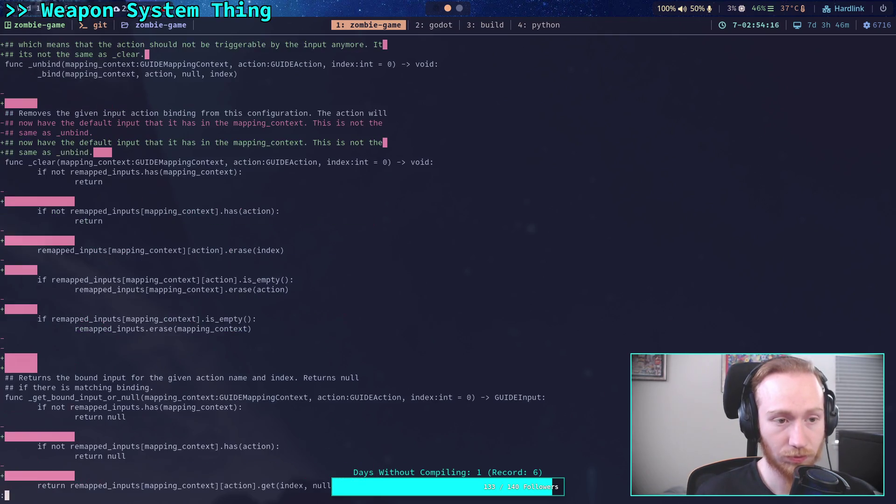
{"action": "key", "text": "space"}
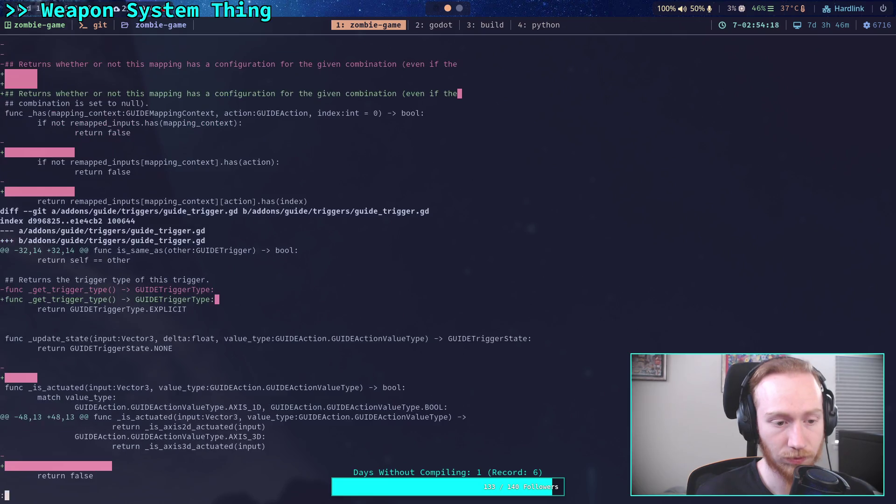
{"action": "type", "text": "b"}
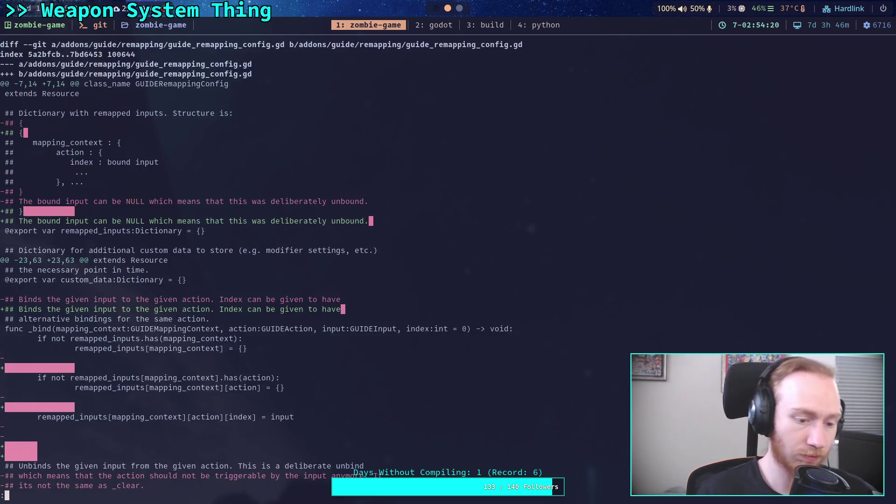
{"action": "type", "text": "qgit add addons/guide/"}
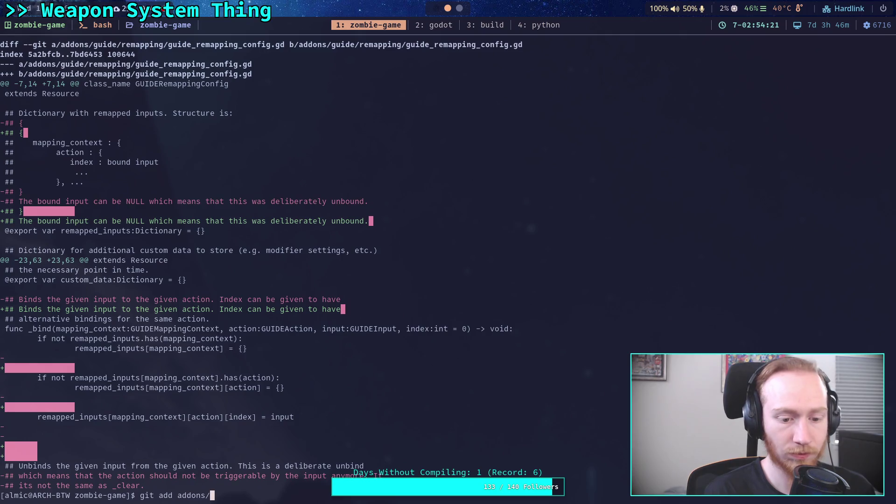
{"action": "type", "text": "re"}
{"action": "key", "text": "Tab"}
{"action": "type", "text": "ge"}
{"action": "key", "text": "BackSpace"}
{"action": "type", "text": "uide_re"}
{"action": "key", "text": "Tab"}
{"action": "type", "text": "i"}
{"action": "key", "text": "Tab"}
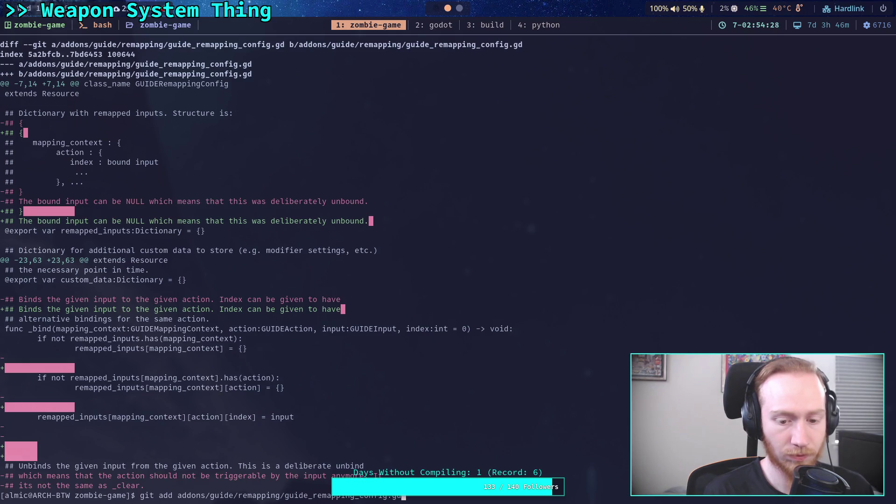
{"action": "key", "text": "Return"}
Review the trigger diff and stage addons/guide/triggers/guide_trigger.gd.
{"action": "type", "text": "git diff"}
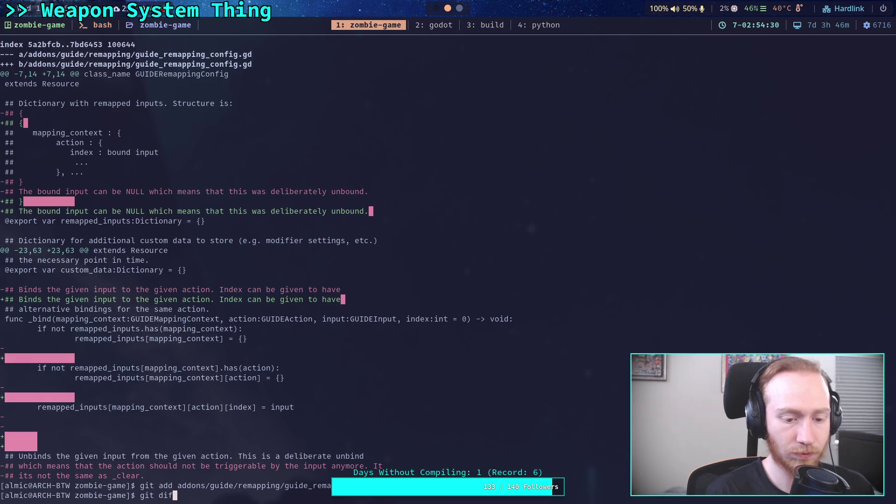
{"action": "key", "text": "Return"}
{"action": "key", "text": "space"}
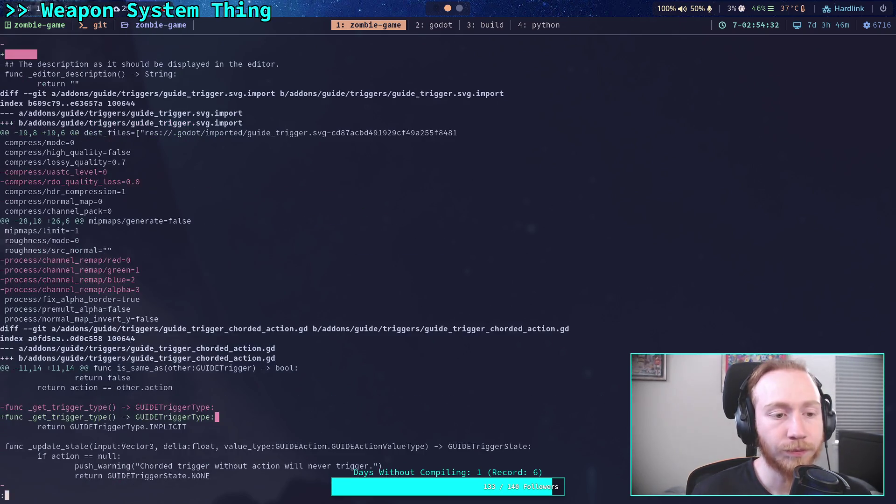
{"action": "type", "text": "bqgit add "}
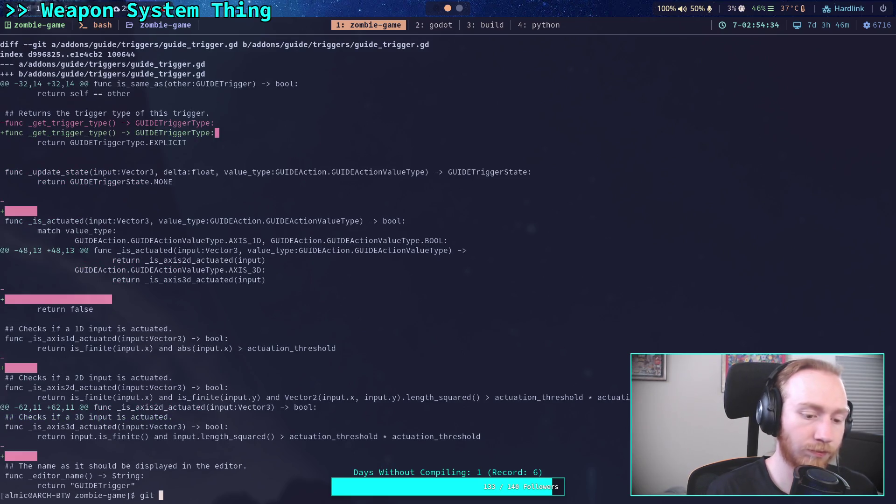
{"action": "type", "text": "addons/gu"}
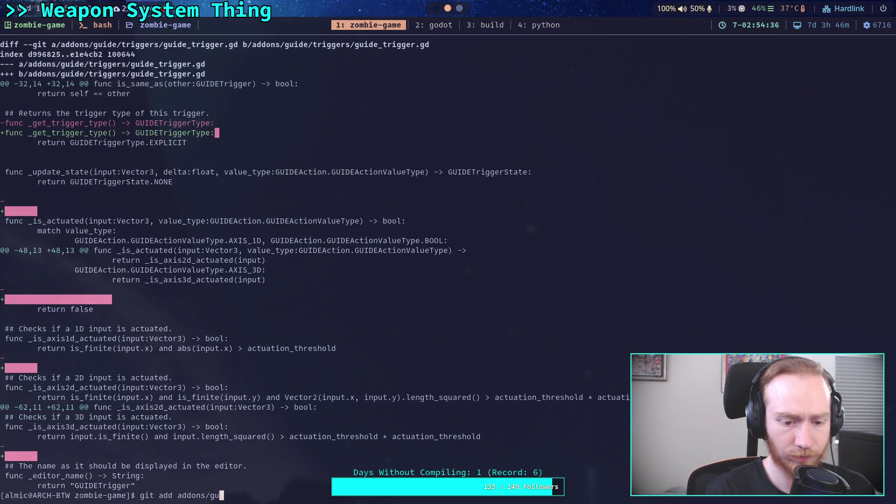
{"action": "type", "text": "ide/triggers/guide_trigger"}
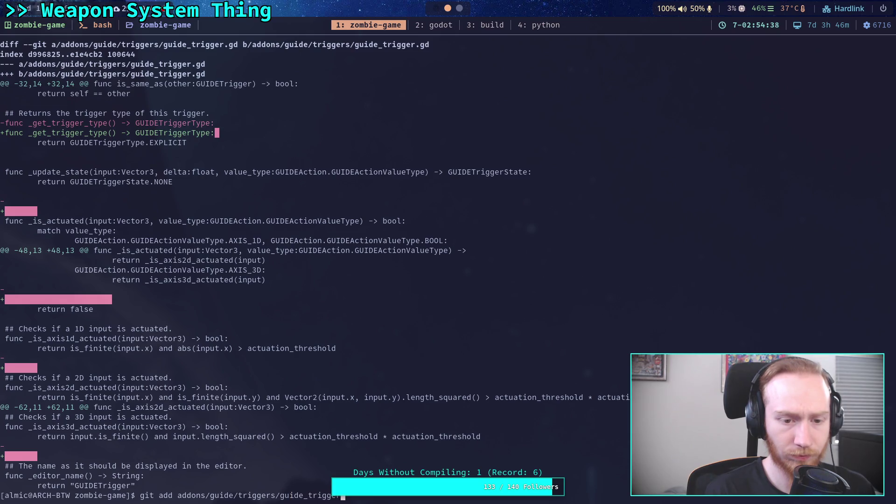
{"action": "type", "text": ".gd"}
{"action": "key", "text": "Return"}
Run git status and scroll through the long output, including untracked files like guide_trigger_hair.gd.
{"action": "type", "text": "gi"}
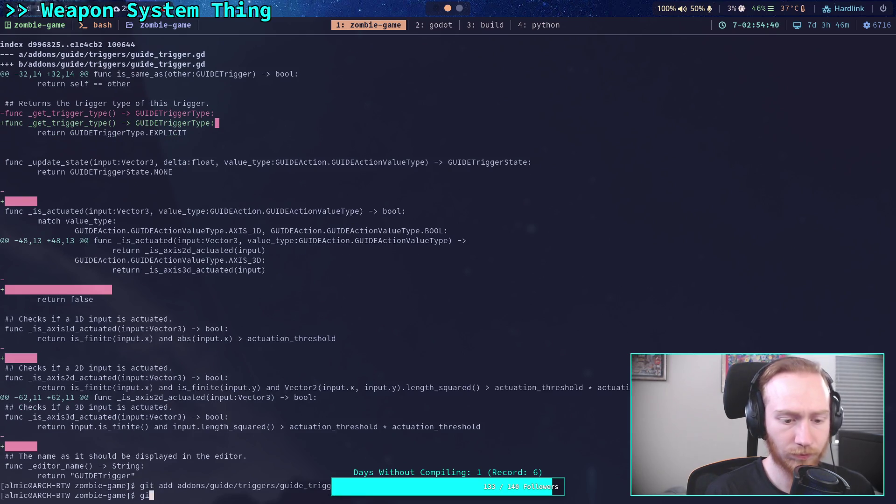
{"action": "type", "text": "t status"}
{"action": "key", "text": "Return"}
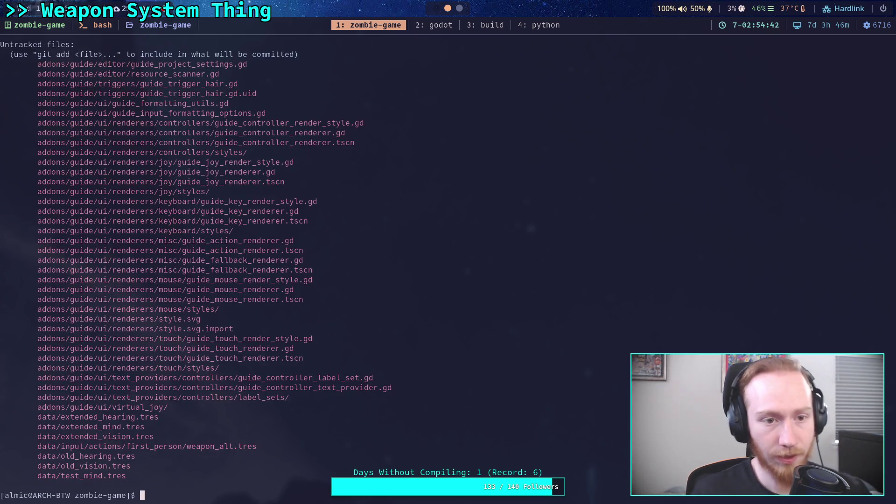
{"action": "scroll", "coordinate": [301, 353], "scroll_direction": "up", "scroll_amount": 4}
{"action": "scroll", "coordinate": [302, 350], "scroll_direction": "up", "scroll_amount": 20}
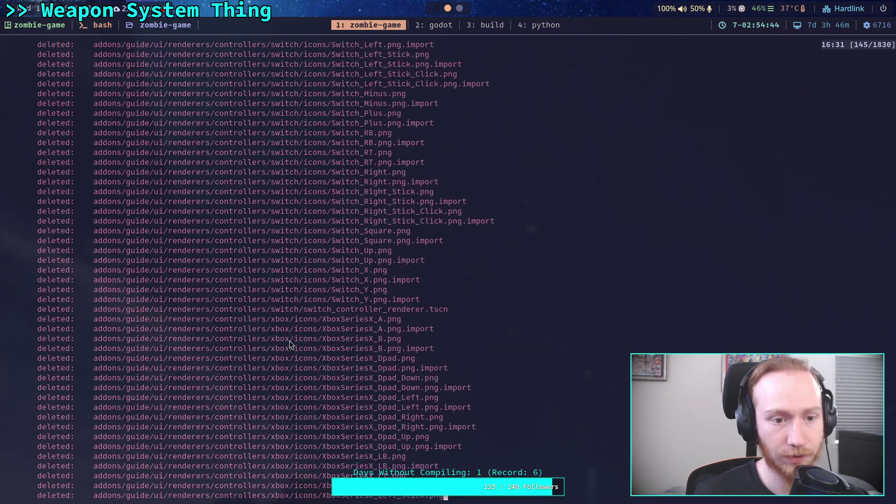
{"action": "scroll", "coordinate": [289, 337], "scroll_direction": "up", "scroll_amount": 10}
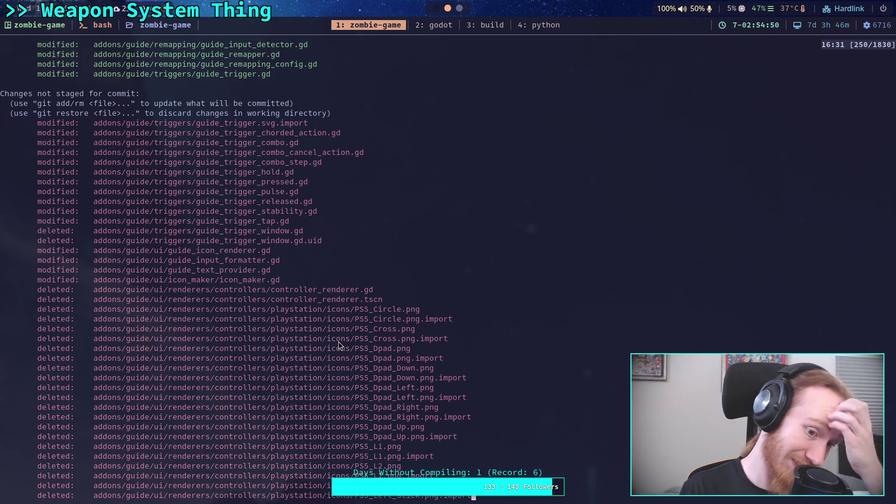
{"action": "scroll", "coordinate": [337, 342], "scroll_direction": "down", "scroll_amount": 6}
{"action": "scroll", "coordinate": [338, 342], "scroll_direction": "down", "scroll_amount": 20}
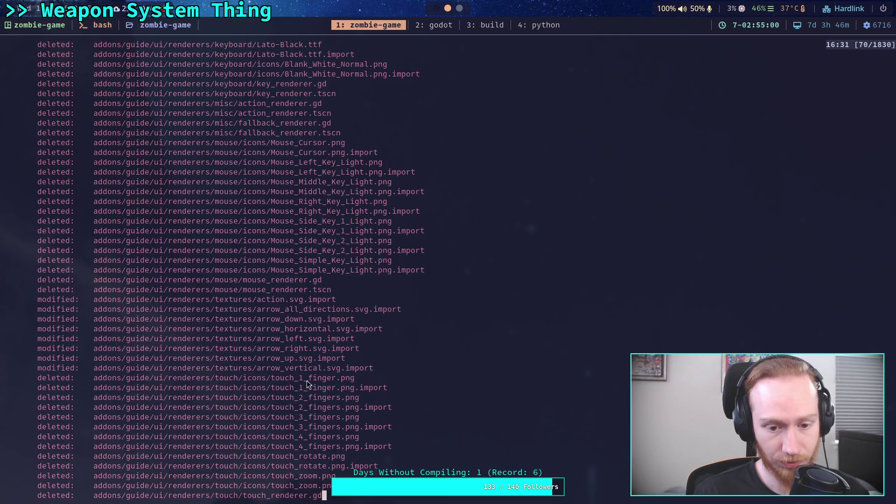
{"action": "scroll", "coordinate": [309, 381], "scroll_direction": "down", "scroll_amount": 2}
{"action": "scroll", "coordinate": [293, 379], "scroll_direction": "down", "scroll_amount": 1}
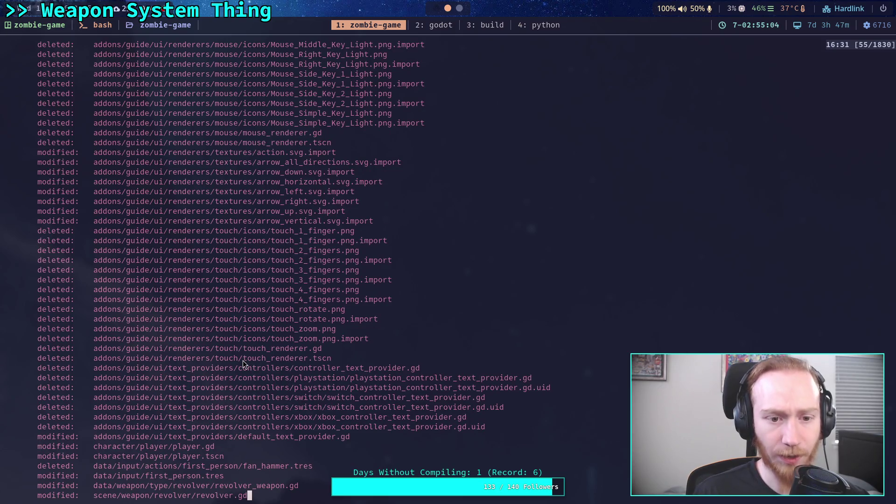
{"action": "scroll", "coordinate": [242, 361], "scroll_direction": "down", "scroll_amount": 4}
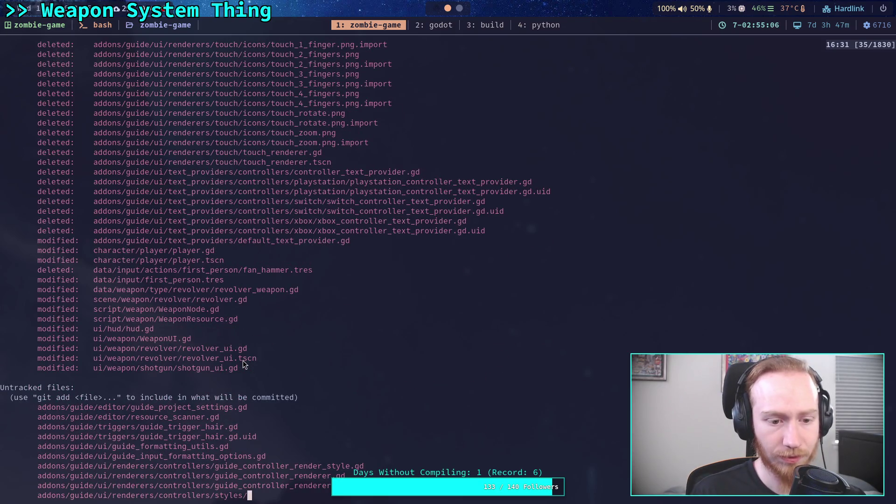
{"action": "scroll", "coordinate": [242, 360], "scroll_direction": "down", "scroll_amount": 5}
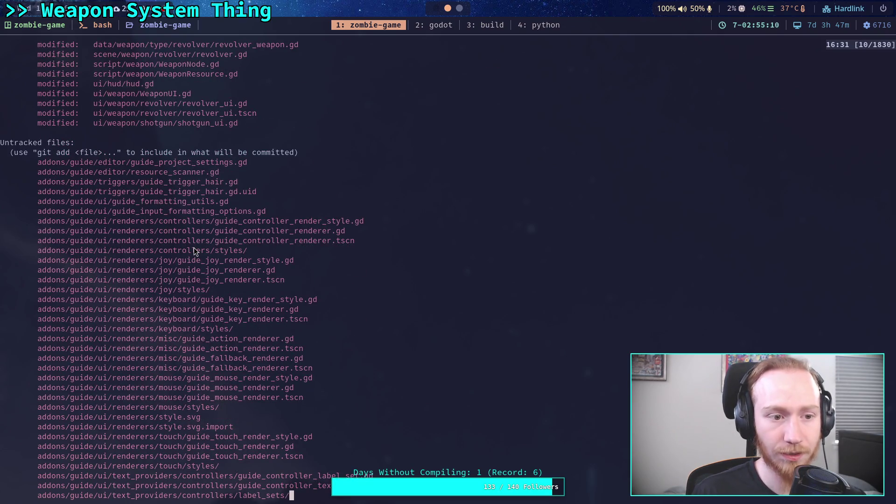
{"action": "scroll", "coordinate": [194, 251], "scroll_direction": "up", "scroll_amount": 9}
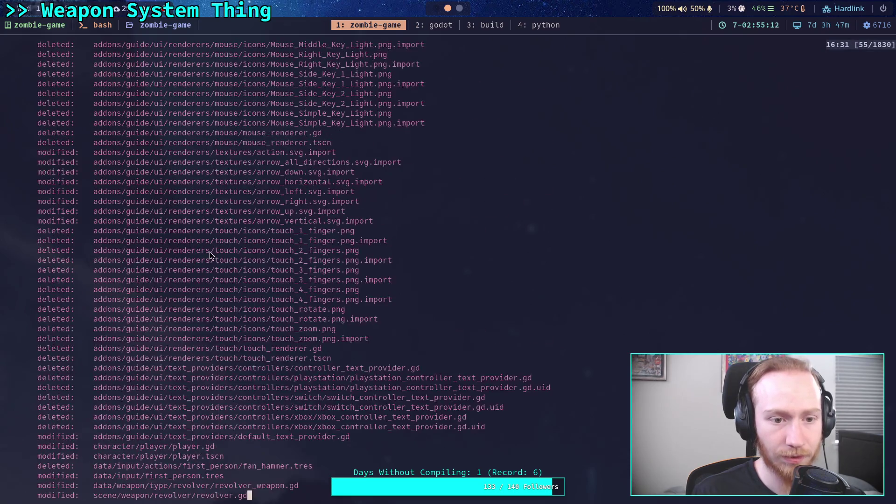
{"action": "scroll", "coordinate": [209, 251], "scroll_direction": "up", "scroll_amount": 1}
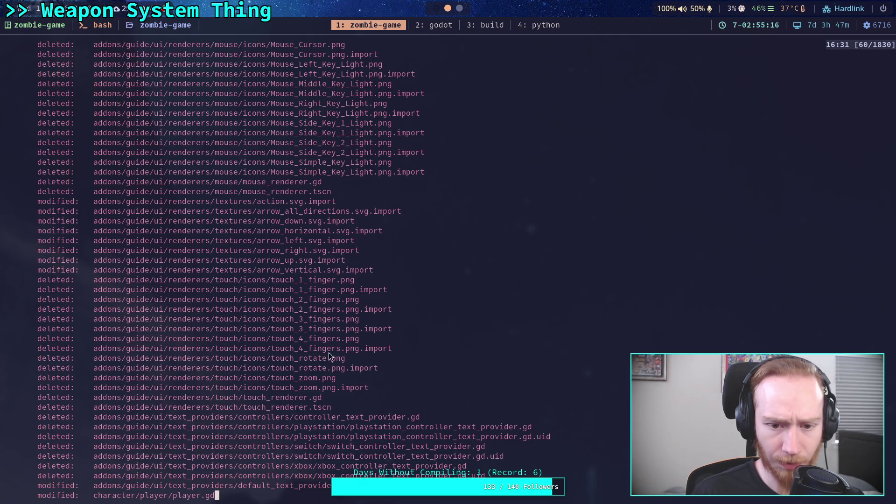
{"action": "scroll", "coordinate": [330, 275], "scroll_direction": "up", "scroll_amount": 1}
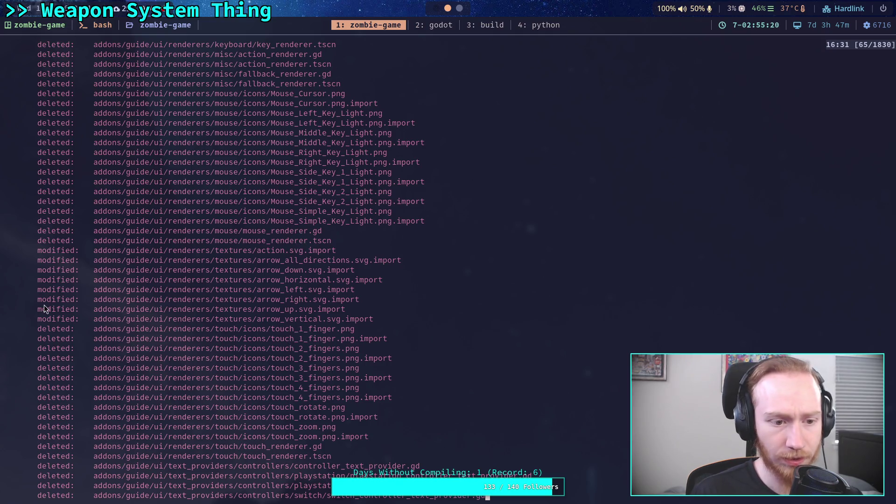
{"action": "scroll", "coordinate": [55, 256], "scroll_direction": "up", "scroll_amount": 10}
{"action": "scroll", "coordinate": [55, 249], "scroll_direction": "up", "scroll_amount": 20}
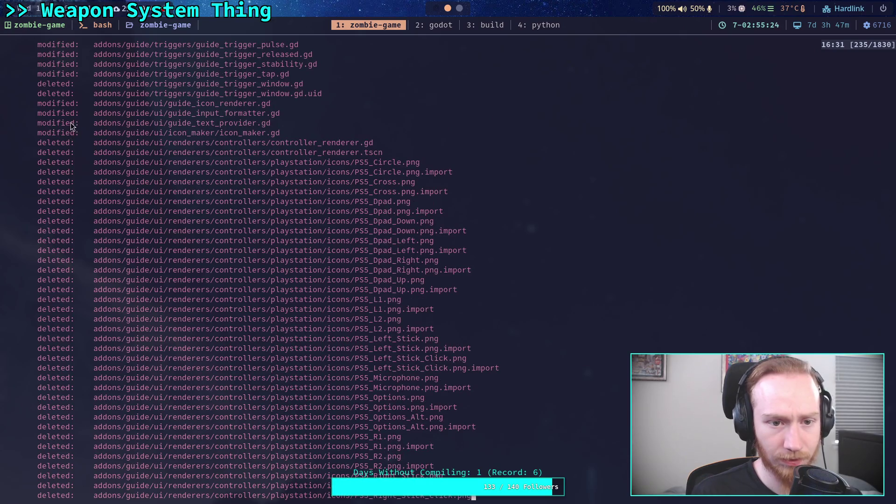
{"action": "scroll", "coordinate": [62, 214], "scroll_direction": "up", "scroll_amount": 3}
{"action": "type", "text": "qgit add addons/"}
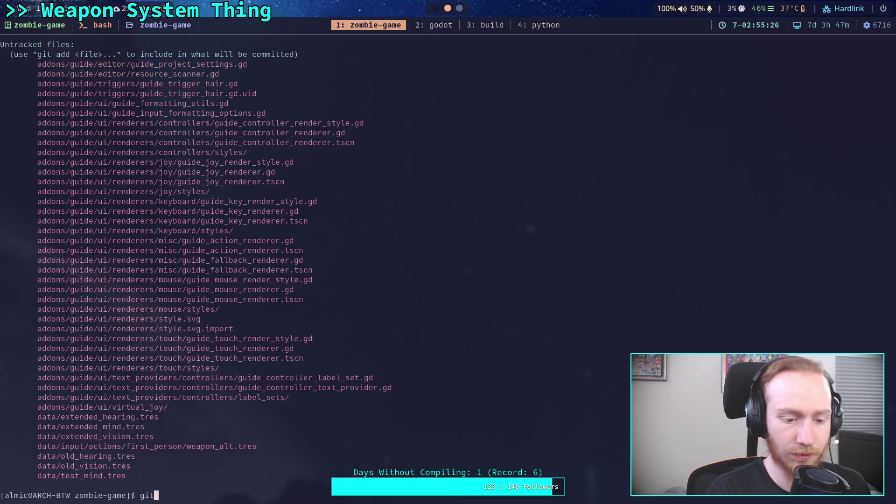
{"action": "type", "text": "gu"}
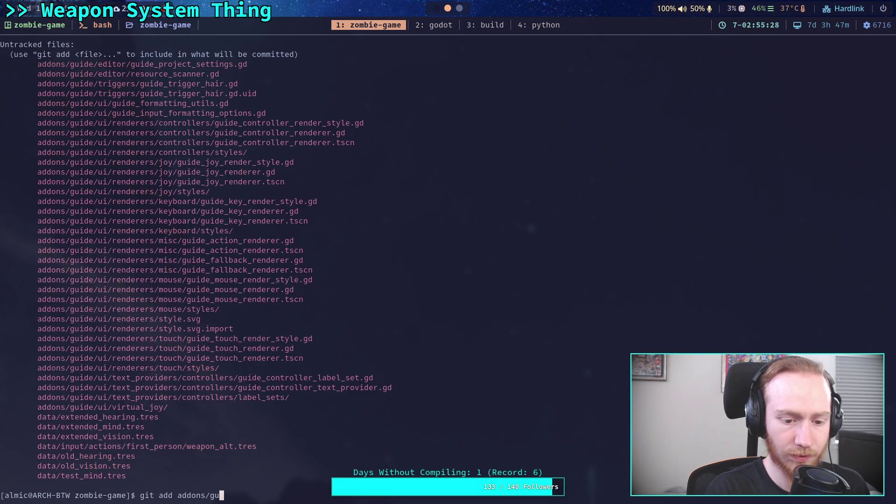
{"action": "type", "text": "ide/ui/renderers/"}
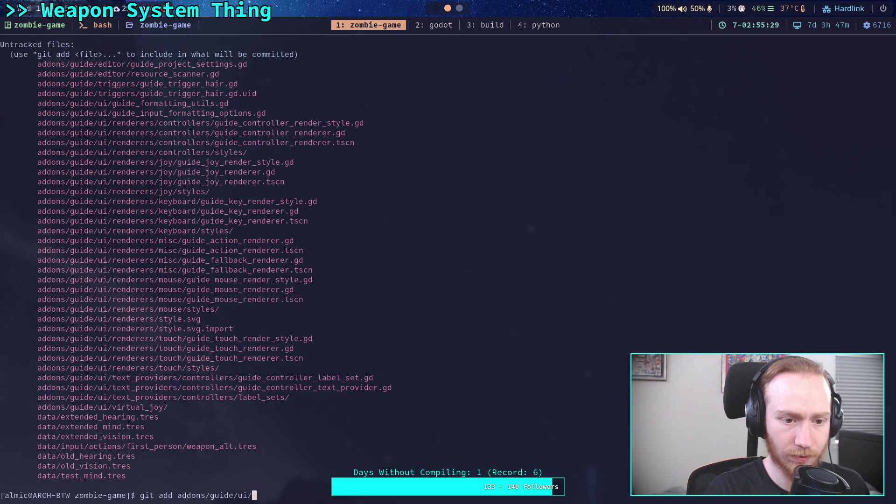
Stage addons/guide/ui/renderers/ and confirm in git status that renamed renderer files are staged.
{"action": "scroll", "coordinate": [280, 242], "scroll_direction": "up", "scroll_amount": 20}
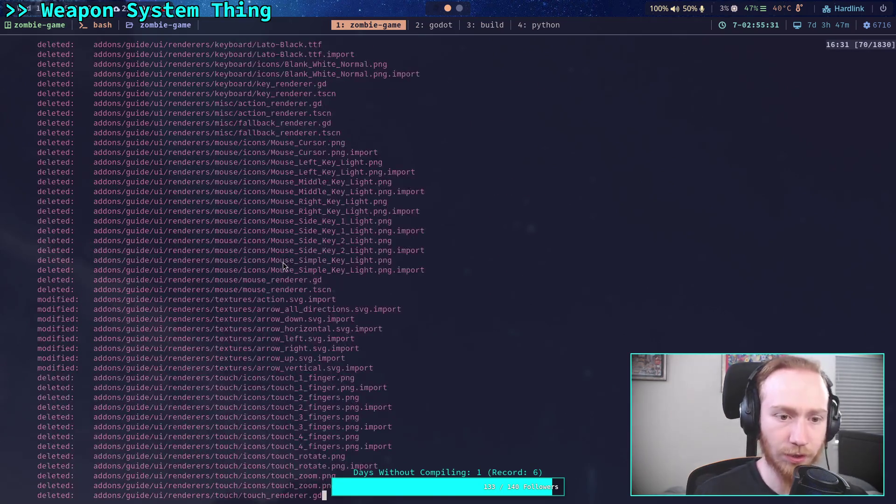
{"action": "scroll", "coordinate": [293, 258], "scroll_direction": "down", "scroll_amount": 15}
{"action": "scroll", "coordinate": [293, 258], "scroll_direction": "down", "scroll_amount": 5}
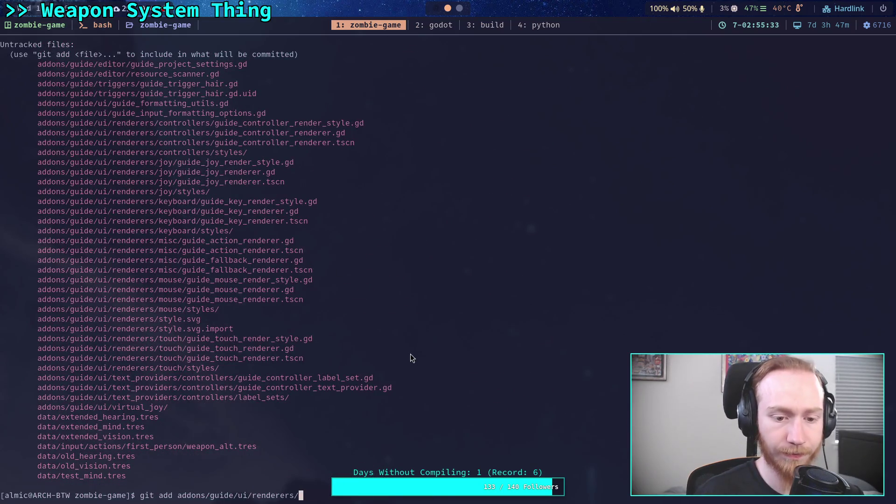
{"action": "key", "text": "Return"}
{"action": "type", "text": "git status"}
{"action": "key", "text": "Return"}
{"action": "scroll", "coordinate": [378, 368], "scroll_direction": "up", "scroll_amount": 10}
{"action": "scroll", "coordinate": [377, 368], "scroll_direction": "down", "scroll_amount": 10}
{"action": "scroll", "coordinate": [383, 365], "scroll_direction": "up", "scroll_amount": 5}
{"action": "scroll", "coordinate": [385, 364], "scroll_direction": "up", "scroll_amount": 14}
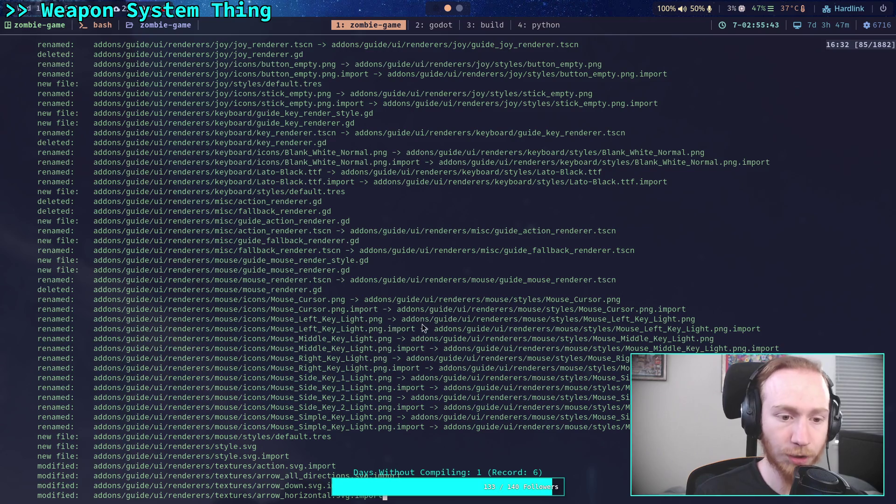
{"action": "scroll", "coordinate": [418, 325], "scroll_direction": "down", "scroll_amount": 14}
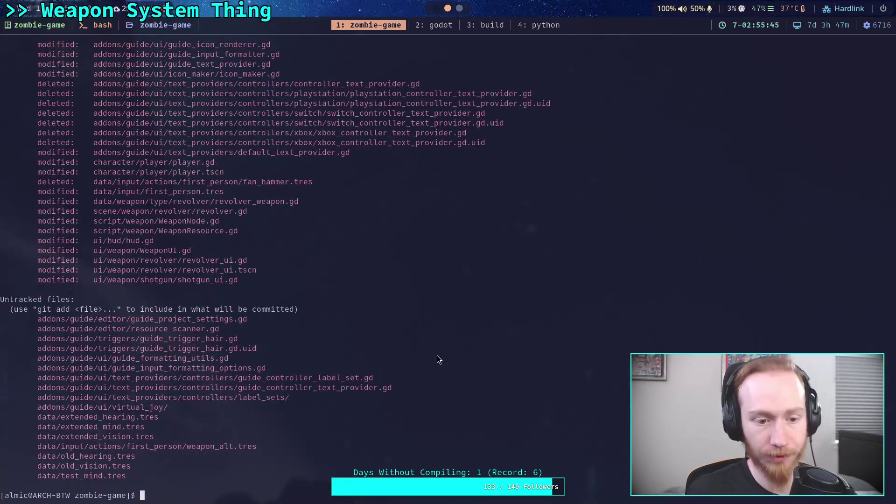
Review the remaining unstaged diffs and stage addons/guide/triggers/guide_trigger.svg.import.
{"action": "type", "text": "qgit diff"}
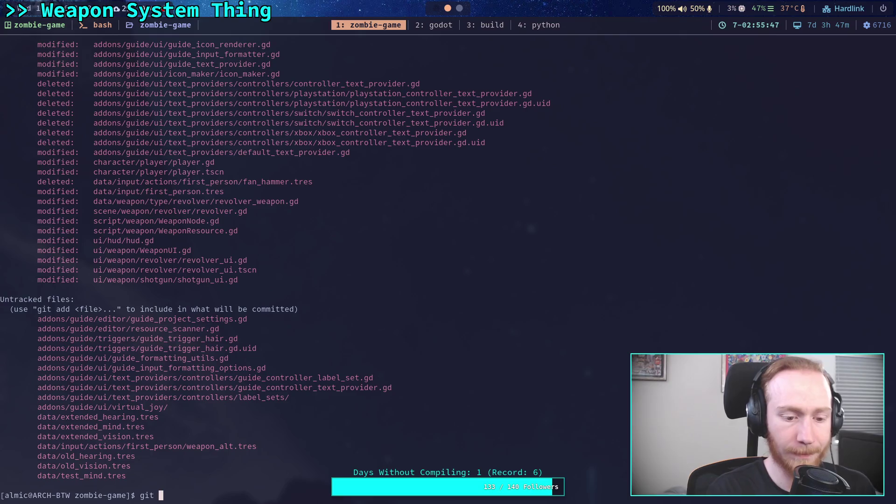
{"action": "key", "text": "Return"}
{"action": "type", "text": "qgit add "}
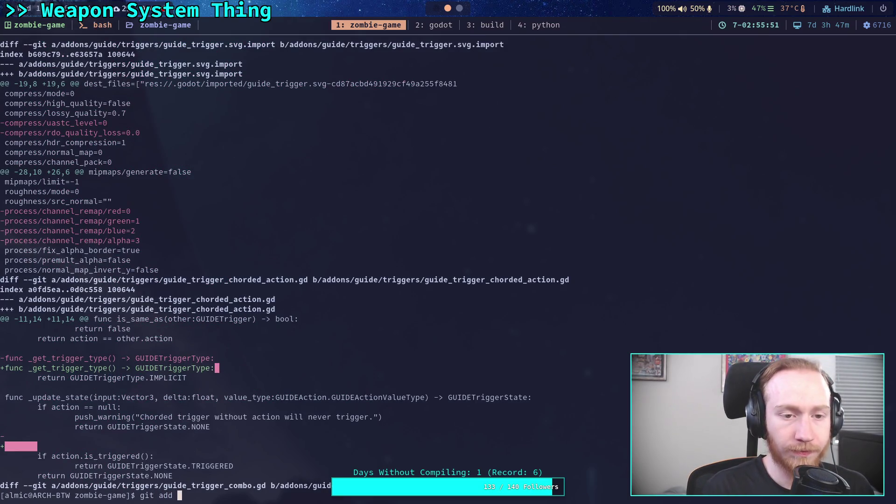
{"action": "type", "text": "a"}
{"action": "key", "text": "Tab"}
{"action": "type", "text": "gu"}
{"action": "key", "text": "Tab"}
{"action": "type", "text": "t"}
{"action": "key", "text": "Tab"}
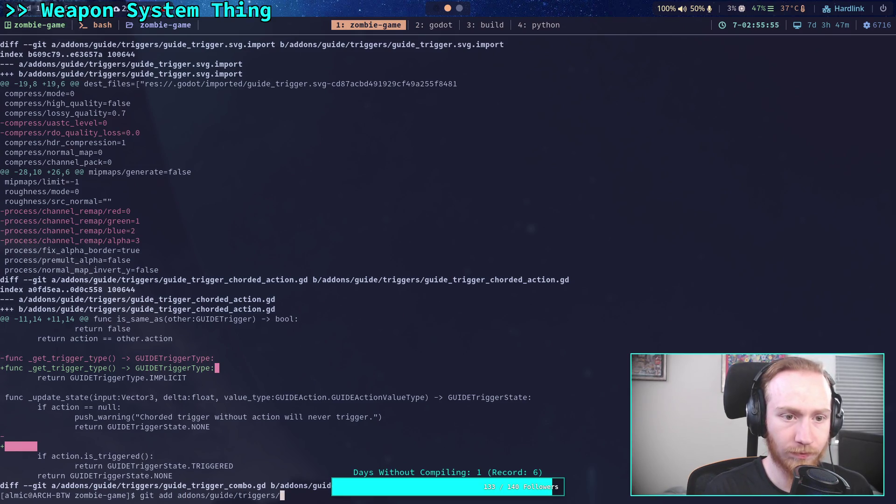
{"action": "type", "text": "gu"}
{"action": "key", "text": "Tab"}
{"action": "type", "text": "."}
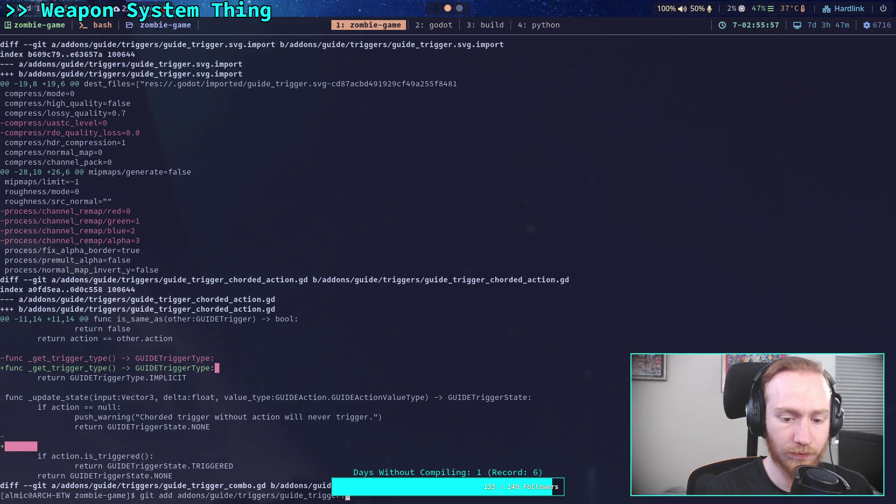
{"action": "type", "text": "svg.import"}
{"action": "key", "text": "Return"}
Page through the trigger changes in git diff, then stage guide_trigger_chorded_action.gd.
{"action": "type", "text": "git diff"}
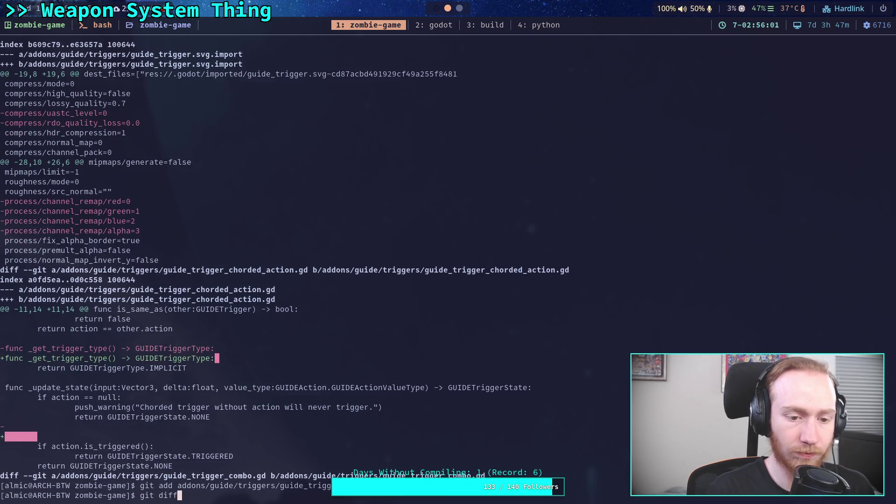
{"action": "key", "text": "Return"}
{"action": "key", "text": "space"}
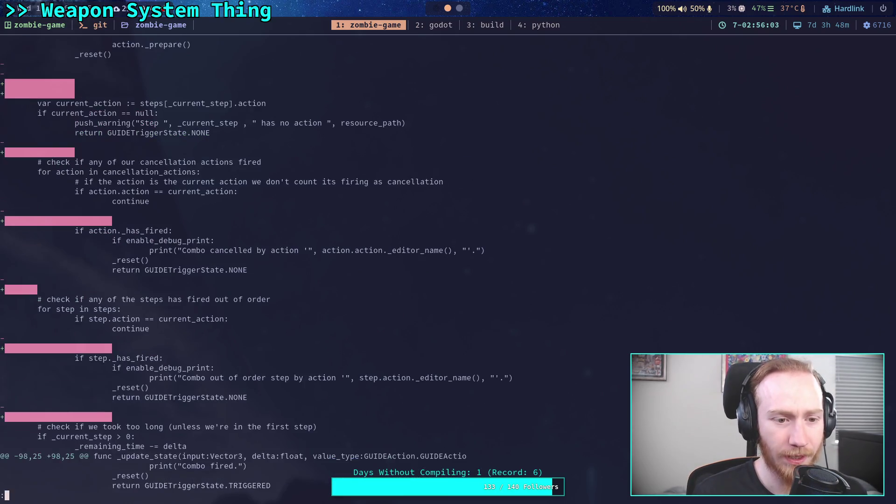
{"action": "key", "text": "space"}
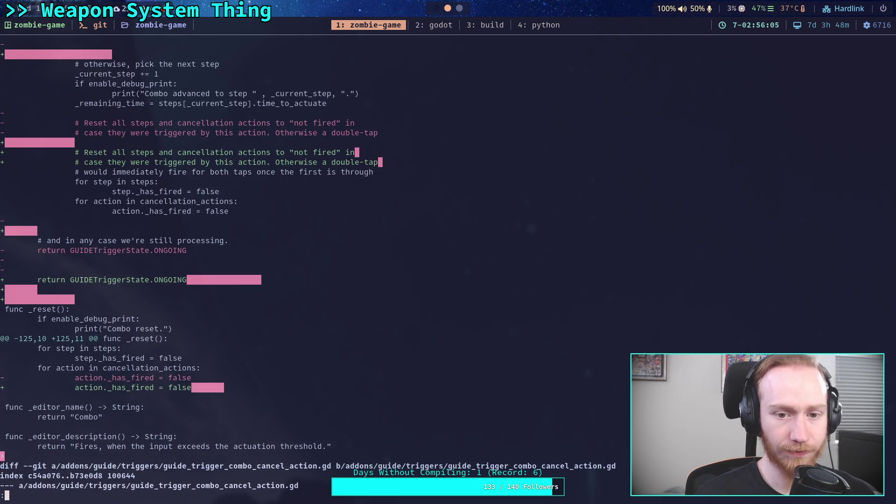
{"action": "key", "text": "b"}
{"action": "key", "text": "b"}
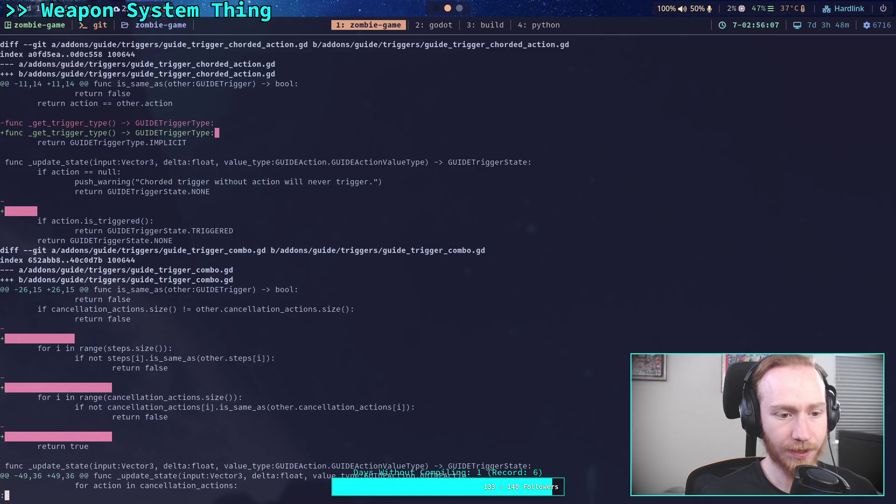
{"action": "type", "text": "qgit add addons/guide/"}
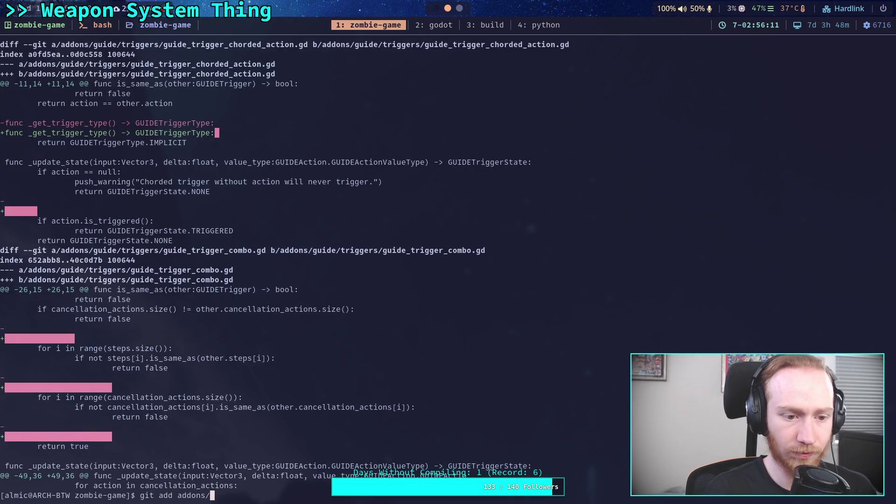
{"action": "type", "text": "triggers/guide_trigger"}
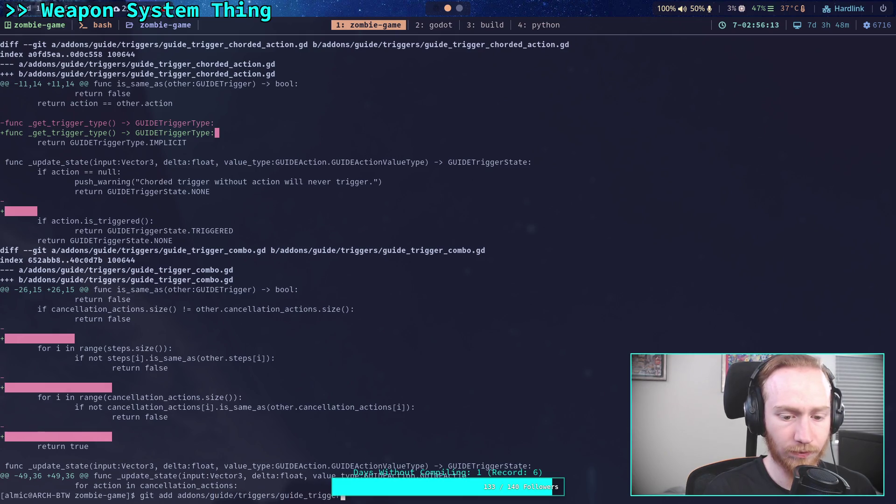
{"action": "type", "text": "_ch"}
{"action": "key", "text": "Tab"}
{"action": "key", "text": "Return"}
Stage guide_trigger_combo.gd by editing the recalled git add command.
{"action": "type", "text": "git add addons/guide/triggers/guide_trigger_chorded_action.gd"}
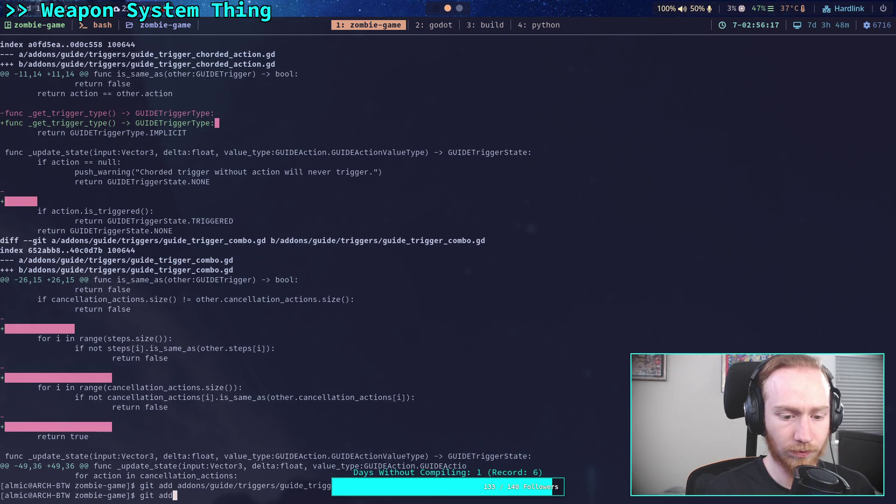
{"action": "key", "text": "BackSpace"}
{"action": "key", "text": "BackSpace"}
{"action": "key", "text": "BackSpace"}
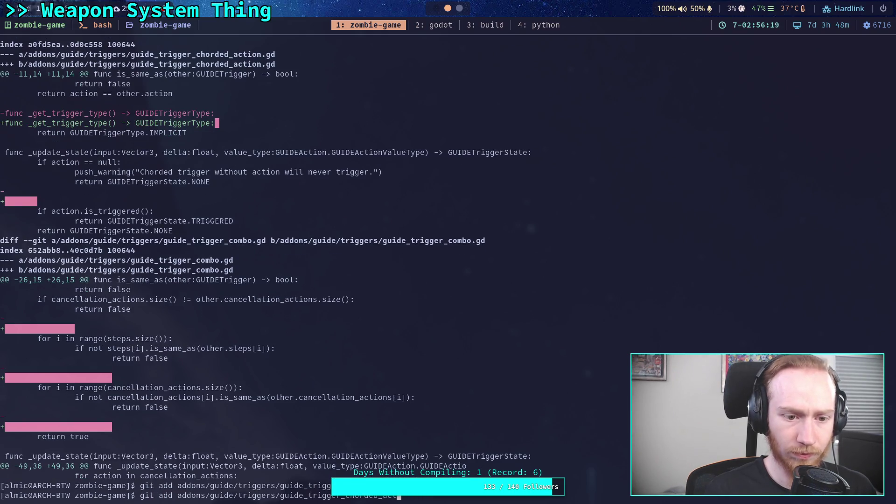
{"action": "key", "text": "BackSpace"}
{"action": "key", "text": "BackSpace"}
{"action": "type", "text": "ombo"}
{"action": "key", "text": "Return"}
{"action": "key", "text": "Up"}
{"action": "type", "text": "."}
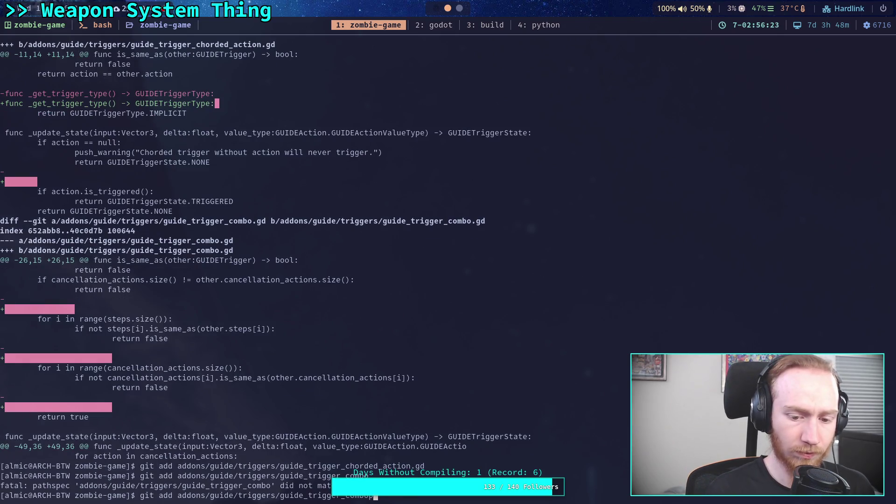
{"action": "type", "text": "gd"}
{"action": "key", "text": "Return"}
Review the diff, stage guide_trigger_combo_cancel_action.gd, and rerun git diff.
{"action": "type", "text": "git diff"}
{"action": "key", "text": "Return"}
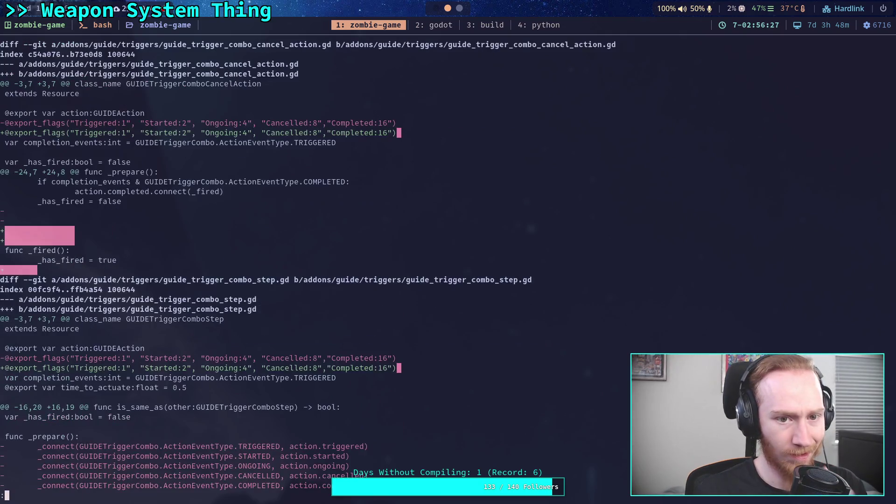
{"action": "type", "text": "git add addons/guide/triggers/guide_trigger_combo_"}
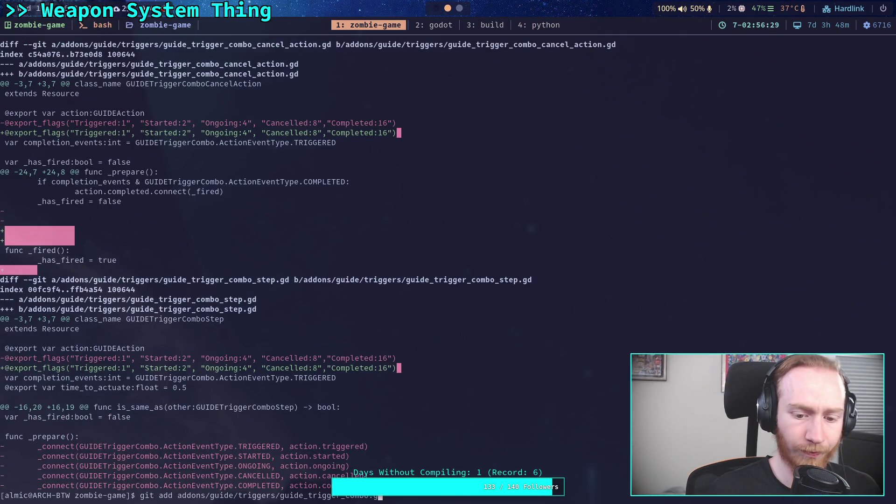
{"action": "type", "text": "can"}
{"action": "key", "text": "Tab"}
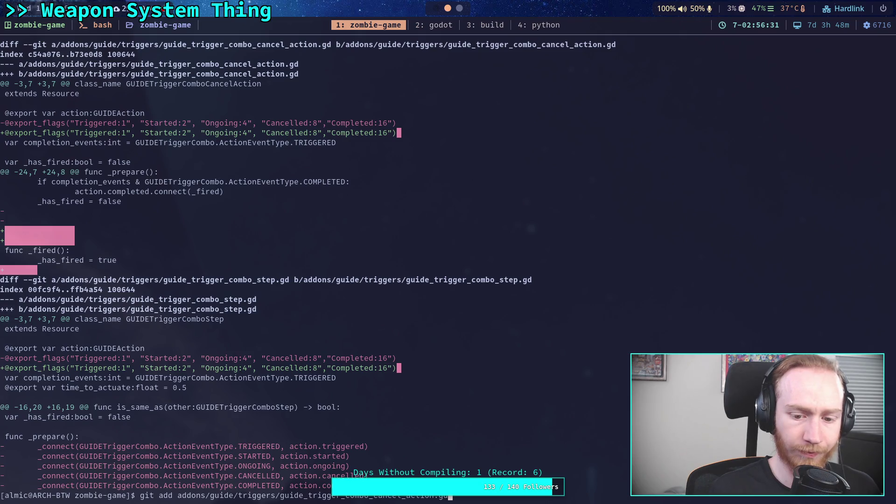
{"action": "key", "text": "Return"}
{"action": "type", "text": "git diff"}
{"action": "key", "text": "Return"}
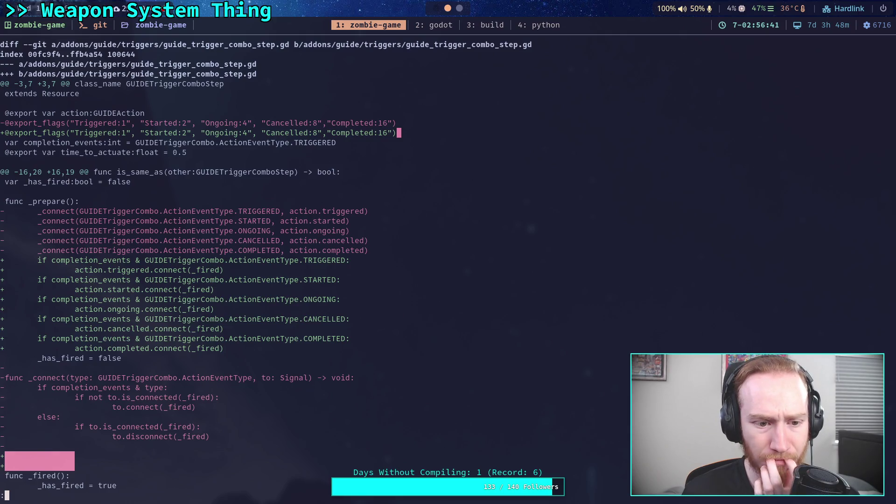
Scroll to the combo step diff and highlight its removed _connect function block.
{"action": "key", "text": "j"}
{"action": "key", "text": "j"}
{"action": "key", "text": "j"}
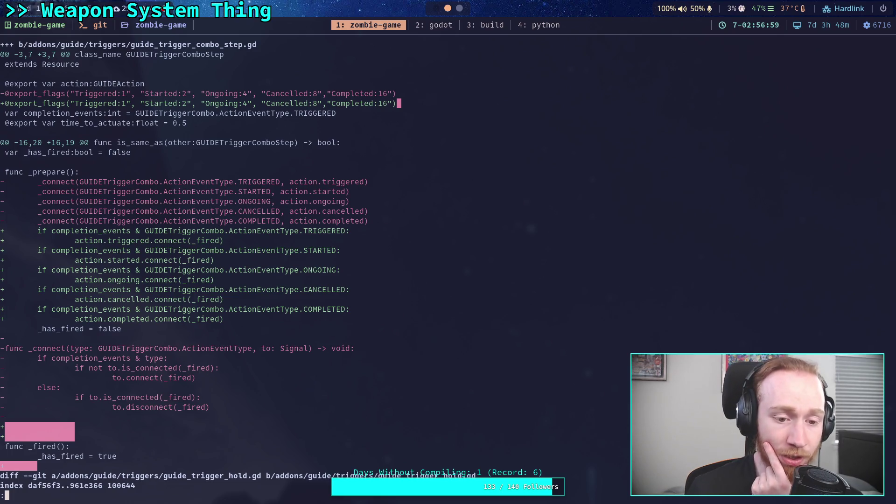
{"action": "mouse_move", "coordinate": [244, 322]}
{"action": "left_mouse_down"}
{"action": "mouse_move", "coordinate": [70, 292]}
{"action": "mouse_move", "coordinate": [41, 233]}
{"action": "left_mouse_up"}
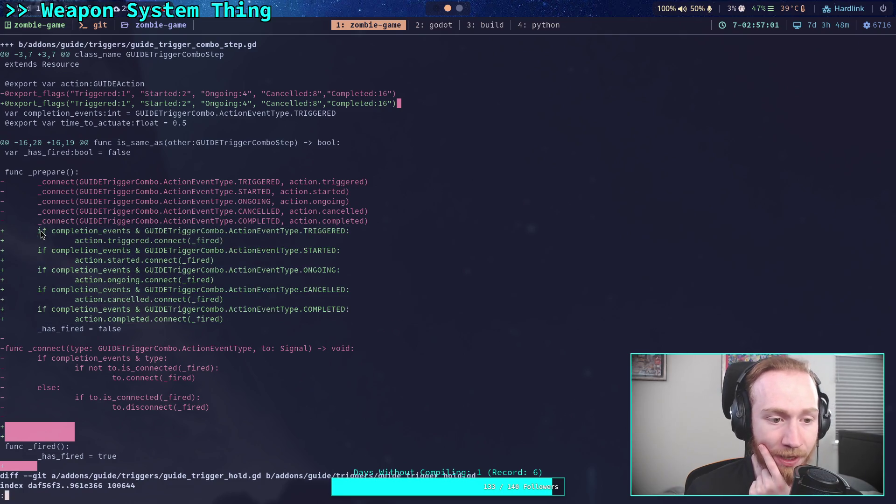
{"action": "left_click_drag", "start_coordinate": [71, 182], "coordinate": [88, 183]}
{"action": "mouse_move", "coordinate": [38, 349]}
{"action": "left_mouse_down"}
{"action": "mouse_move", "coordinate": [157, 413]}
{"action": "mouse_move", "coordinate": [213, 408]}
{"action": "left_mouse_up"}
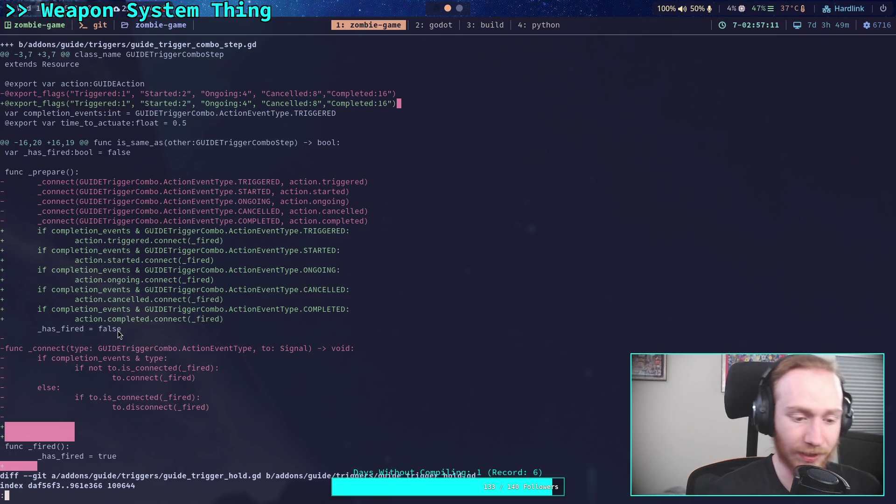
Stage addons/guide/triggers/guide_trigger_combo_step.gd and rerun git diff.
{"action": "type", "text": "qgit add addons/ge"}
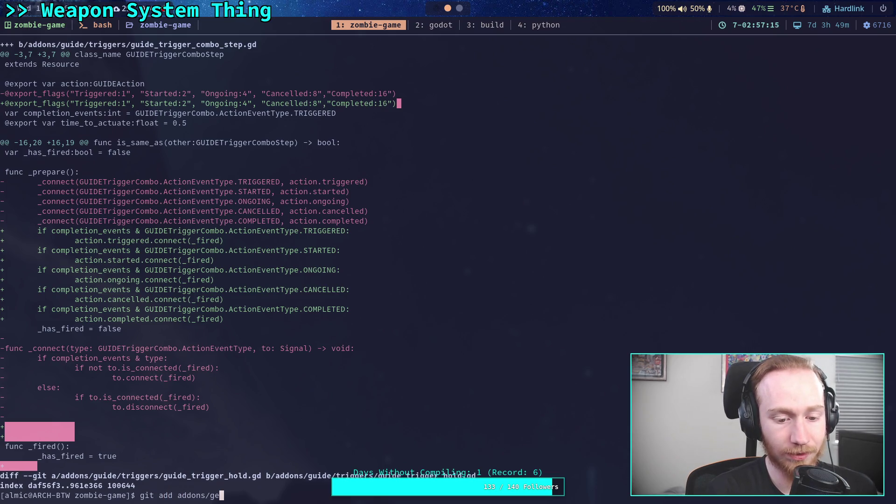
{"action": "key", "text": "BackSpace"}
{"action": "key", "text": "Tab"}
{"action": "type", "text": "tr"}
{"action": "key", "text": "Tab"}
{"action": "type", "text": "gu"}
{"action": "key", "text": "Tab"}
{"action": "type", "text": "_c"}
{"action": "key", "text": "Tab"}
{"action": "type", "text": "_s"}
{"action": "key", "text": "Tab"}
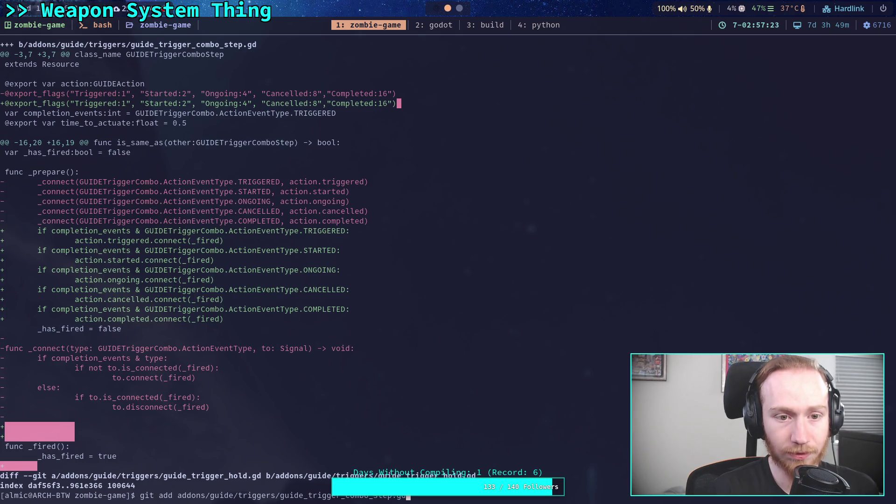
{"action": "key", "text": "Return"}
{"action": "type", "text": "git diff"}
{"action": "key", "text": "Return"}
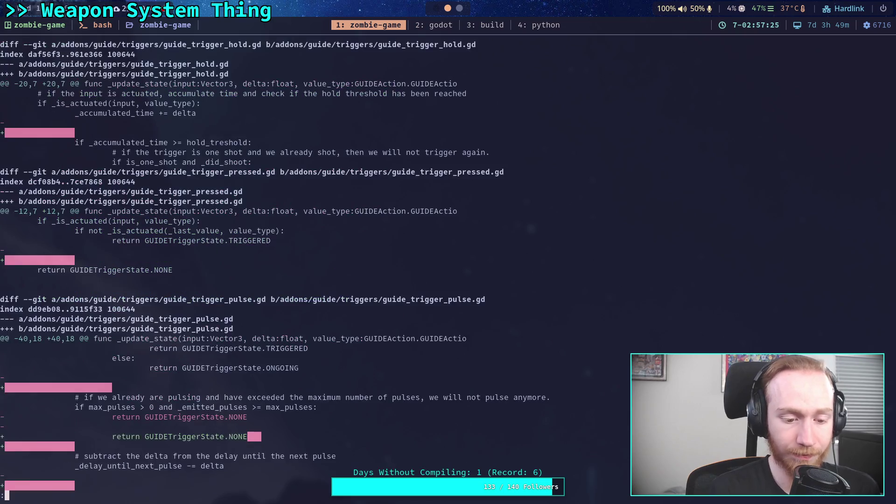
Stage guide_trigger_hold.gd and guide_trigger_pressed.gd, then rerun git diff.
{"action": "type", "text": "q"}
{"action": "type", "text": "git add "}
{"action": "type", "text": "addons/g"}
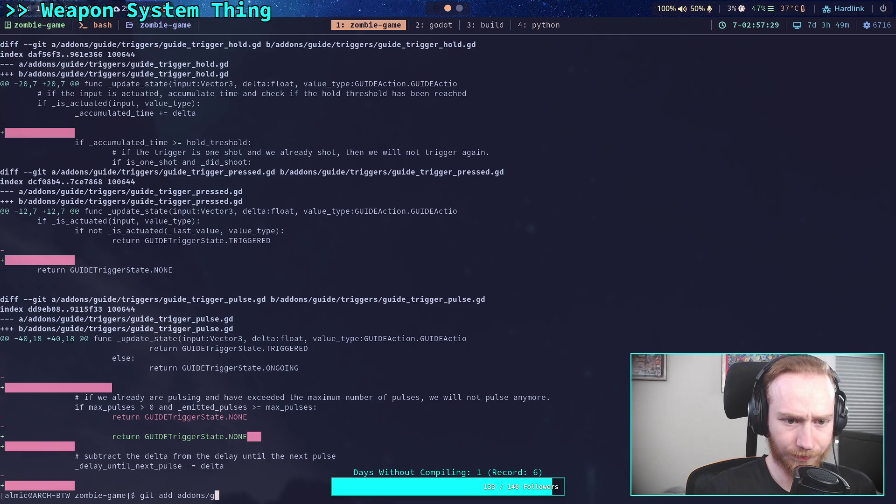
{"action": "type", "text": "uide/triggers/gu"}
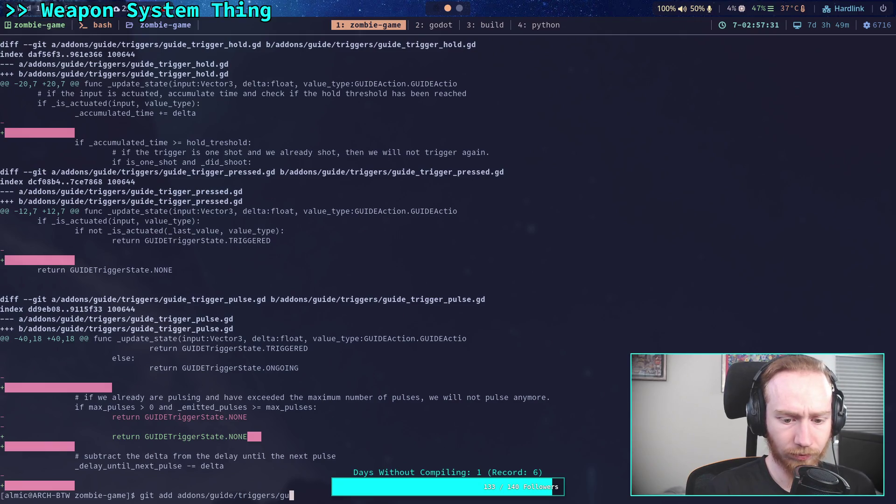
{"action": "type", "text": "ide_trigger_hold.gd"}
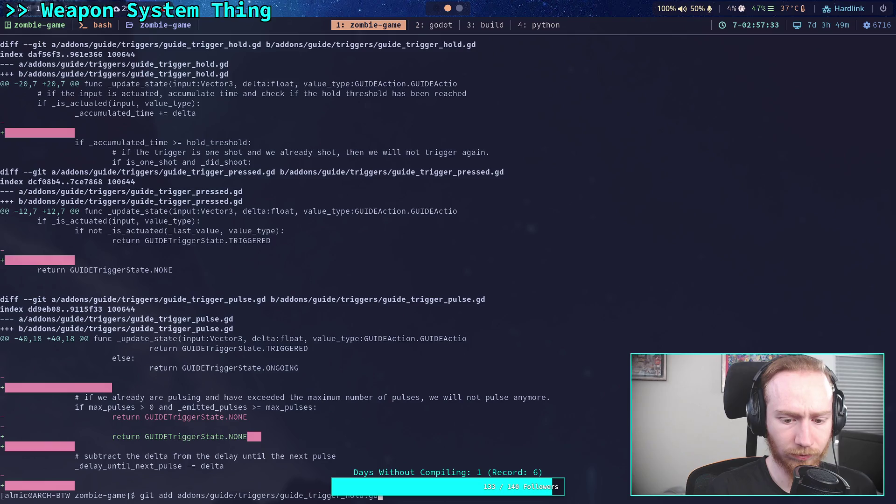
{"action": "key", "text": "Return"}
{"action": "key", "text": "Up"}
{"action": "key", "text": "BackSpace"}
{"action": "key", "text": "BackSpace"}
{"action": "key", "text": "BackSpace"}
{"action": "type", "text": "pressed.gd"}
{"action": "key", "text": "Return"}
{"action": "type", "text": "git diff"}
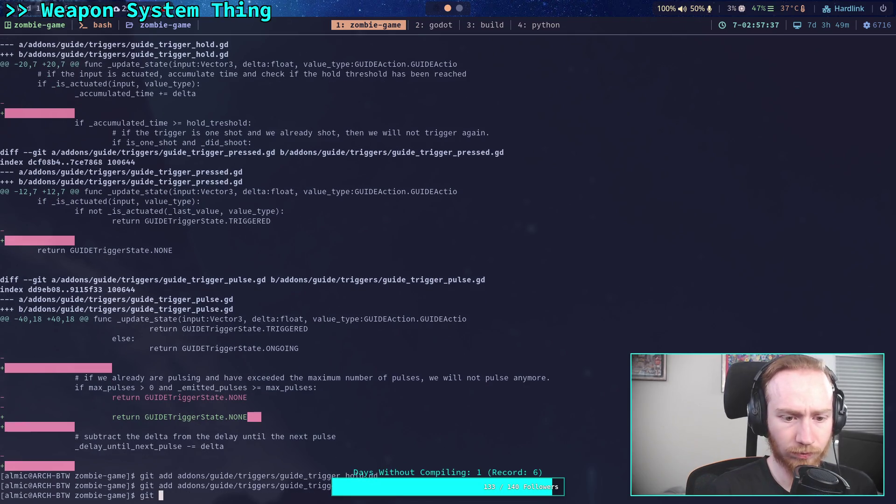
{"action": "key", "text": "Return"}
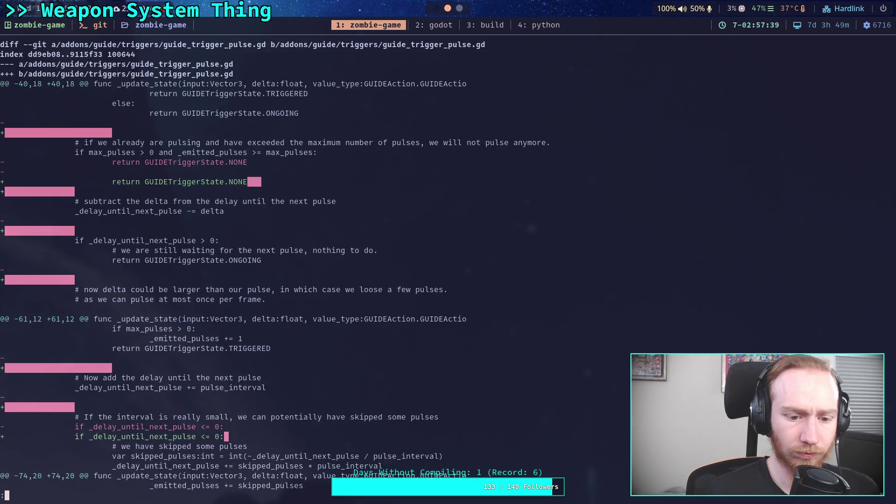
Read through the pulse trigger changes, stage the pulse trigger script, and recheck the diff.
{"action": "key", "text": "Down"}
{"action": "key", "text": "Down"}
{"action": "key", "text": "Down"}
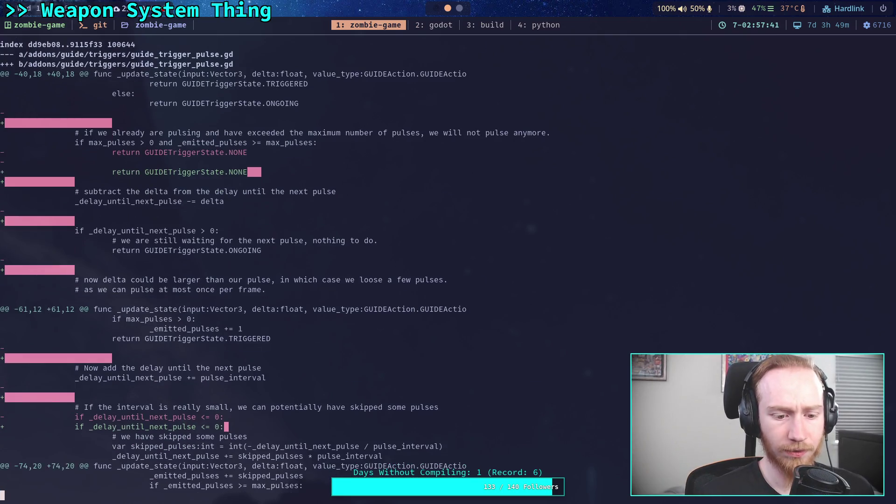
{"action": "key", "text": "Down"}
{"action": "key", "text": "Down"}
{"action": "key", "text": "Down"}
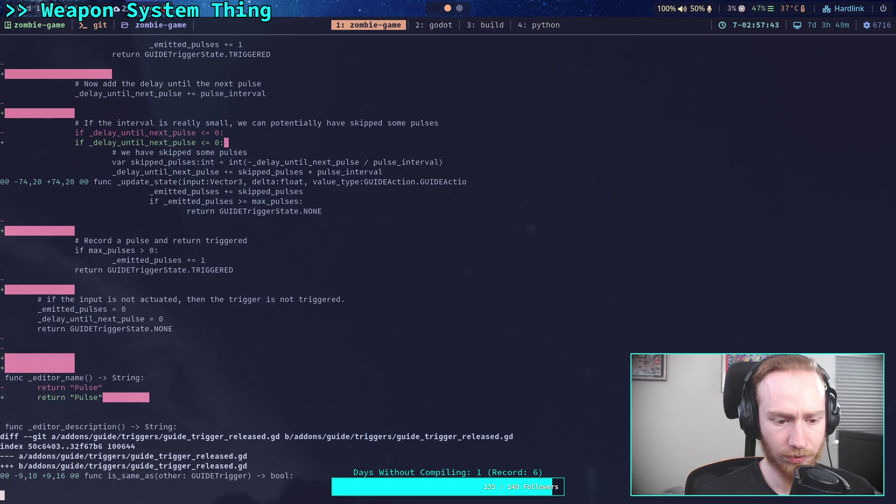
{"action": "key", "text": "Up"}
{"action": "key", "text": "Up"}
{"action": "key", "text": "Up"}
{"action": "key", "text": "Up"}
{"action": "key", "text": "Up"}
{"action": "key", "text": "Up"}
{"action": "type", "text": "qgit add addons/guide/triggers/guide_trigger_pressed.g"}
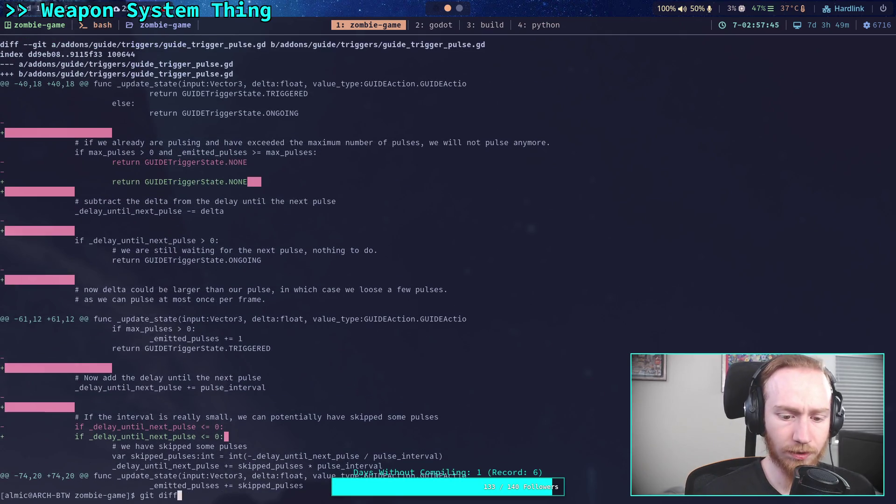
{"action": "type", "text": "d"}
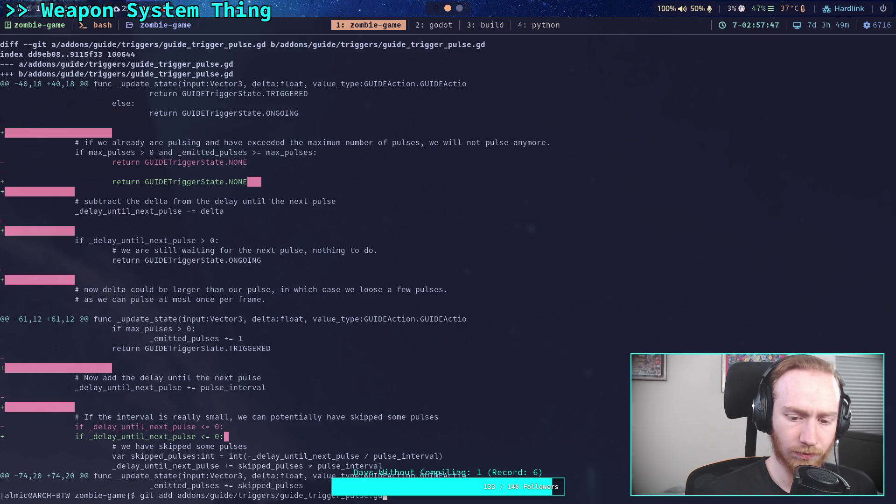
{"action": "key", "text": "Return"}
{"action": "type", "text": "git diff"}
{"action": "key", "text": "Return"}
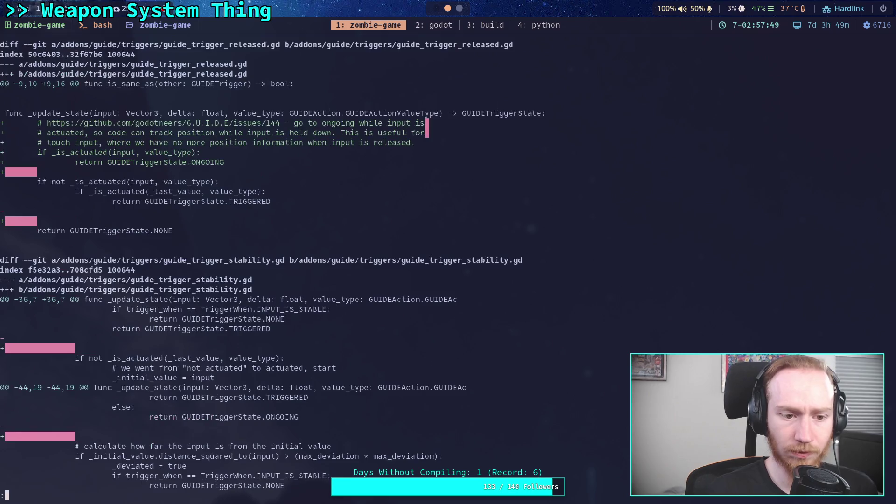
{"action": "key", "text": "q"}
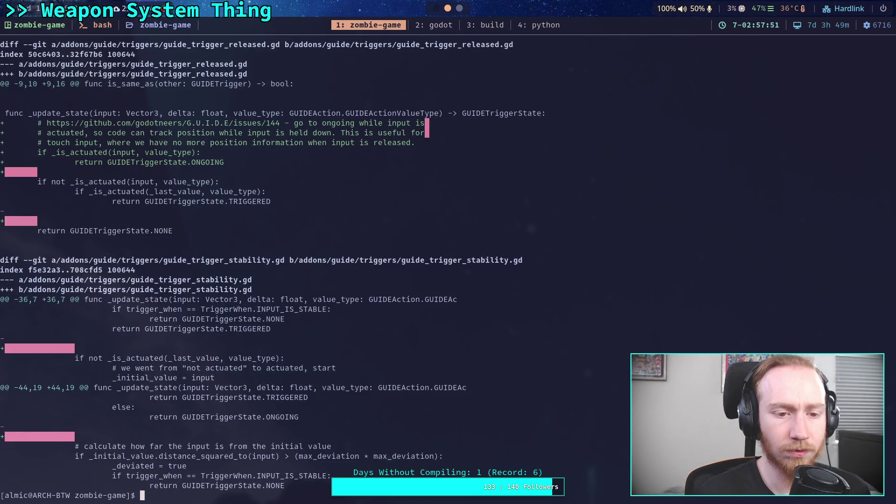
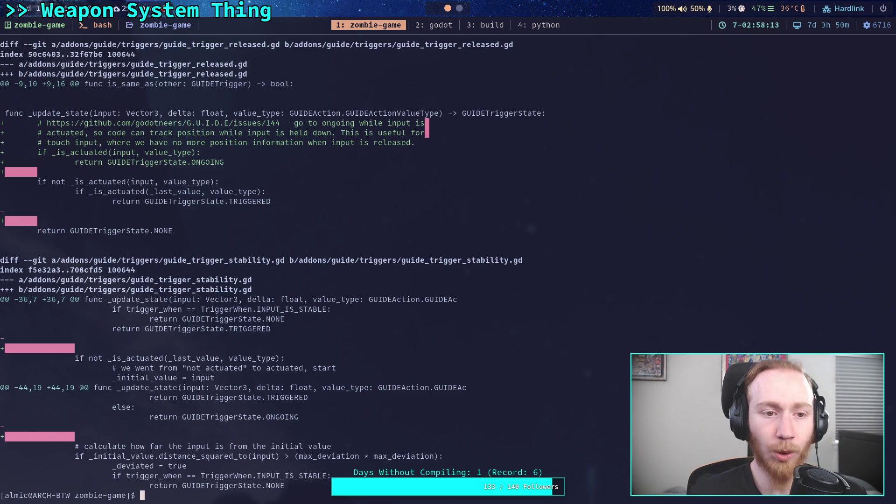
Stage addons/guide/triggers/guide_trigger_released.gd with git add.
{"action": "type", "text": "g"}
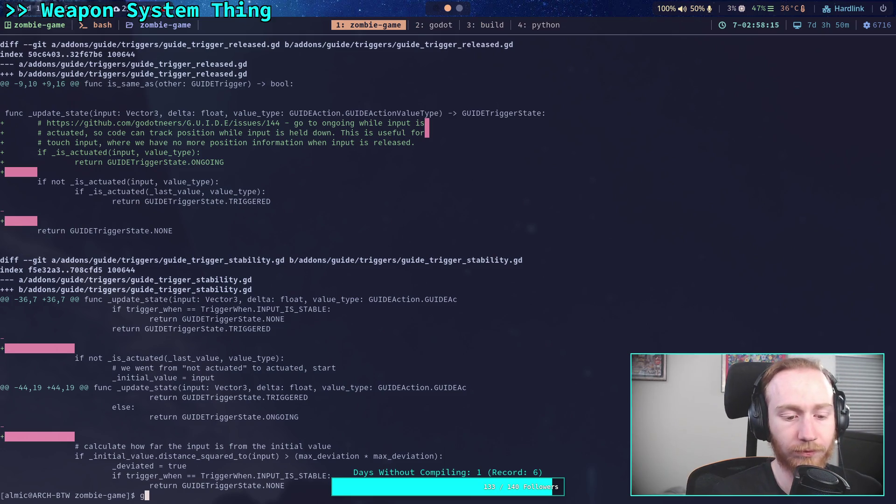
{"action": "type", "text": "it add "}
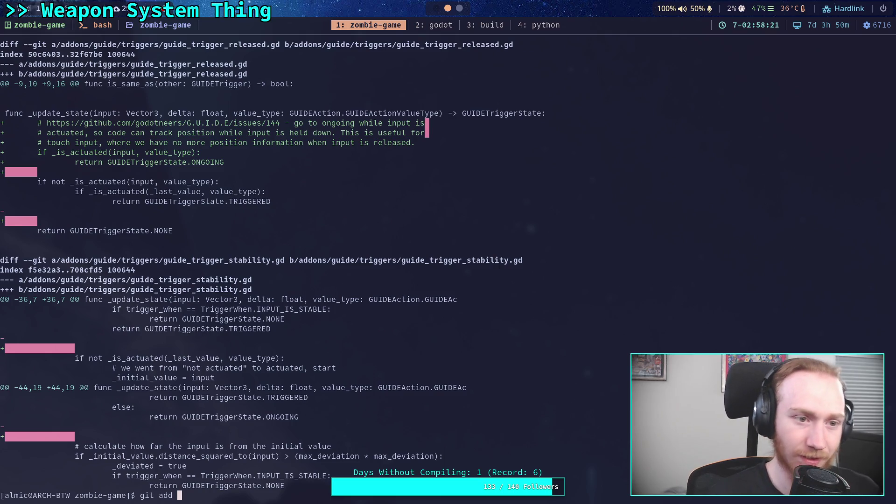
{"action": "type", "text": "ad"}
{"action": "key", "text": "Tab"}
{"action": "type", "text": "gu"}
{"action": "key", "text": "Tab"}
{"action": "type", "text": "t"}
{"action": "key", "text": "Tab"}
{"action": "type", "text": "gu"}
{"action": "key", "text": "Tab"}
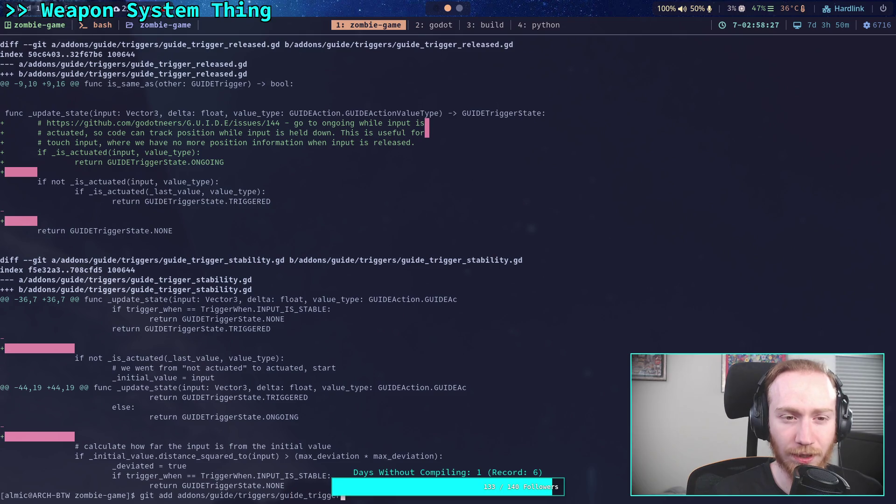
{"action": "type", "text": "_re"}
{"action": "key", "text": "Tab"}
{"action": "key", "text": "Return"}
Review the unstaged diff, then stage guide_trigger_stability.gd.
{"action": "type", "text": "git "}
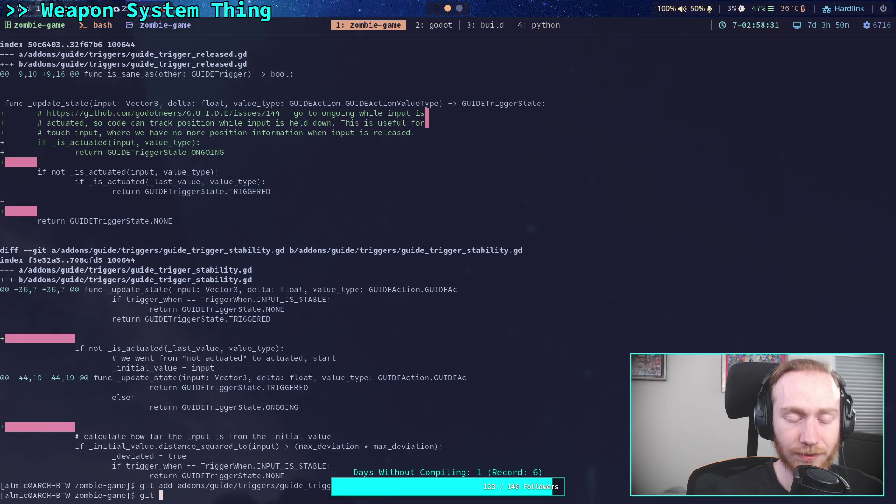
{"action": "type", "text": "diff"}
{"action": "key", "text": "Return"}
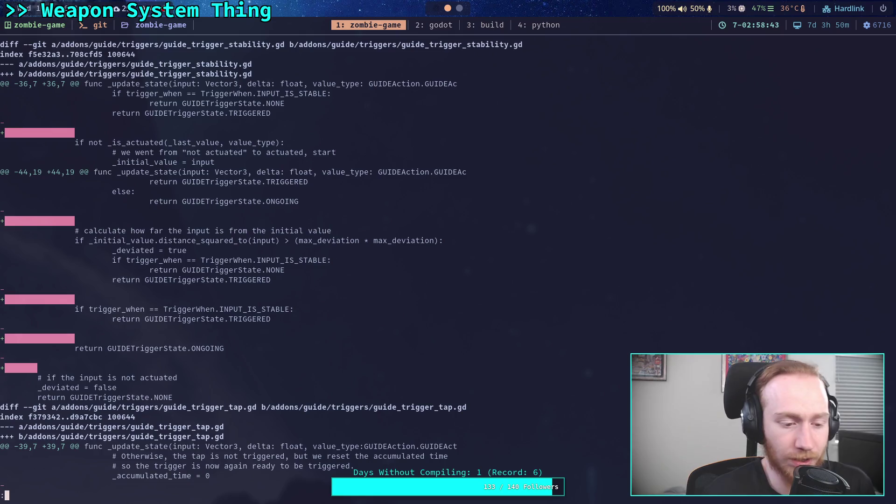
{"action": "type", "text": "qgit add addons/guide/"}
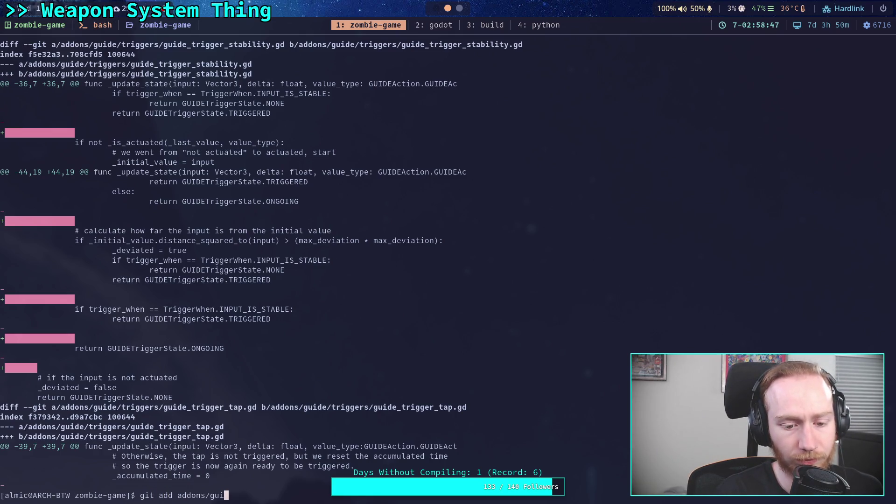
{"action": "type", "text": "triggers/guide_trigger_stability.gd"}
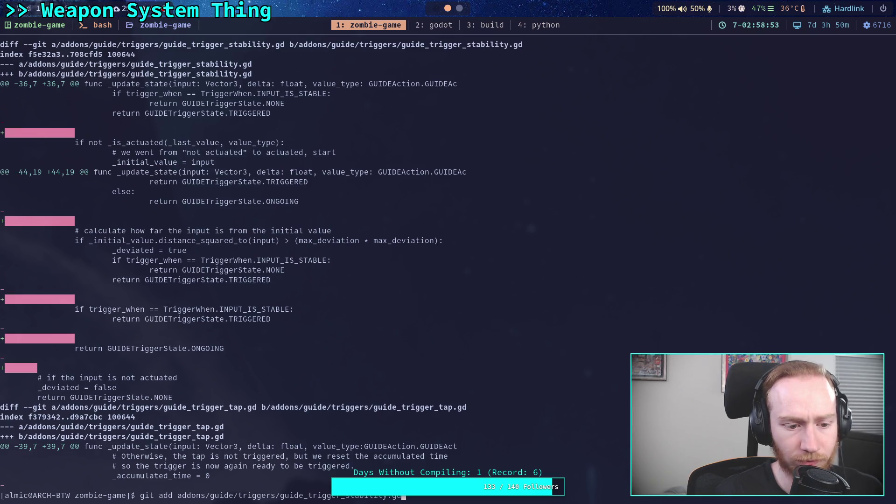
{"action": "key", "text": "Return"}
Recheck the diff and stage guide_trigger_tap.gd by editing the previous add command.
{"action": "type", "text": "git diff"}
{"action": "key", "text": "Return"}
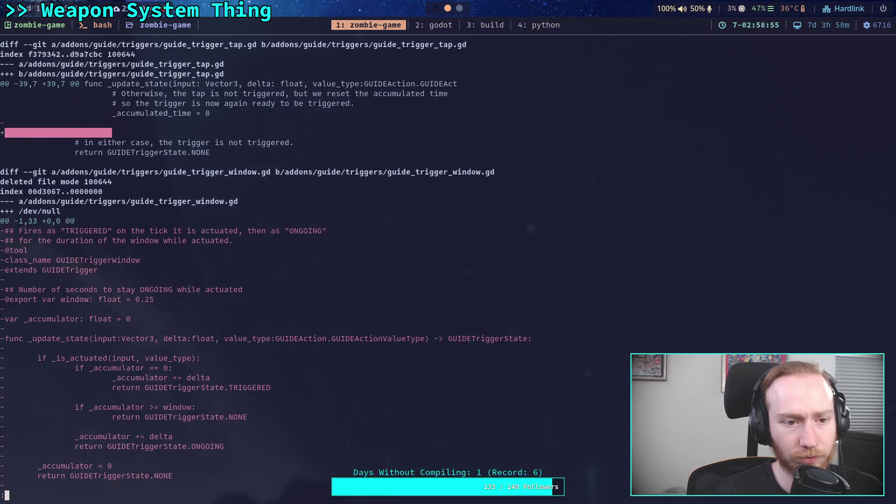
{"action": "key", "text": "q"}
{"action": "key", "text": "Up"}
{"action": "key", "text": "Up"}
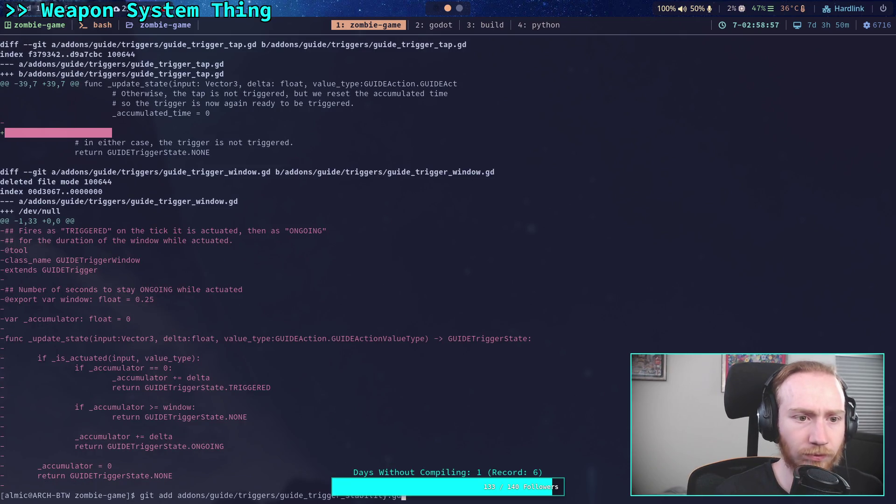
{"action": "key", "text": "BackSpace"}
{"action": "key", "text": "BackSpace"}
{"action": "key", "text": "BackSpace"}
{"action": "type", "text": "ap.gd"}
{"action": "key", "text": "Return"}
Restore the deleted guide_trigger_window.gd with git restore, then recheck the unstaged diff.
{"action": "type", "text": "git diff"}
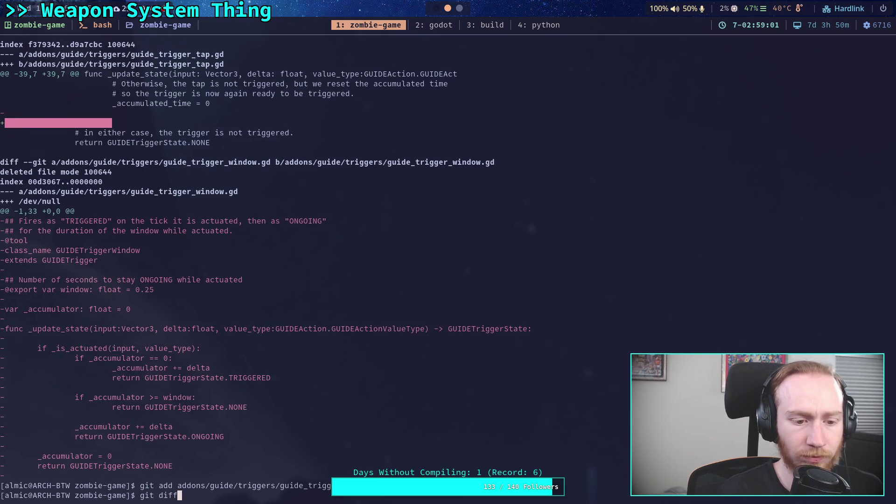
{"action": "key", "text": "Return"}
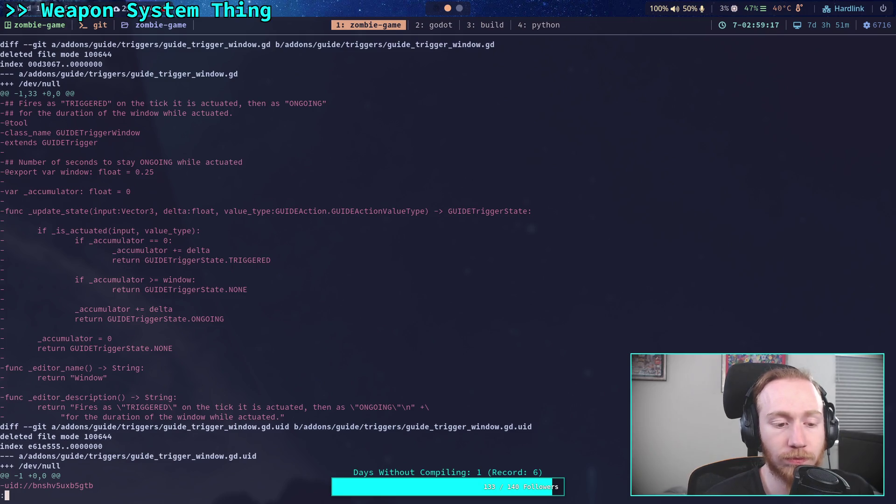
{"action": "type", "text": "qgit restore "}
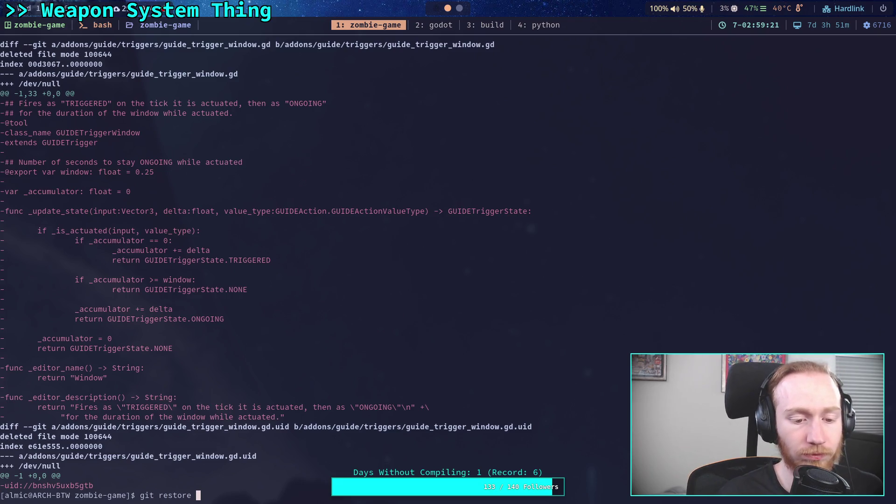
{"action": "type", "text": "addons/guide/"}
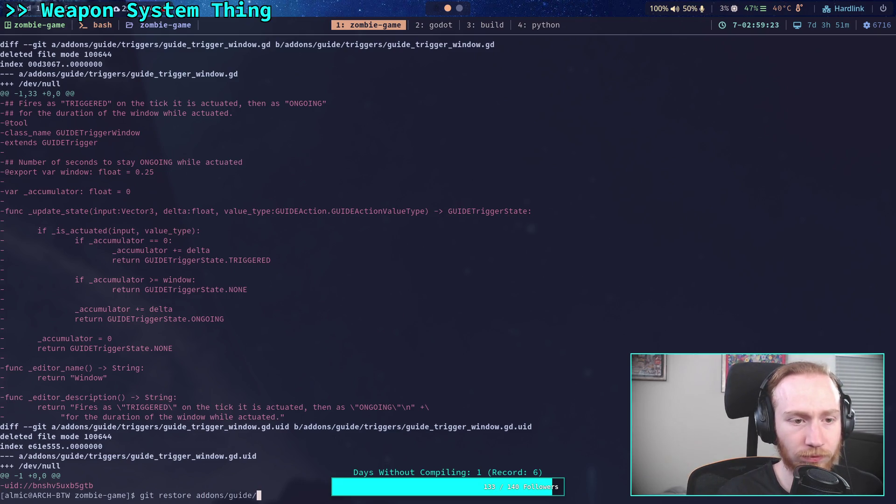
{"action": "type", "text": "triggers/gu"}
{"action": "key", "text": "Tab"}
{"action": "type", "text": "window.gd*"}
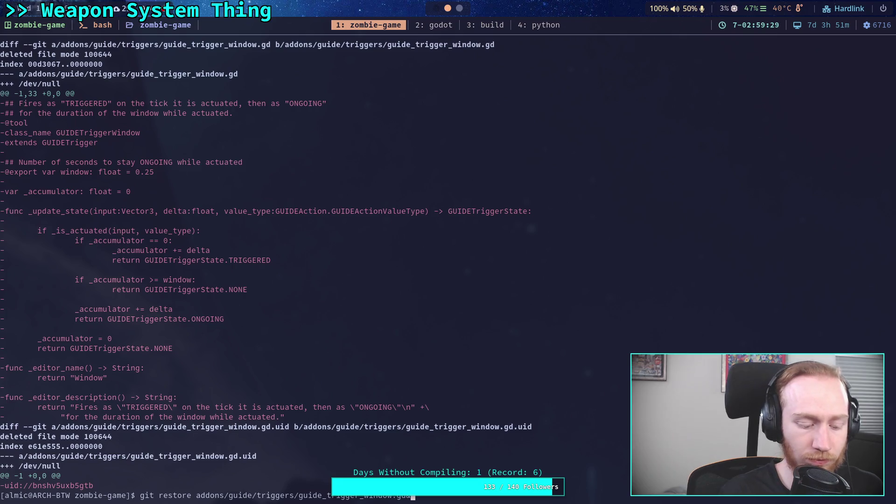
{"action": "key", "text": "Return"}
{"action": "type", "text": "git diff"}
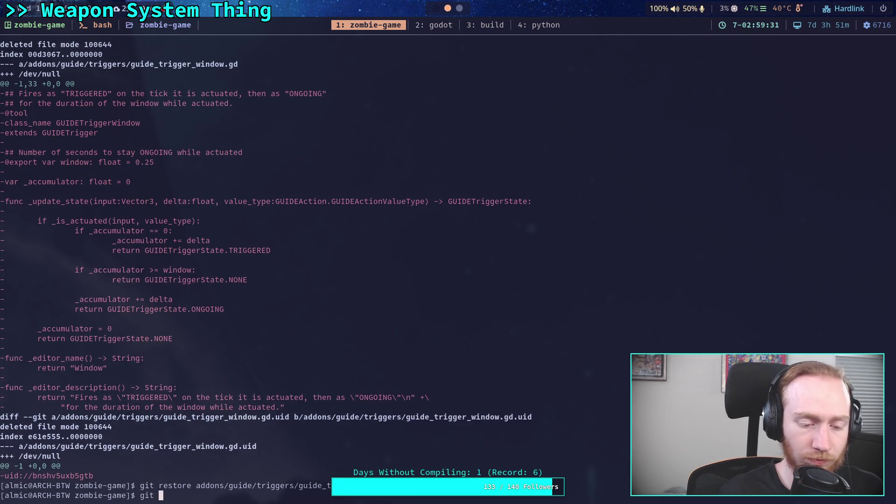
{"action": "key", "text": "Return"}
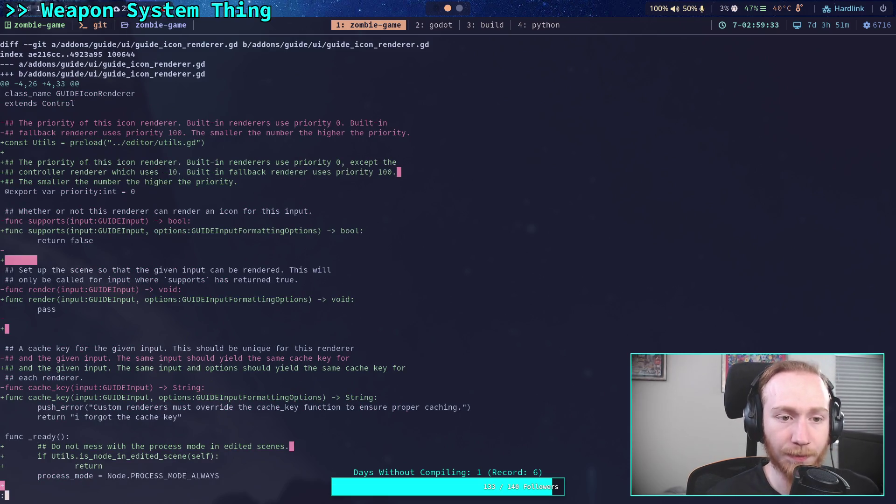
Abandon a half-written git add command and review the unstaged diff again.
{"action": "type", "text": "q"}
{"action": "type", "text": "git add a"}
{"action": "key", "text": "Tab"}
{"action": "type", "text": "gu"}
{"action": "key", "text": "Tab"}
{"action": "type", "text": "u"}
{"action": "key", "text": "Tab"}
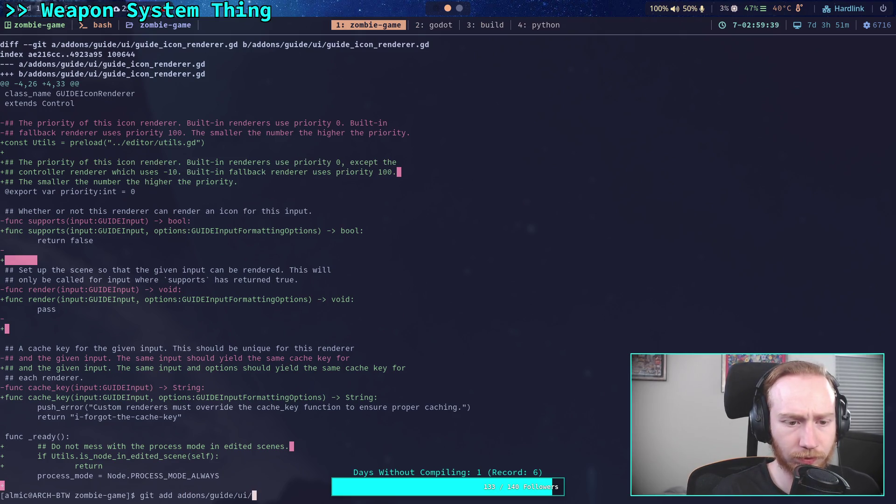
{"action": "type", "text": "gu"}
{"action": "key", "text": "Tab"}
{"action": "key", "text": "BackSpace"}
{"action": "key", "text": "BackSpace"}
{"action": "key", "text": "BackSpace"}
{"action": "type", "text": "git diff"}
{"action": "key", "text": "Return"}
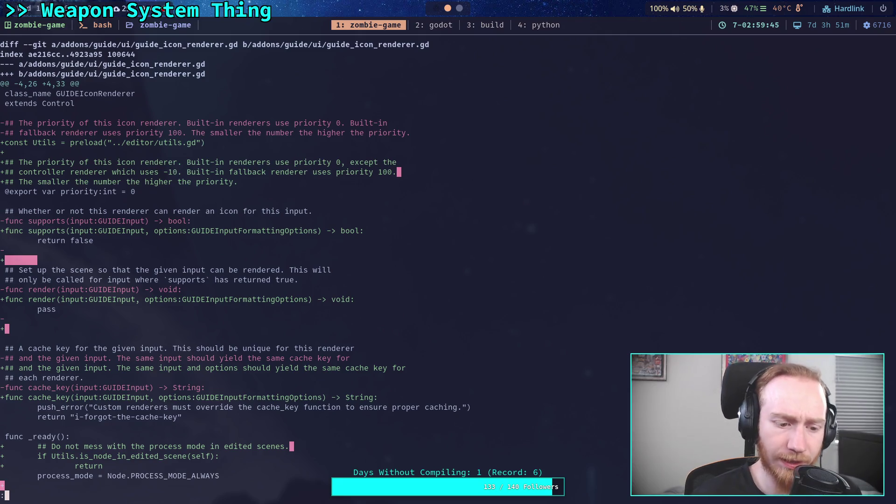
{"action": "scroll", "coordinate": [354, 262], "scroll_direction": "down", "scroll_amount": 6}
{"action": "scroll", "coordinate": [355, 262], "scroll_direction": "up", "scroll_amount": 4}
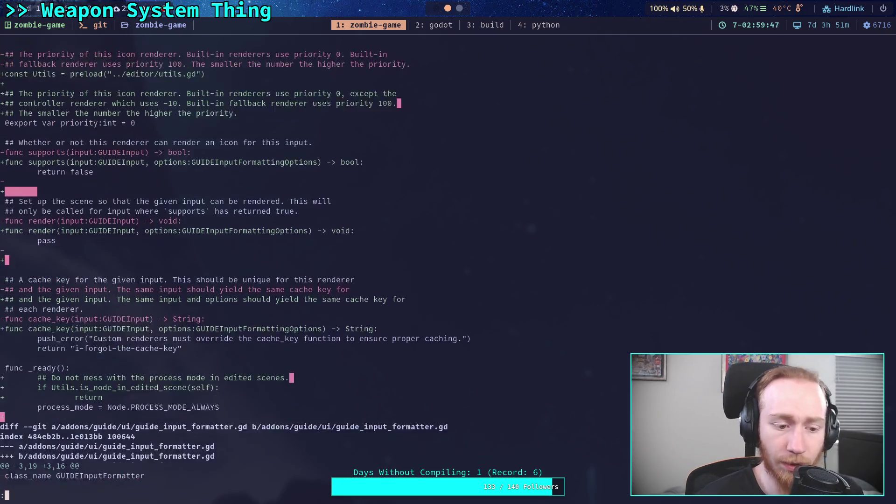
{"action": "scroll", "coordinate": [355, 261], "scroll_direction": "up", "scroll_amount": 2}
Stage addons/guide/ui/guide_icon_renderer.gd and start a git status check.
{"action": "type", "text": "qgit add addons/guide/u"}
{"action": "key", "text": "Tab"}
{"action": "type", "text": "g"}
{"action": "key", "text": "Tab"}
{"action": "type", "text": "i"}
{"action": "key", "text": "Tab"}
{"action": "key", "text": "Return"}
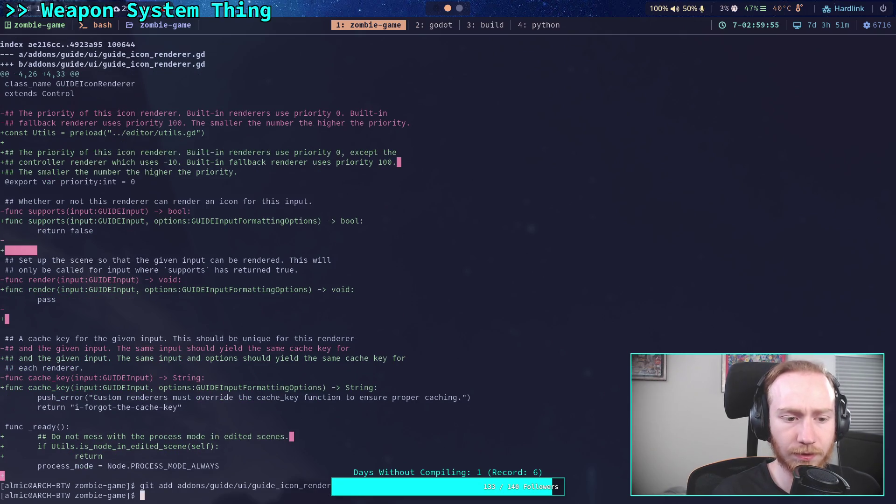
{"action": "type", "text": "git status"}
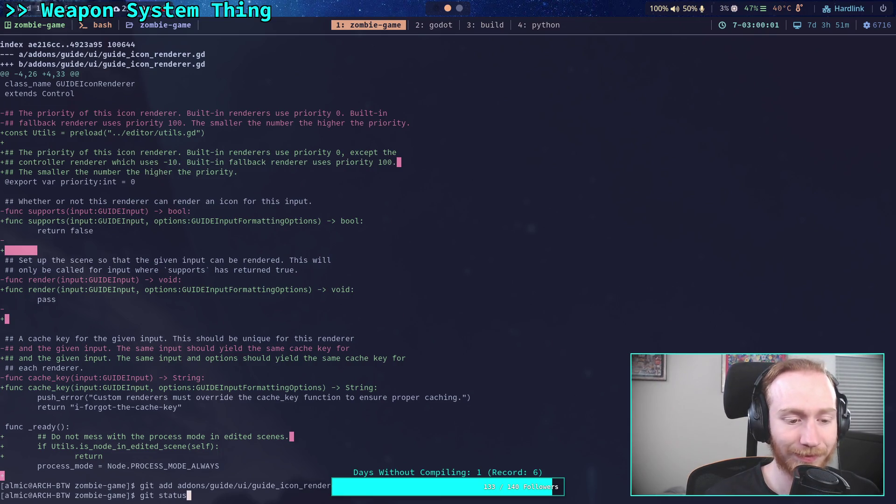
List the repository status and reopen the remaining unstaged diff.
{"action": "key", "text": "Return"}
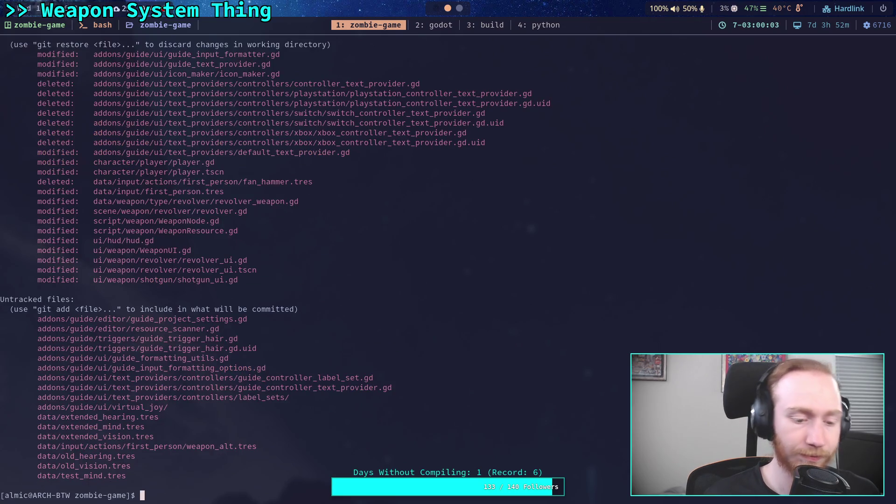
{"action": "key", "text": "Up"}
{"action": "key", "text": "Up"}
{"action": "key", "text": "Up"}
{"action": "key", "text": "Return"}
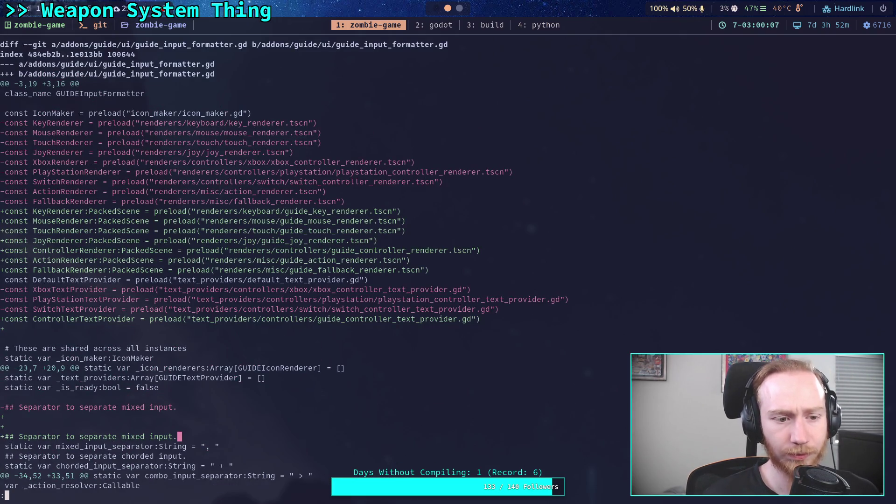
{"action": "scroll", "coordinate": [282, 265], "scroll_direction": "down", "scroll_amount": 8}
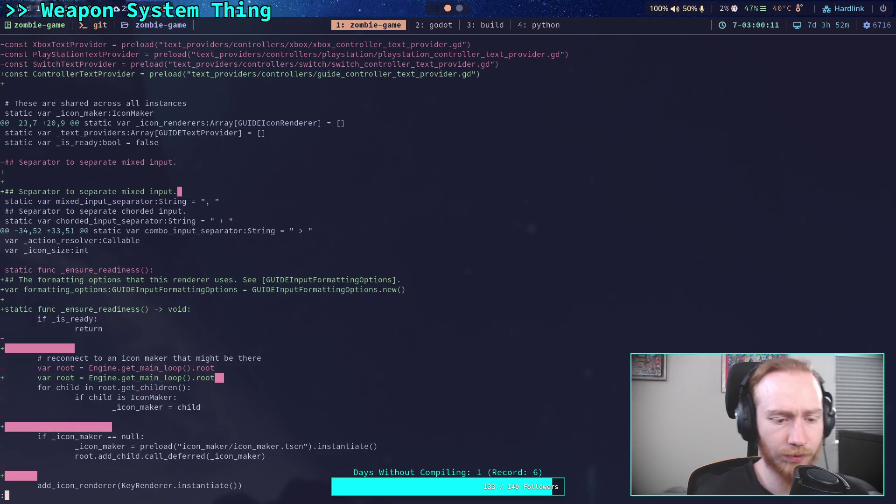
Page through the diff until the guide_input_formatter.gd changes are shown.
{"action": "key", "text": "space"}
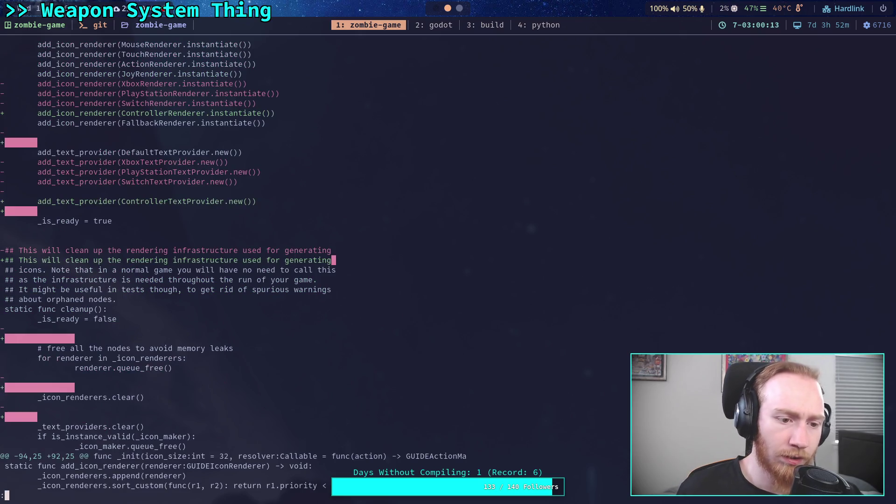
{"action": "key", "text": "space"}
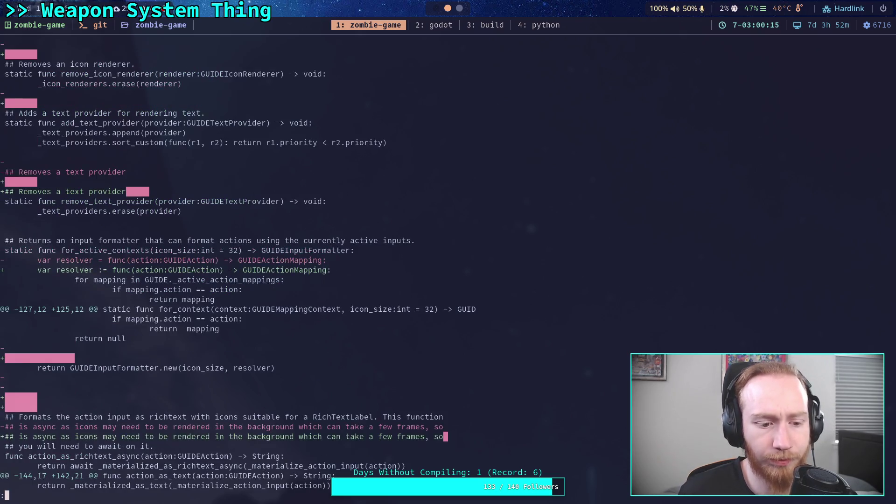
{"action": "key", "text": "space"}
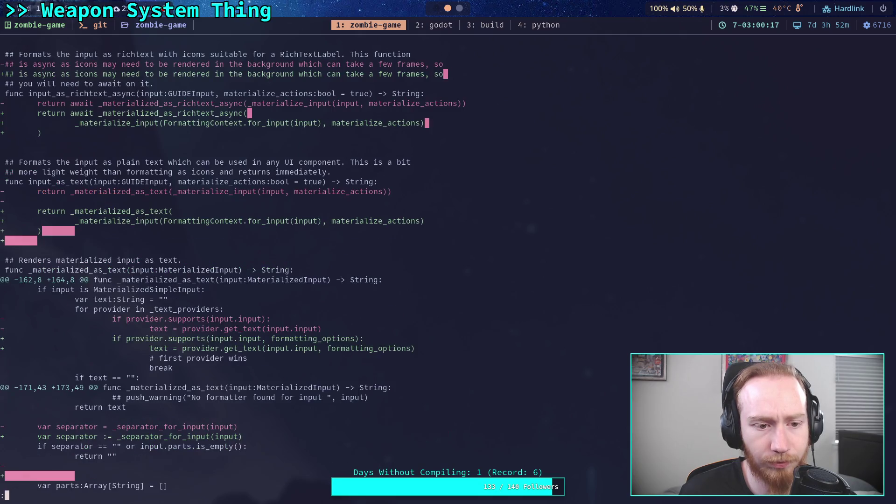
{"action": "key", "text": "space"}
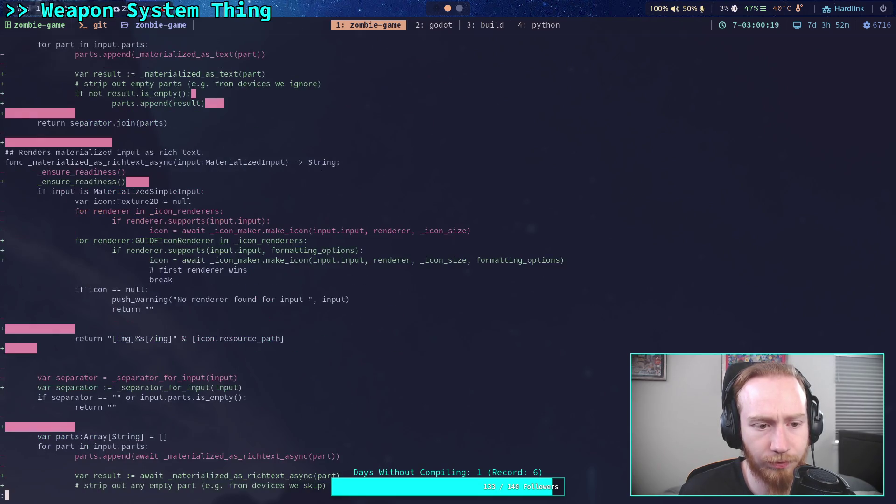
{"action": "key", "text": "space"}
{"action": "key", "text": "space"}
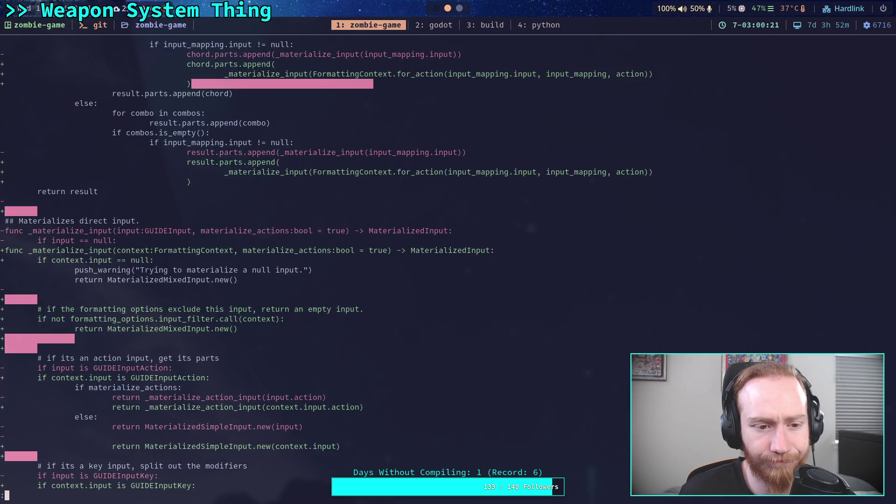
{"action": "key", "text": "space"}
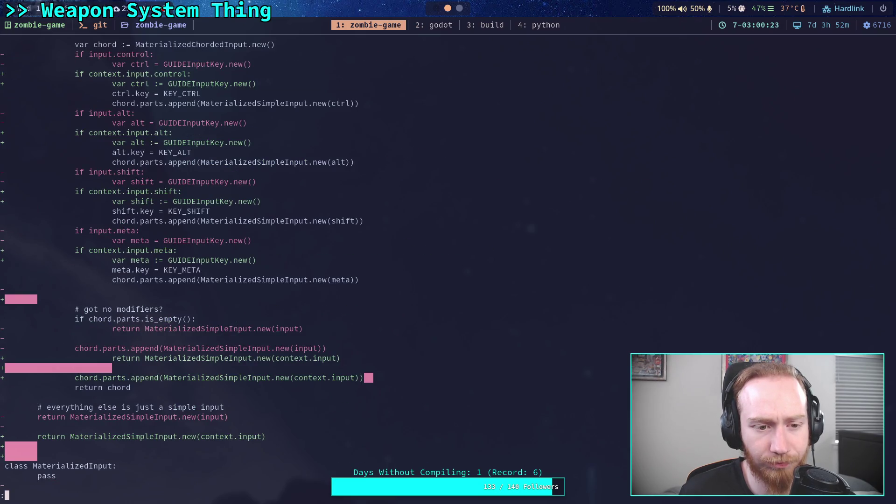
{"action": "key", "text": "space"}
{"action": "key", "text": "b"}
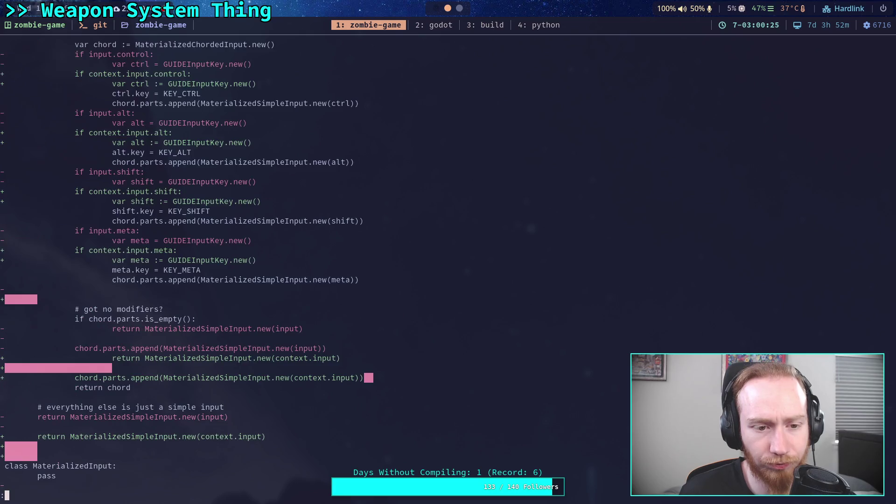
{"action": "key", "text": "space"}
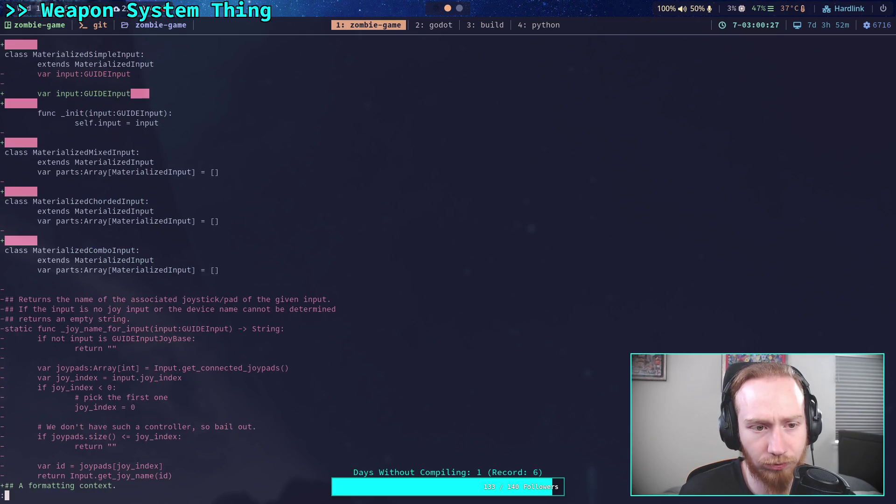
{"action": "key", "text": "space"}
{"action": "key", "text": "b"}
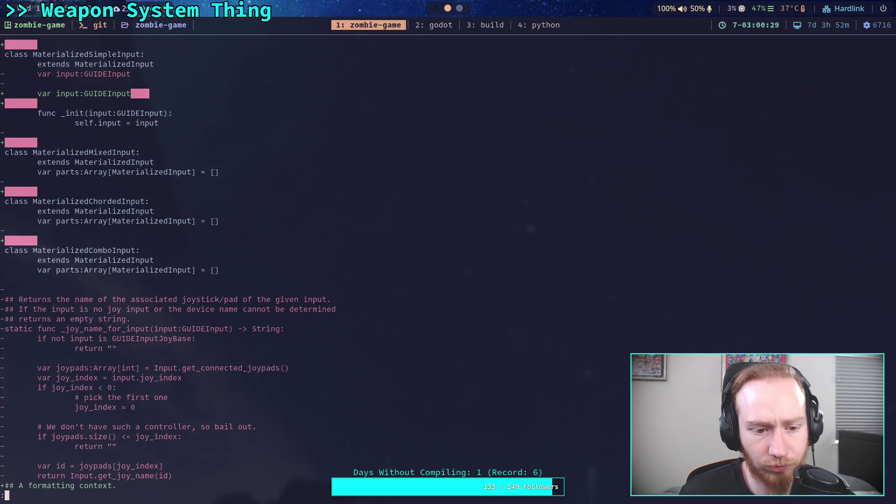
{"action": "key", "text": "space"}
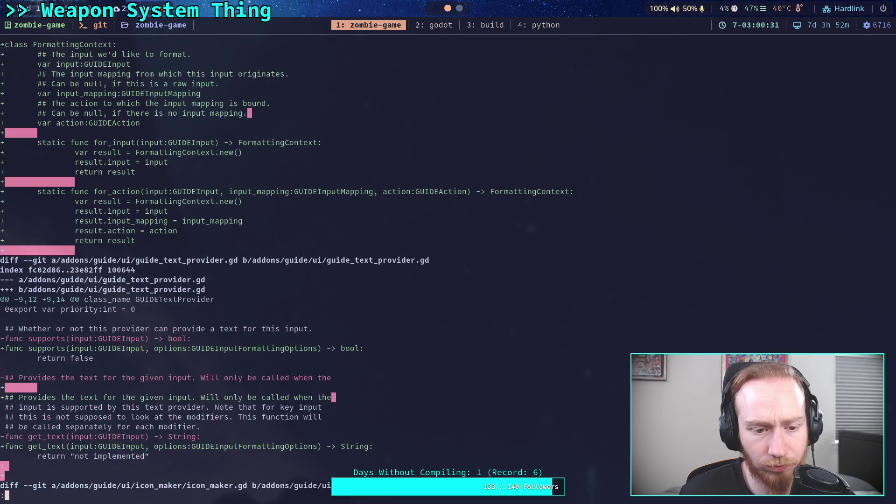
Stage guide_input_formatter.gd and review the remaining unstaged diff.
{"action": "key", "text": "b"}
{"action": "key", "text": "b"}
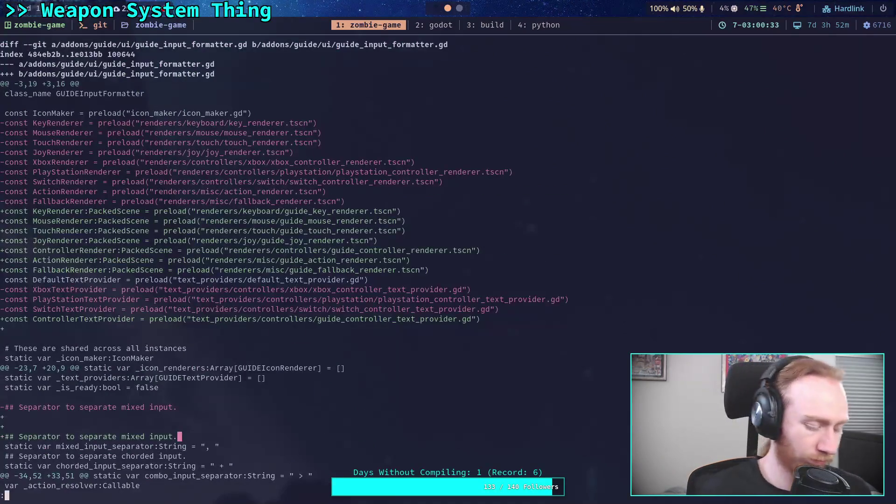
{"action": "type", "text": "qgit add addons/guide/"}
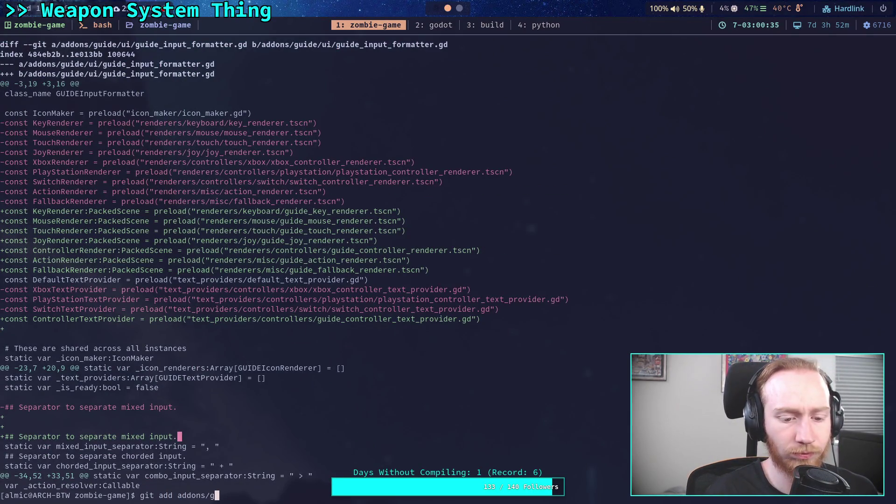
{"action": "type", "text": "ui/"}
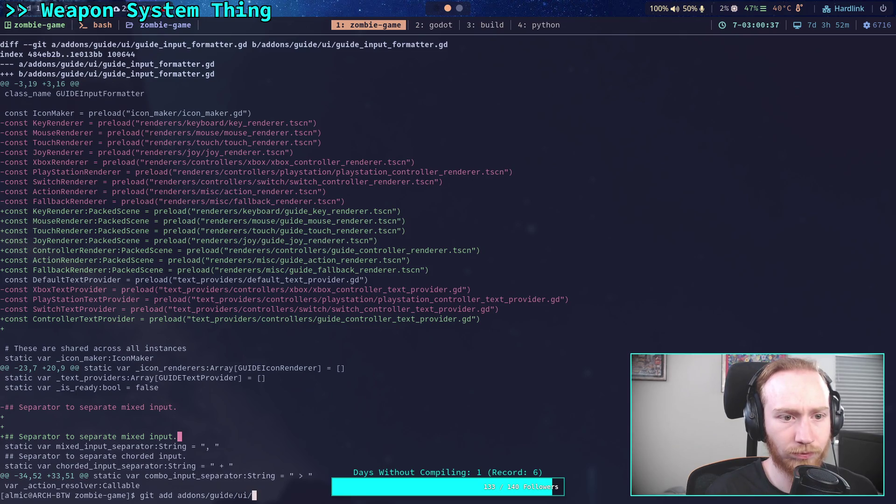
{"action": "type", "text": "guide_input_formatter.gd"}
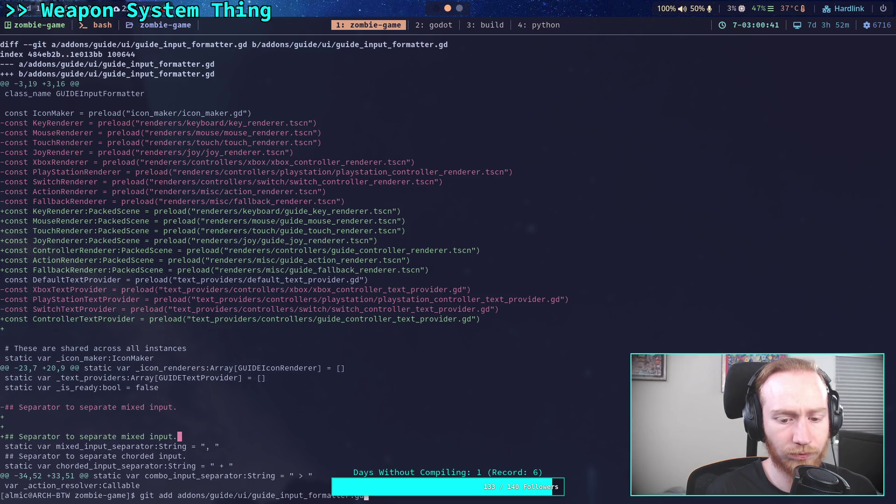
{"action": "key", "text": "Return"}
{"action": "type", "text": "git diff"}
{"action": "key", "text": "Return"}
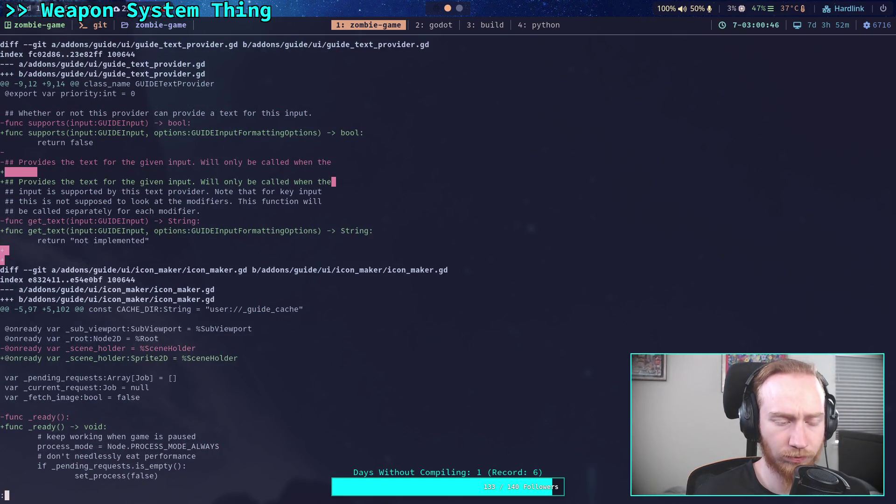
Stage guide_text_provider.gd, then check the remaining diff and repository status.
{"action": "type", "text": "qgit add addons/guide/ui/"}
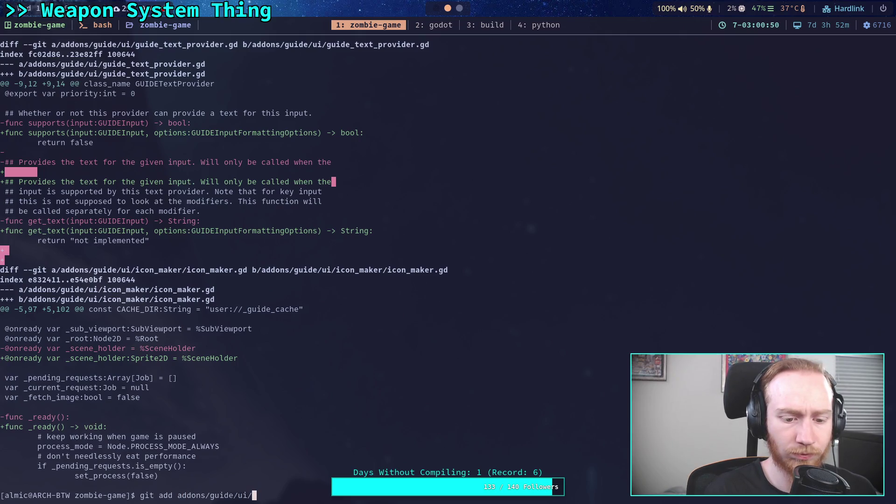
{"action": "type", "text": "gu"}
{"action": "key", "text": "Tab"}
{"action": "type", "text": "t"}
{"action": "key", "text": "Tab"}
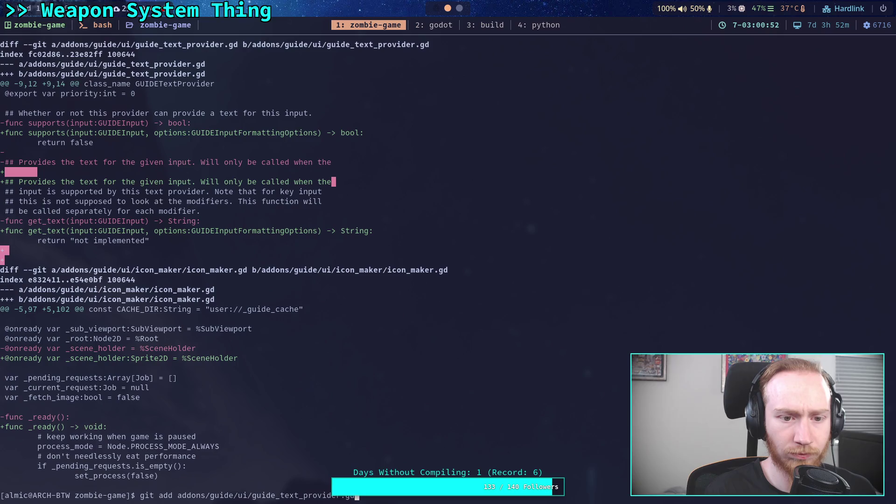
{"action": "key", "text": "Return"}
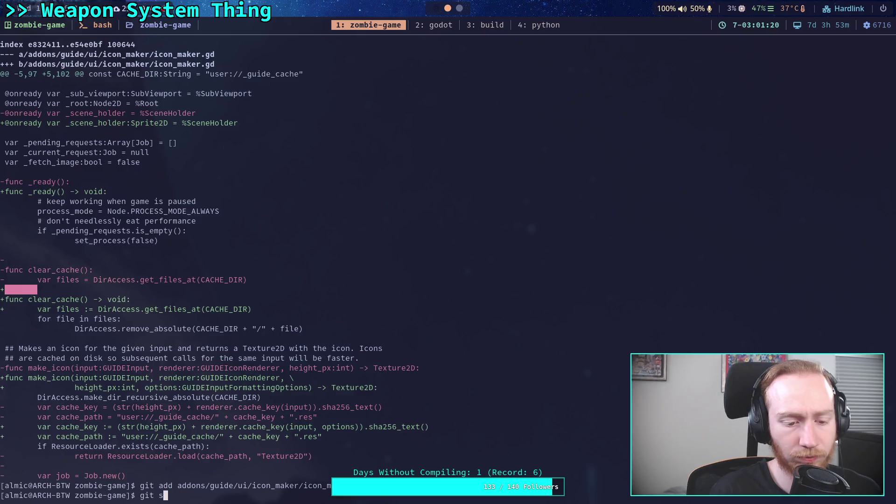
{"action": "type", "text": "diff"}
{"action": "key", "text": "Return"}
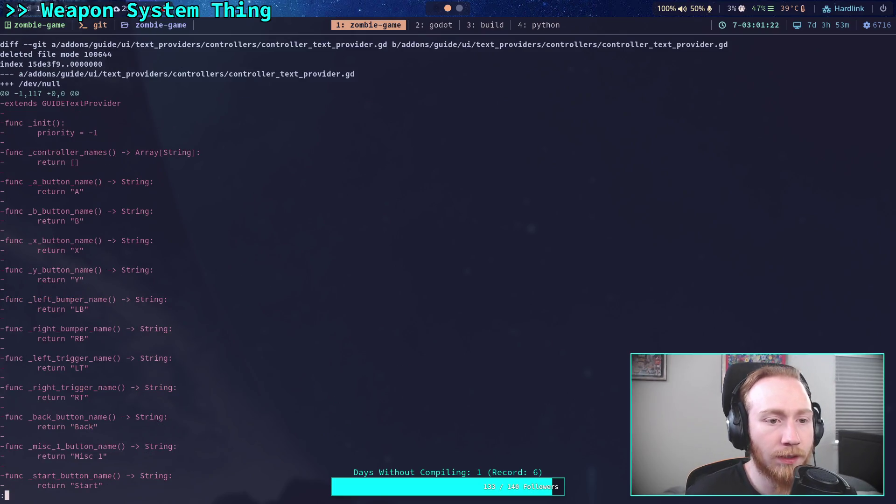
{"action": "type", "text": "qgit "}
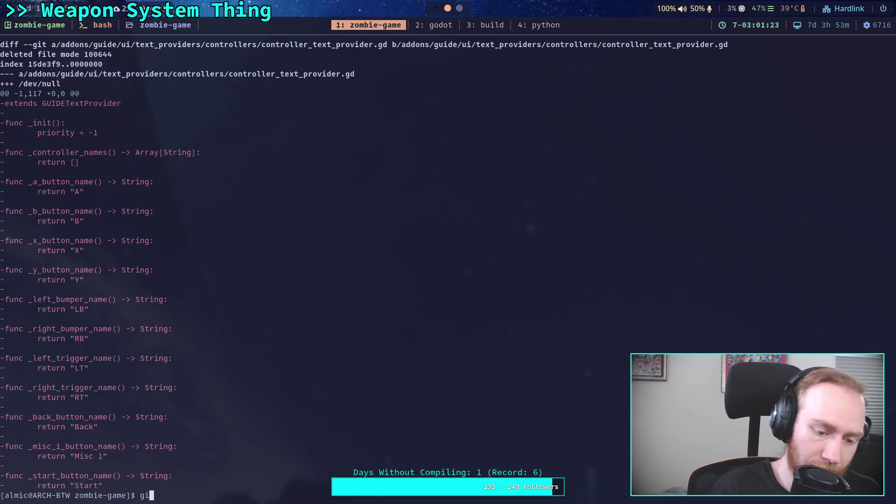
{"action": "type", "text": "status"}
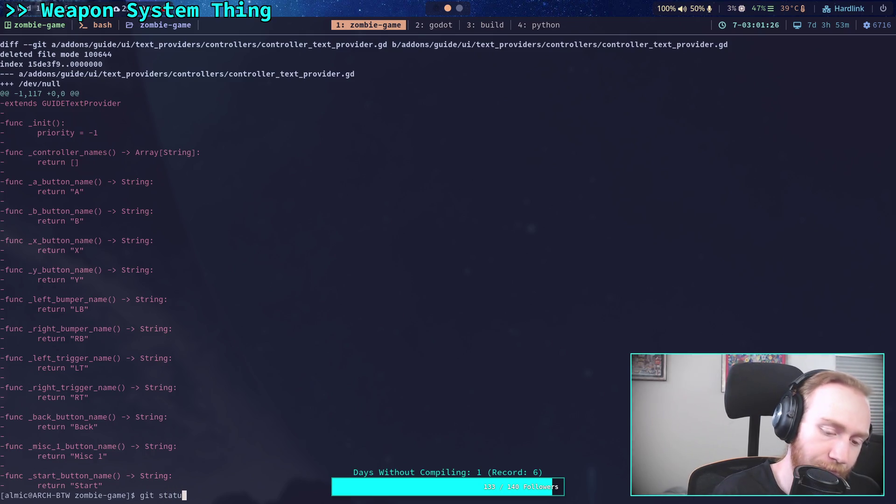
{"action": "key", "text": "Return"}
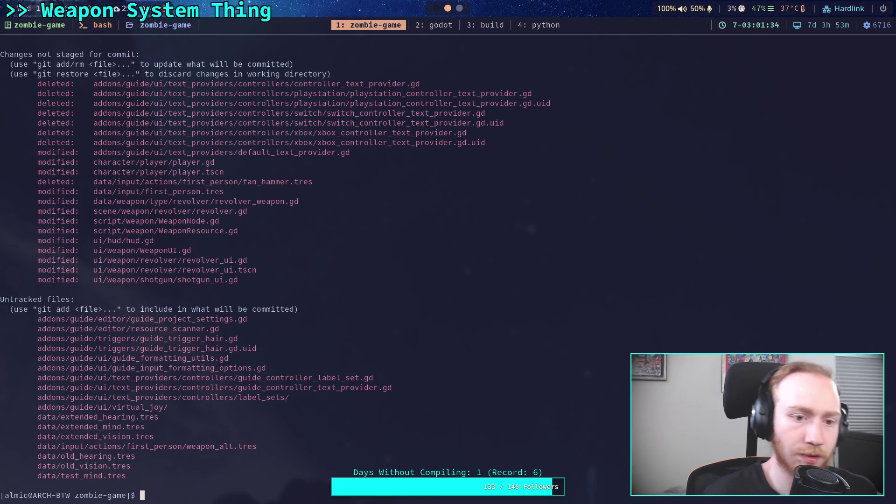
Review the changes in text_providers/default_text_provider.gd and show the repository status again.
{"action": "type", "text": "git diff addons/guide/ui/text_providers/"}
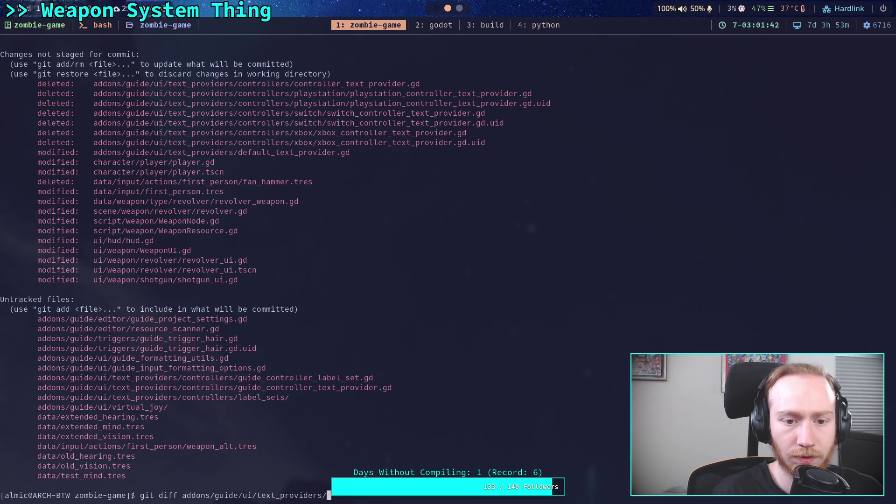
{"action": "type", "text": "de"}
{"action": "key", "text": "Tab"}
{"action": "key", "text": "Return"}
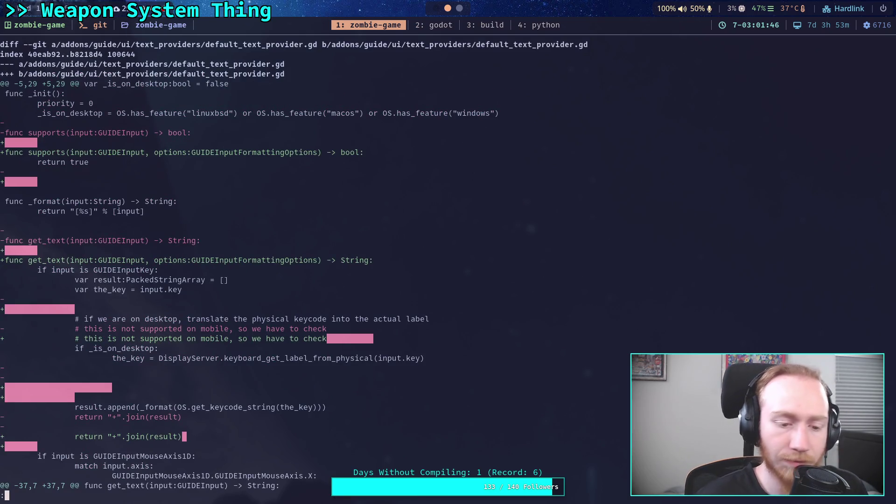
{"action": "key", "text": "space"}
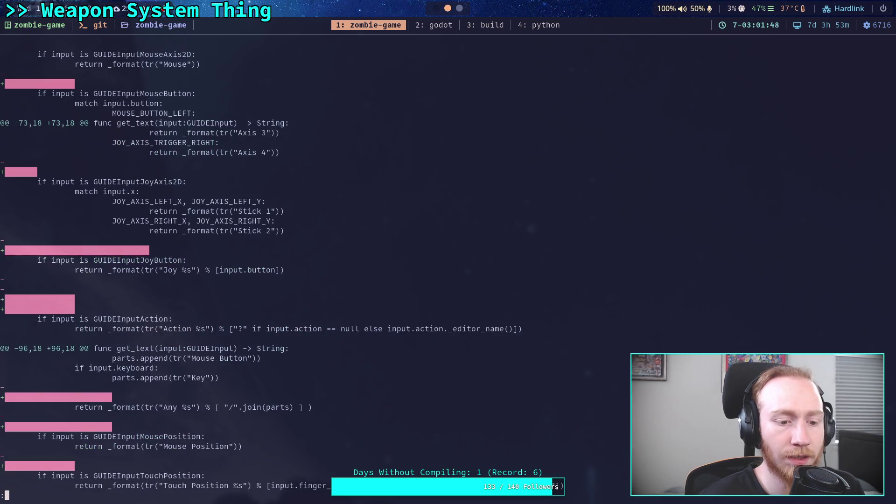
{"action": "key", "text": "space"}
{"action": "key", "text": "b"}
{"action": "key", "text": "b"}
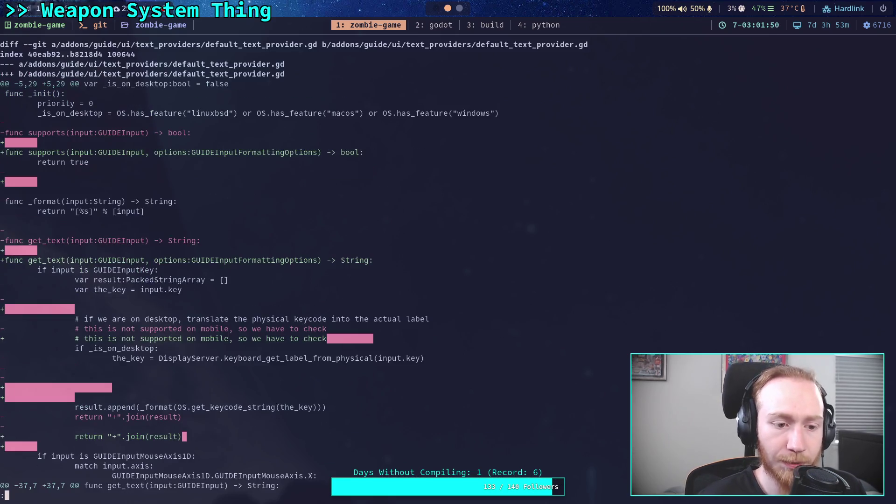
{"action": "type", "text": "q"}
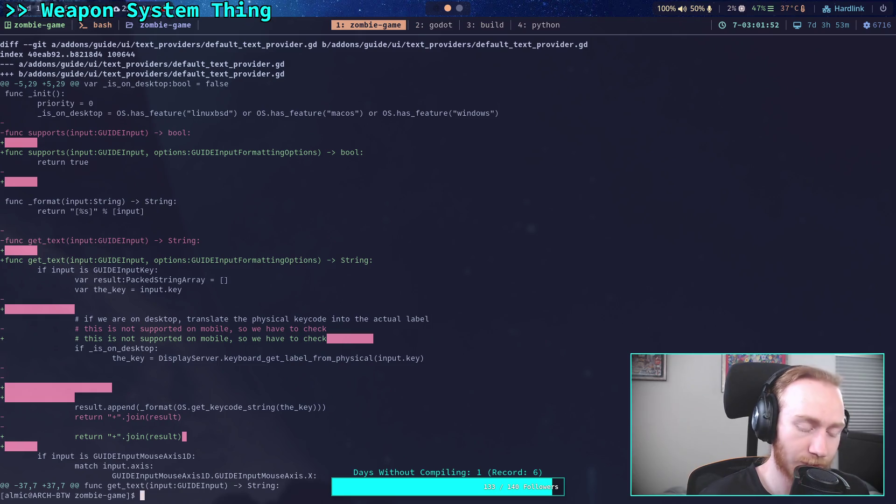
{"action": "type", "text": "git status"}
{"action": "key", "text": "Return"}
{"action": "type", "text": "git add addons/guide/inputs/"}
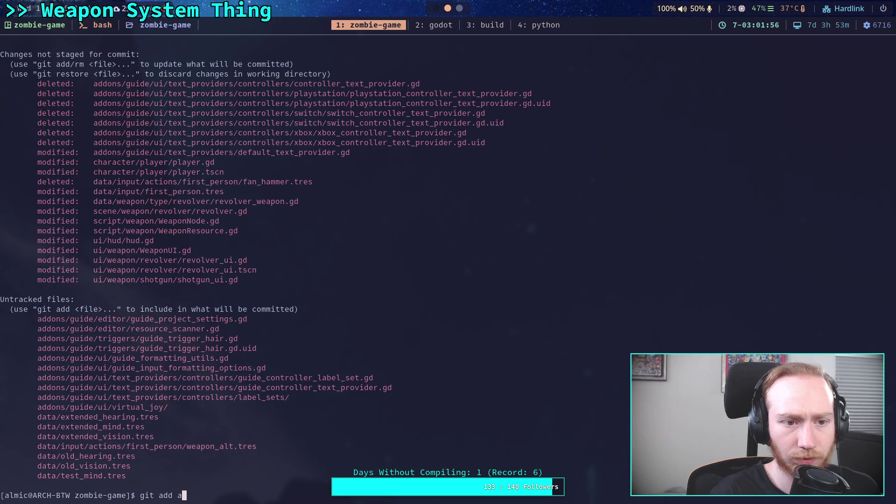
Stage the addons/guide/ui/text_providers folder and check the status.
{"action": "key", "text": "BackSpace"}
{"action": "key", "text": "BackSpace"}
{"action": "key", "text": "BackSpace"}
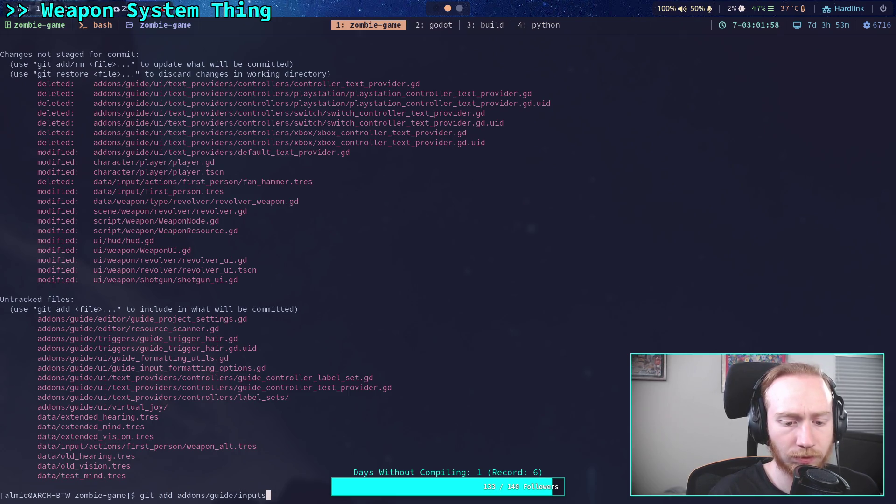
{"action": "type", "text": "ui/te"}
{"action": "key", "text": "Tab"}
{"action": "key", "text": "Return"}
{"action": "type", "text": "git status"}
{"action": "key", "text": "Return"}
Inspect the unstaged diff of addons/guide/editor/guide_project_settings.gd.
{"action": "type", "text": "git diff"}
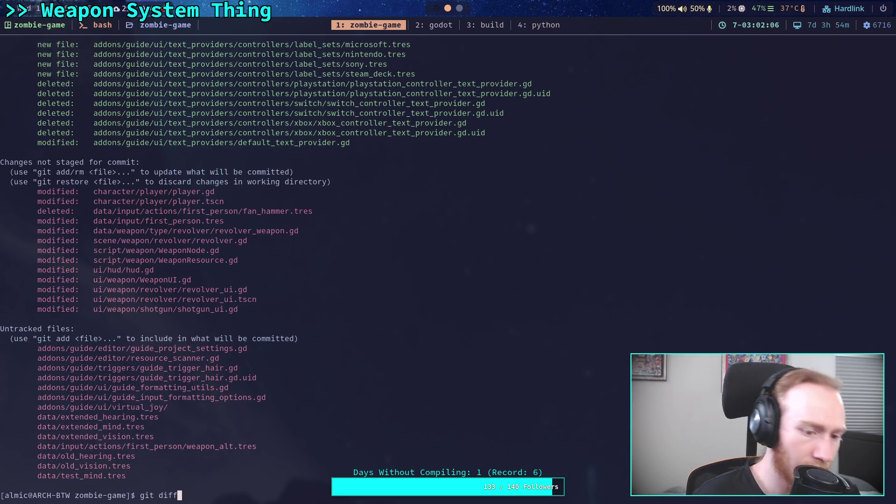
{"action": "key", "text": "BackSpace"}
{"action": "key", "text": "BackSpace"}
{"action": "key", "text": "BackSpace"}
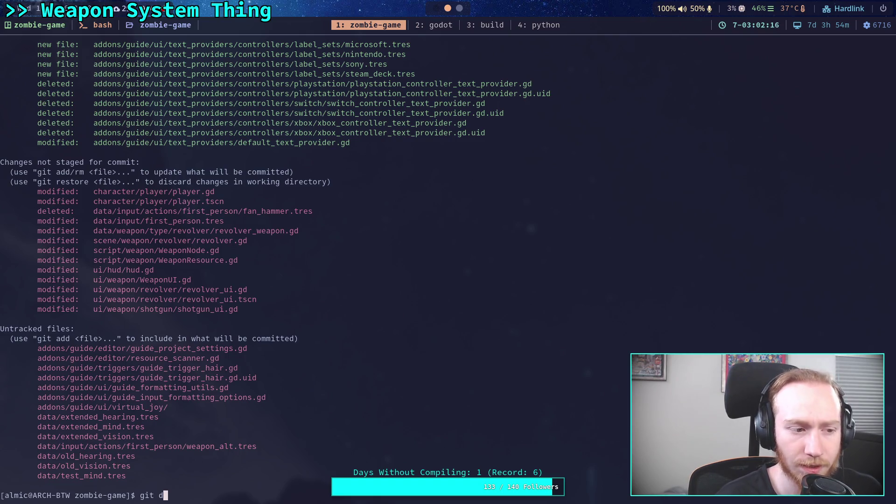
{"action": "key", "text": "BackSpace"}
{"action": "type", "text": "diff addons/g"}
{"action": "key", "text": "Tab"}
{"action": "type", "text": "e"}
{"action": "key", "text": "Tab"}
{"action": "type", "text": "g"}
{"action": "key", "text": "Tab"}
{"action": "key", "text": "Return"}
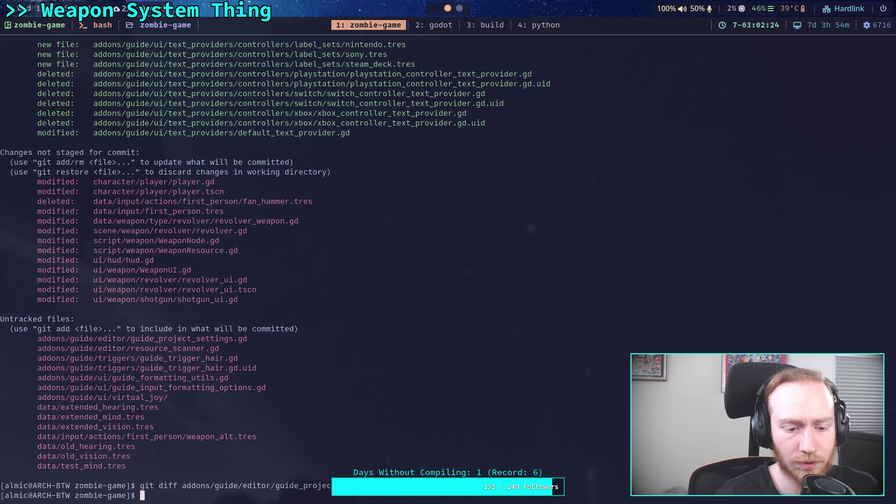
Stage the entire addons/guide folder.
{"action": "type", "text": "git add "}
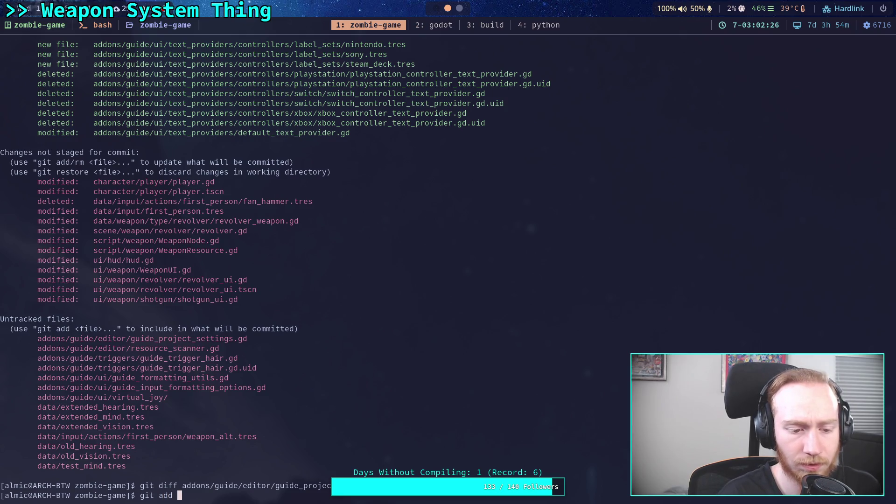
{"action": "type", "text": "ad"}
{"action": "key", "text": "Tab"}
{"action": "type", "text": "gu"}
{"action": "key", "text": "Tab"}
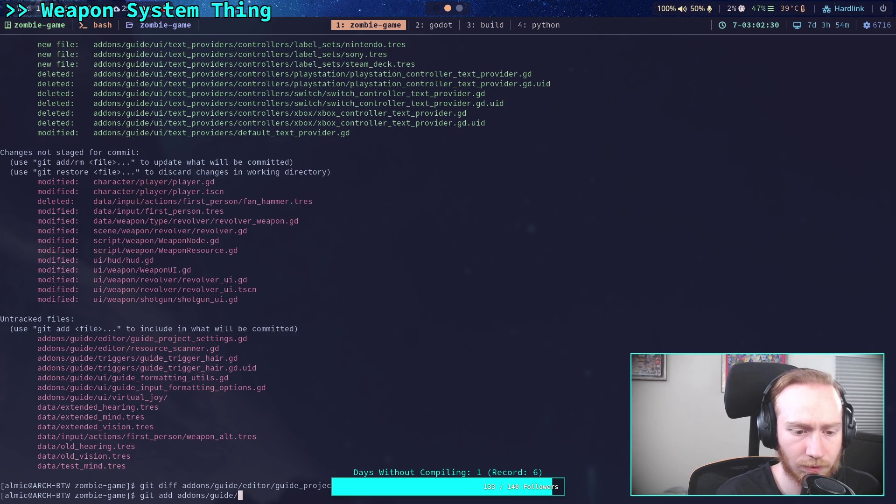
{"action": "key", "text": "Return"}
Review the staged guide_project_settings.gd diff, then show the repository status.
{"action": "type", "text": "git "}
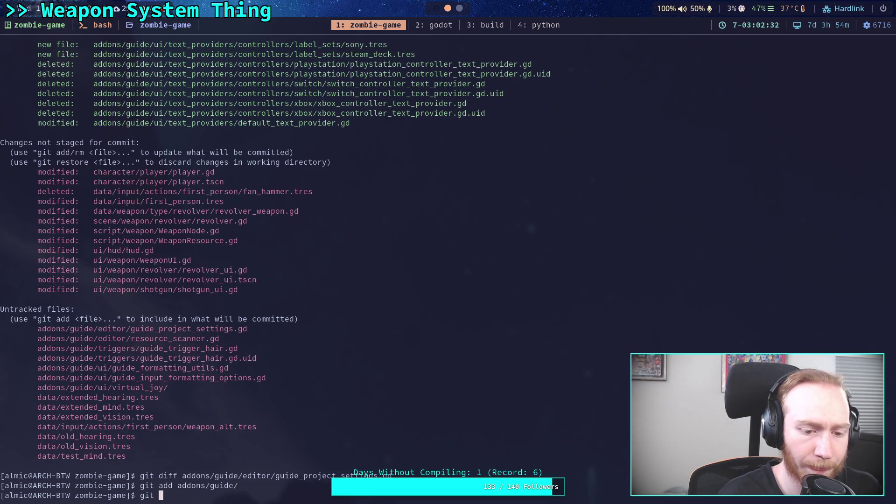
{"action": "type", "text": "diff --"}
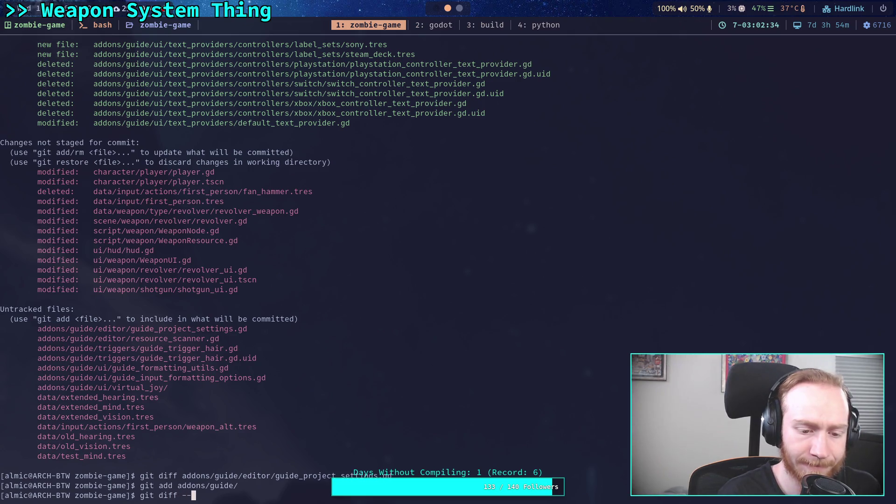
{"action": "type", "text": "staged addons/guide/ed"}
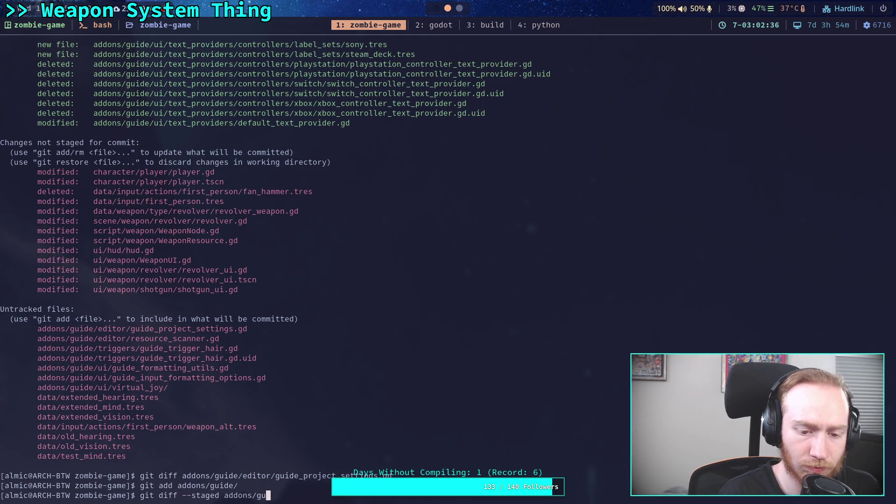
{"action": "key", "text": "Tab"}
{"action": "type", "text": "gu"}
{"action": "key", "text": "Tab"}
{"action": "key", "text": "Return"}
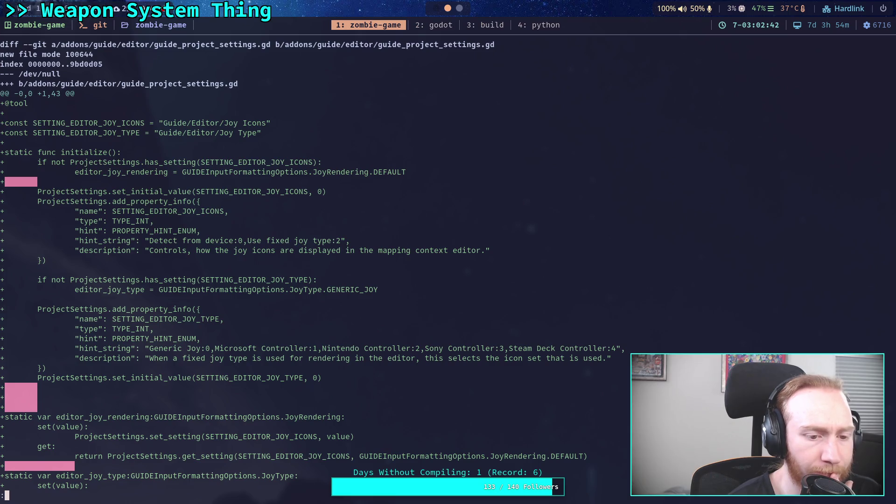
{"action": "key", "text": "Down"}
{"action": "key", "text": "Down"}
{"action": "key", "text": "Down"}
{"action": "key", "text": "Up"}
{"action": "key", "text": "Up"}
{"action": "key", "text": "Up"}
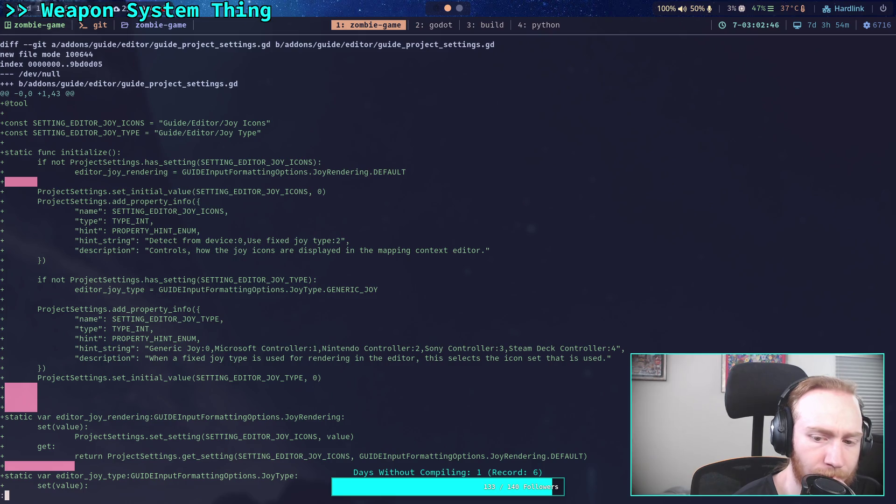
{"action": "type", "text": "qgit status"}
{"action": "key", "text": "Return"}
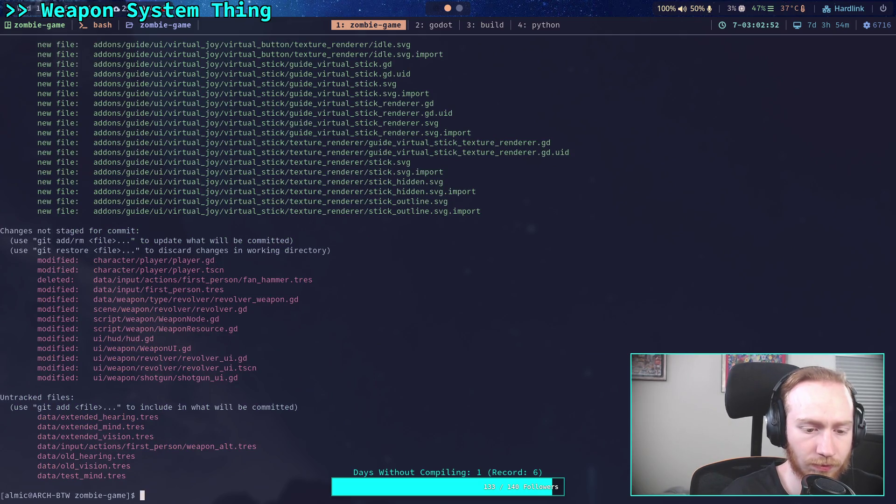
{"action": "type", "text": "git "}
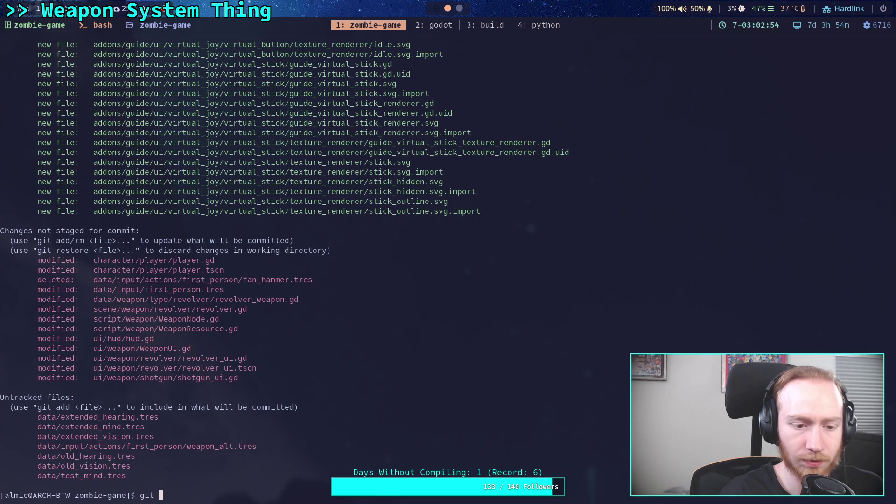
{"action": "type", "text": "diff --staged"}
{"action": "key", "text": "Return"}
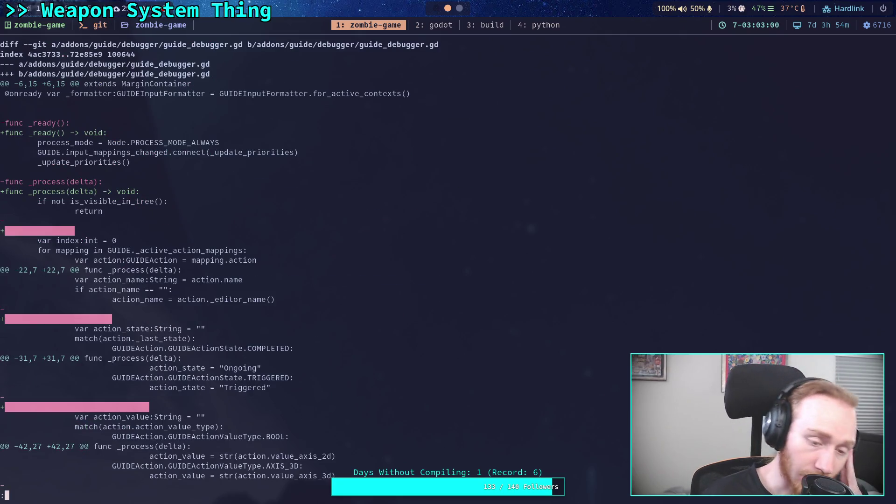
{"action": "key", "text": "space"}
{"action": "key", "text": "space"}
{"action": "key", "text": "space"}
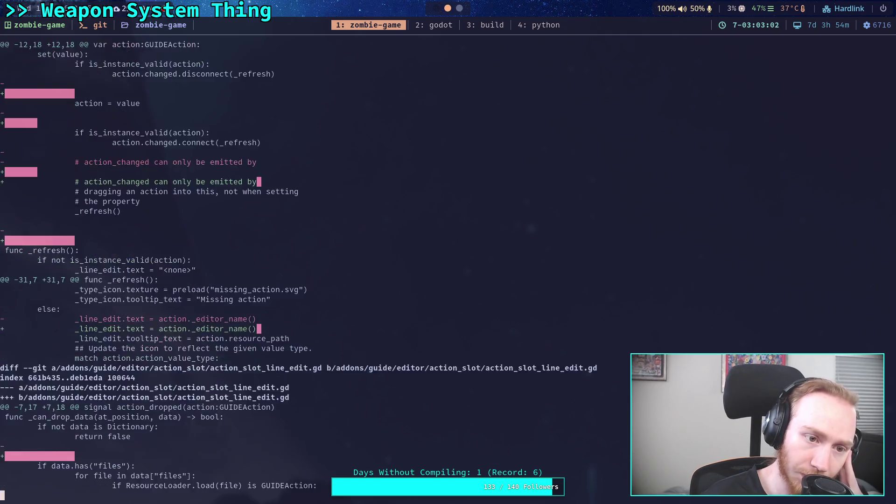
{"action": "key", "text": "space"}
{"action": "key", "text": "space"}
{"action": "key", "text": "space"}
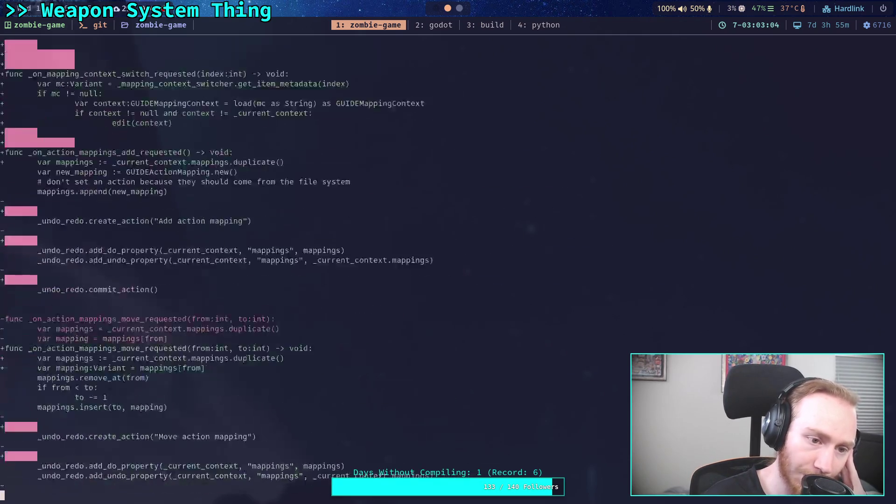
{"action": "key", "text": "space"}
{"action": "key", "text": "space"}
{"action": "key", "text": "space"}
{"action": "key", "text": "q"}
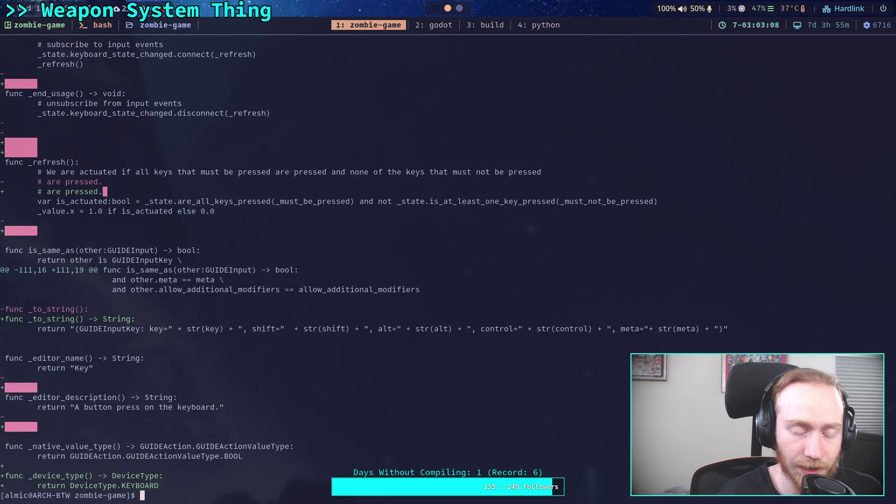
{"action": "type", "text": "git "}
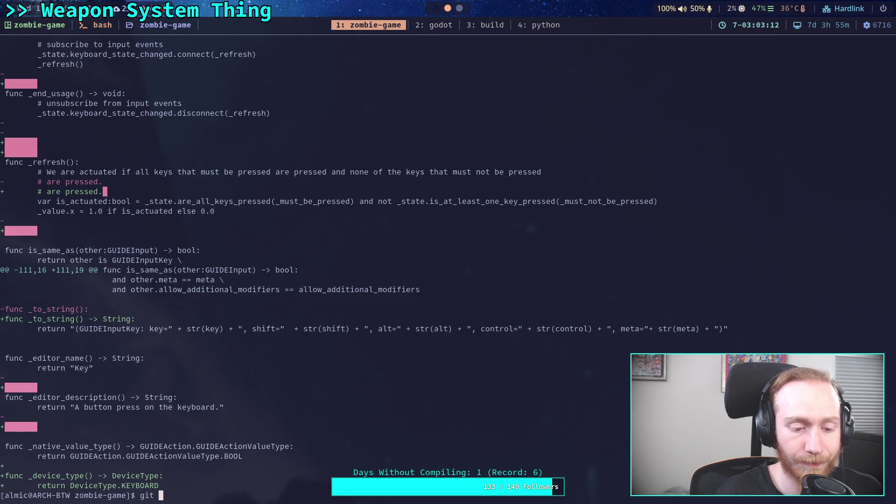
{"action": "type", "text": "status"}
{"action": "key", "text": "Return"}
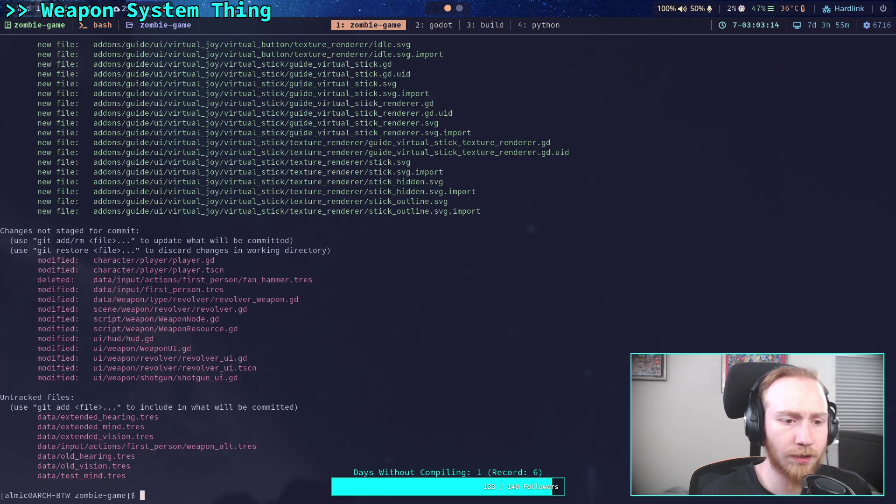
{"action": "scroll", "coordinate": [184, 285], "scroll_direction": "up", "scroll_amount": 20}
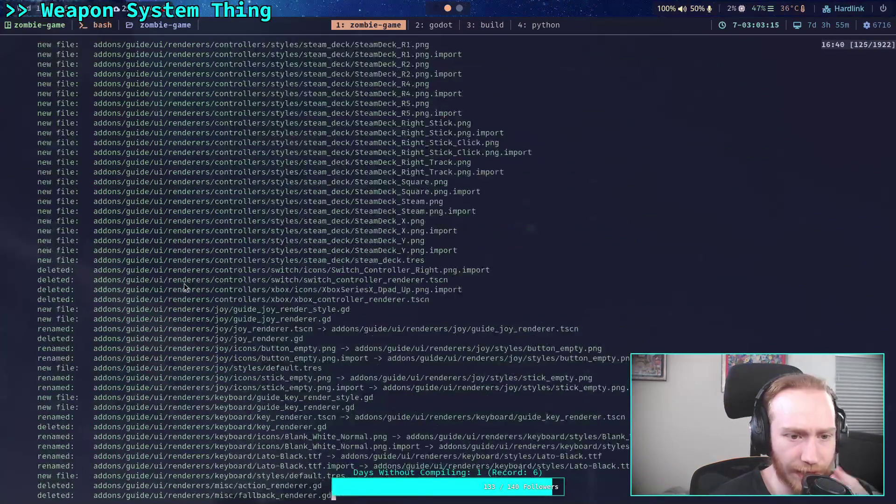
{"action": "scroll", "coordinate": [184, 281], "scroll_direction": "up", "scroll_amount": 20}
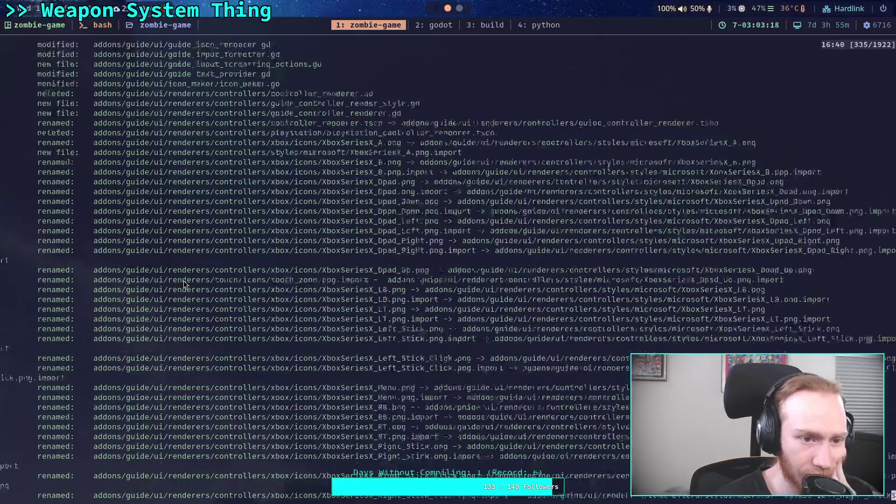
{"action": "scroll", "coordinate": [183, 280], "scroll_direction": "up", "scroll_amount": 15}
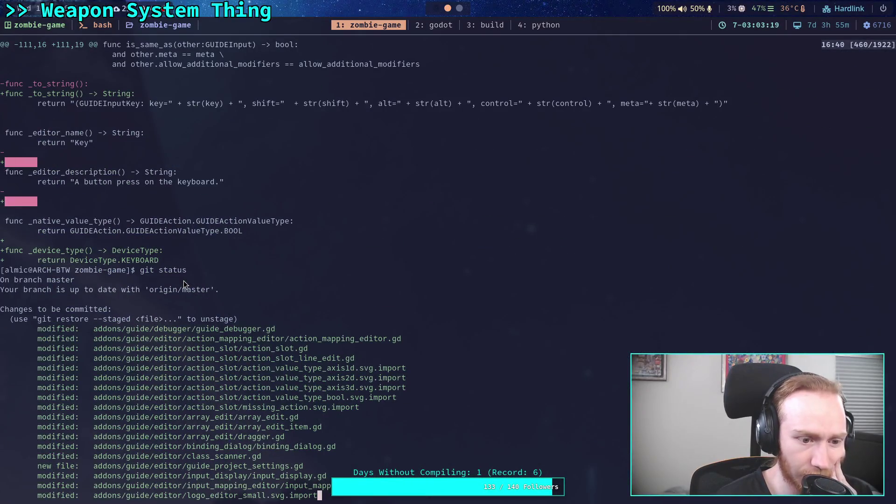
{"action": "scroll", "coordinate": [184, 281], "scroll_direction": "down", "scroll_amount": 20}
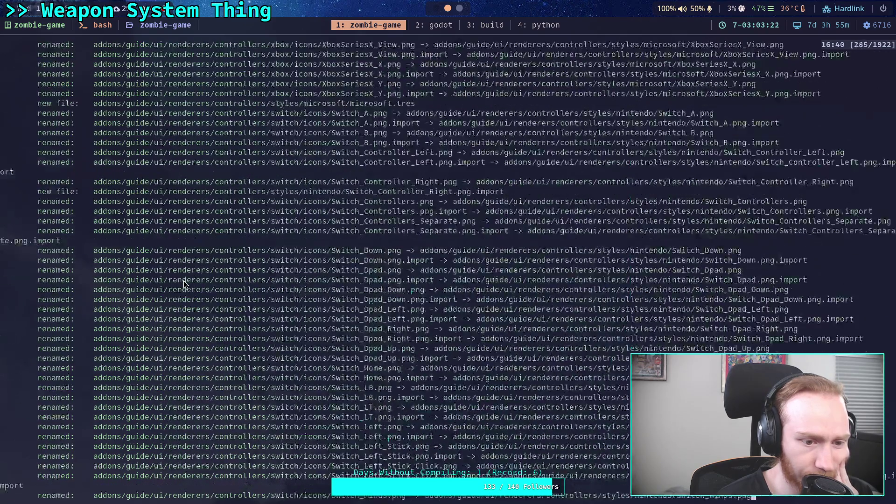
{"action": "scroll", "coordinate": [184, 281], "scroll_direction": "down", "scroll_amount": 20}
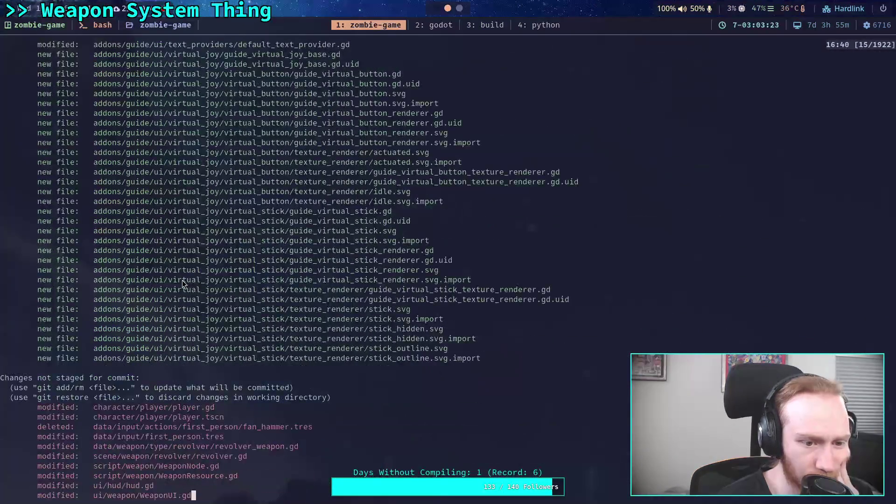
{"action": "scroll", "coordinate": [182, 280], "scroll_direction": "down", "scroll_amount": 1}
{"action": "type", "text": "git "}
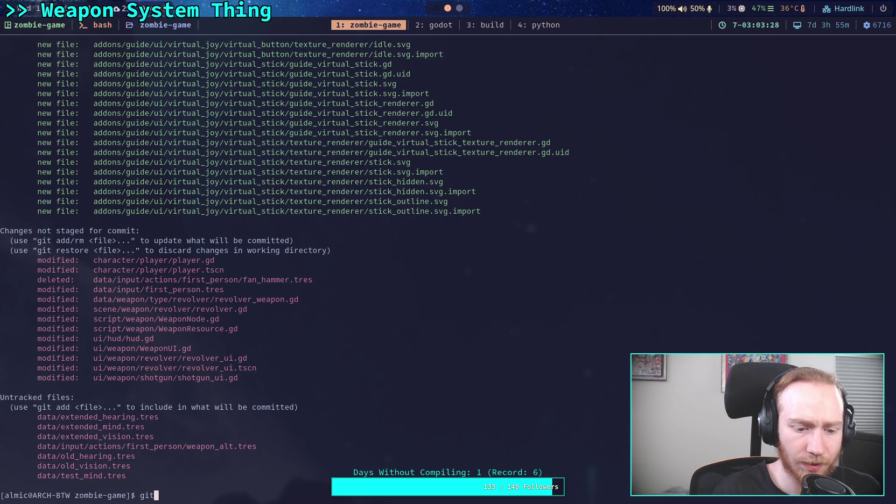
{"action": "type", "text": "commit"}
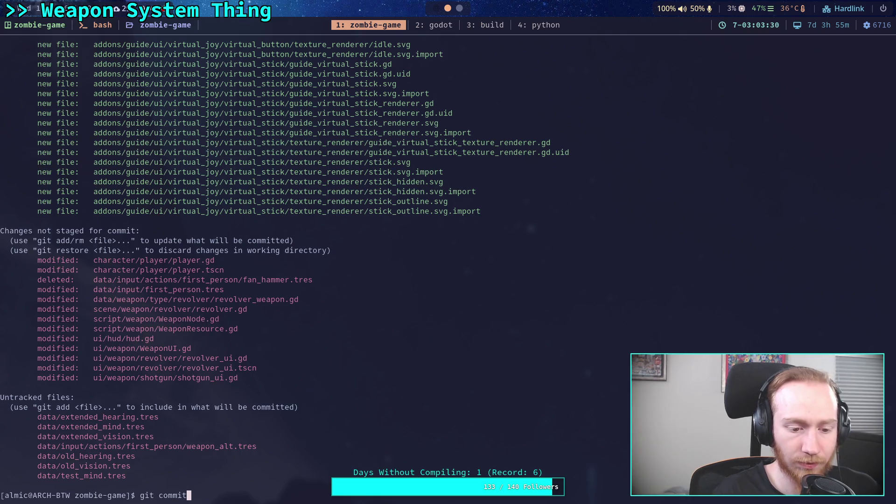
Commit the staged changes with message 'Update GUIDE input to 0.11.2' in vim.
{"action": "key", "text": "Return"}
{"action": "type", "text": "iUpdate "}
{"action": "type", "text": "GUIDO"}
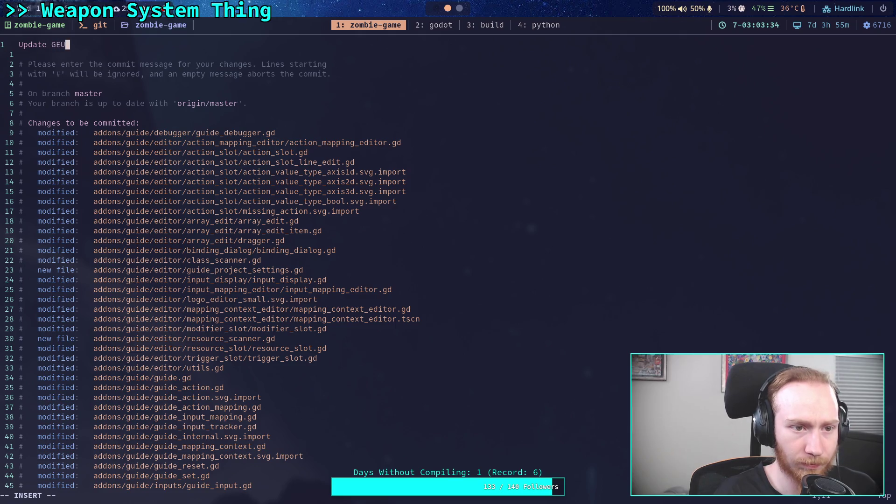
{"action": "key", "text": "BackSpace"}
{"action": "key", "text": "BackSpace"}
{"action": "type", "text": "E "}
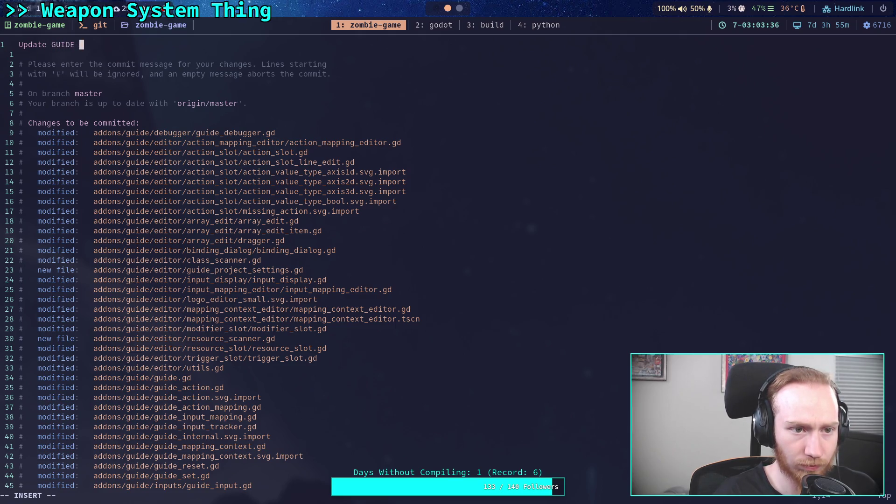
{"action": "type", "text": "input to 0.11.2"}
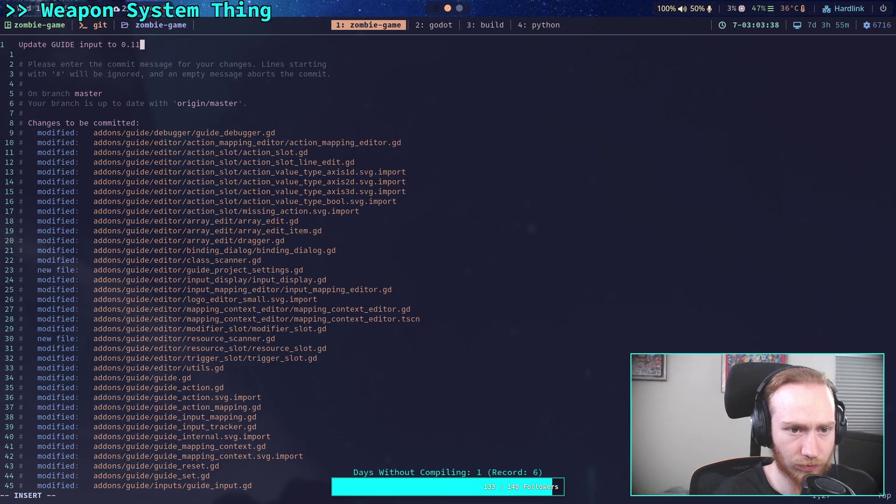
{"action": "key", "text": "Escape"}
{"action": "type", "text": ":wq"}
{"action": "key", "text": "Return"}
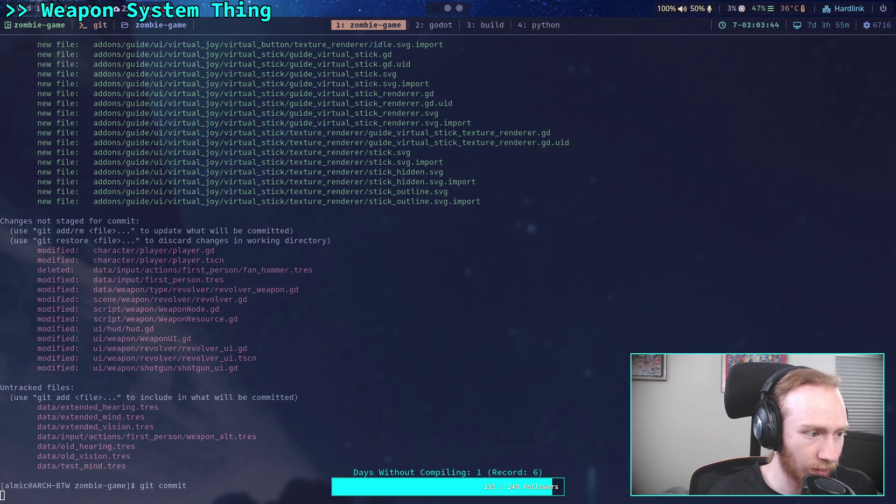
Push the commit to the remote master and launch Godot.
{"action": "type", "text": "git push"}
{"action": "key", "text": "Return"}
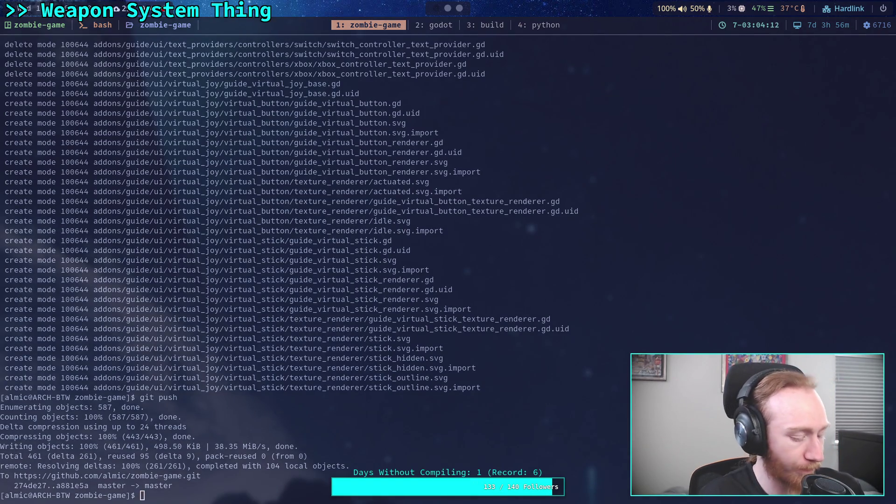
{"action": "key", "text": "super+g"}
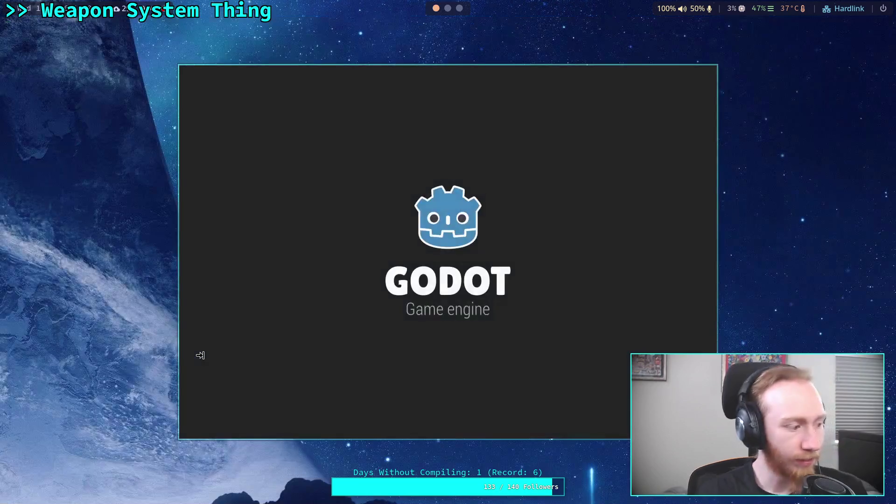
Open Zombie Game in the editor and dismiss the five script-load error notifications.
{"action": "left_click", "coordinate": [369, 128]}
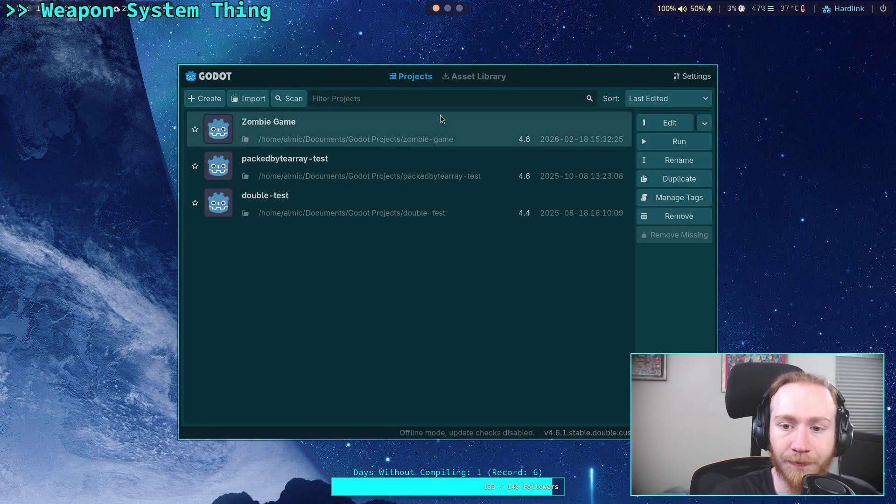
{"action": "left_click", "coordinate": [670, 124]}
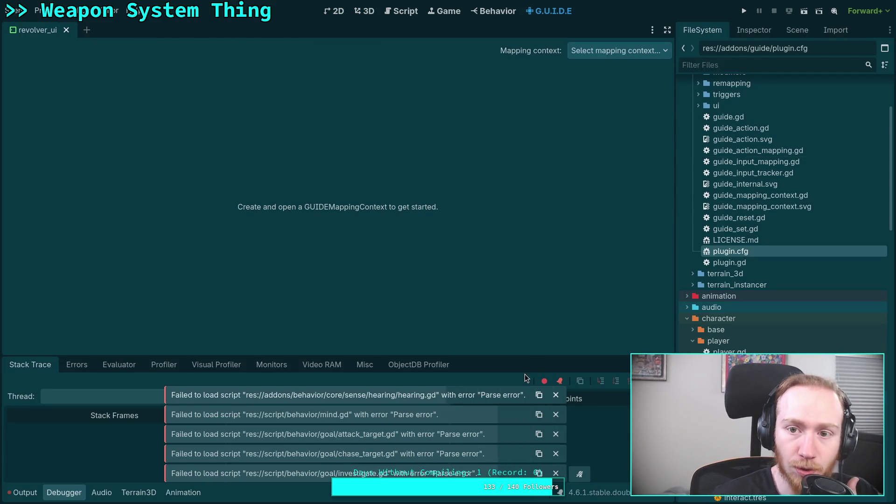
{"action": "left_click", "coordinate": [556, 395]}
{"action": "left_click", "coordinate": [556, 414]}
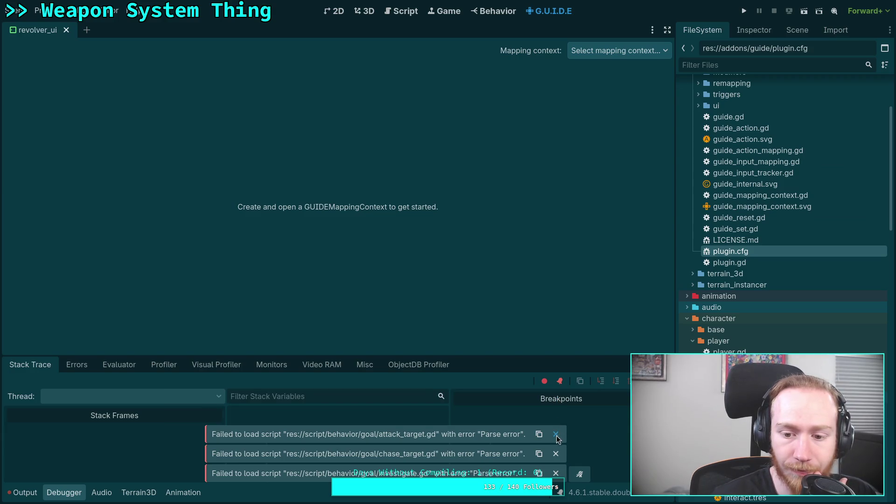
{"action": "left_click", "coordinate": [555, 434]}
{"action": "left_click", "coordinate": [556, 454]}
{"action": "left_click", "coordinate": [556, 473]}
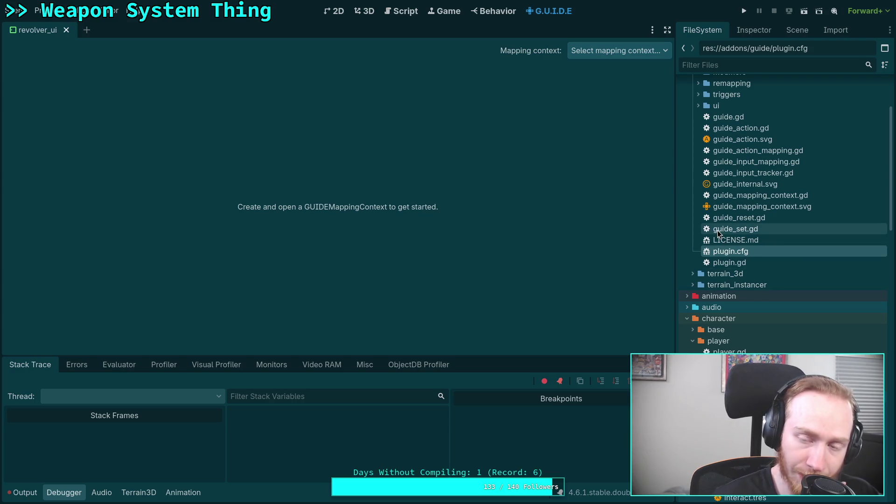
Load first_person.tres from the G.U.I.D.E Mapping context dropdown and bring up the Output log.
{"action": "left_click", "coordinate": [620, 52]}
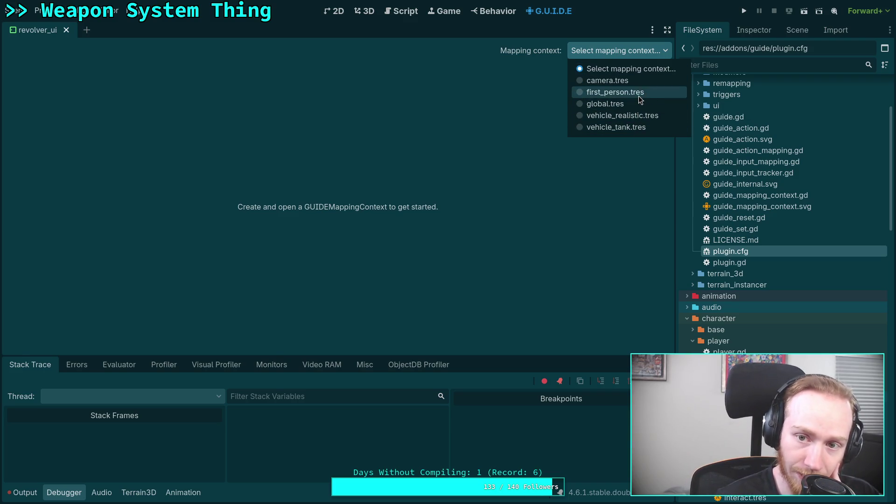
{"action": "left_click", "coordinate": [638, 94]}
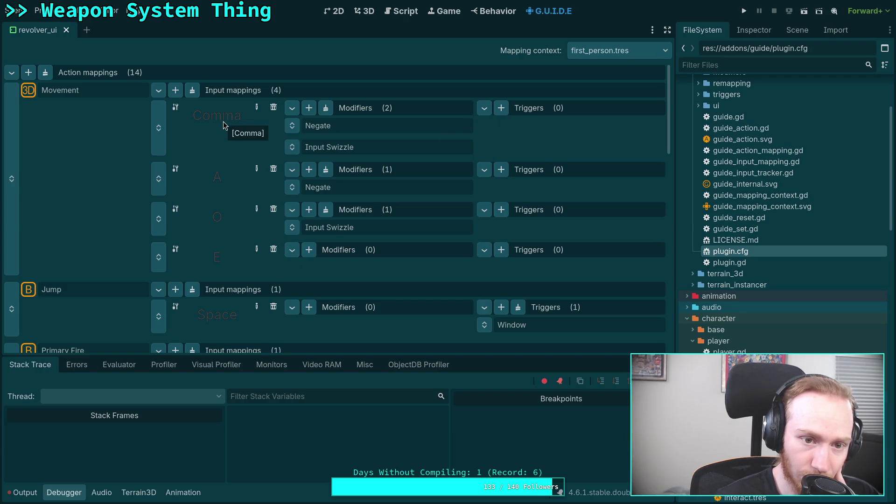
{"action": "scroll", "coordinate": [222, 138], "scroll_direction": "down", "scroll_amount": 15}
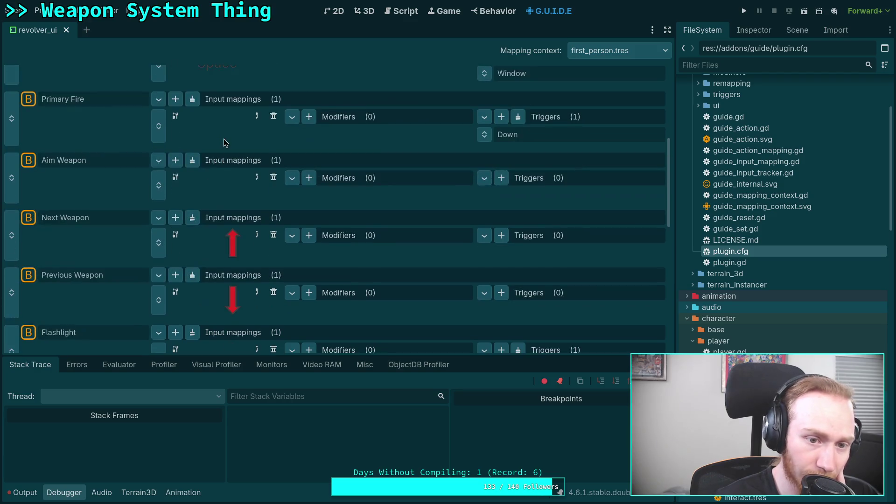
{"action": "scroll", "coordinate": [223, 220], "scroll_direction": "up", "scroll_amount": 15}
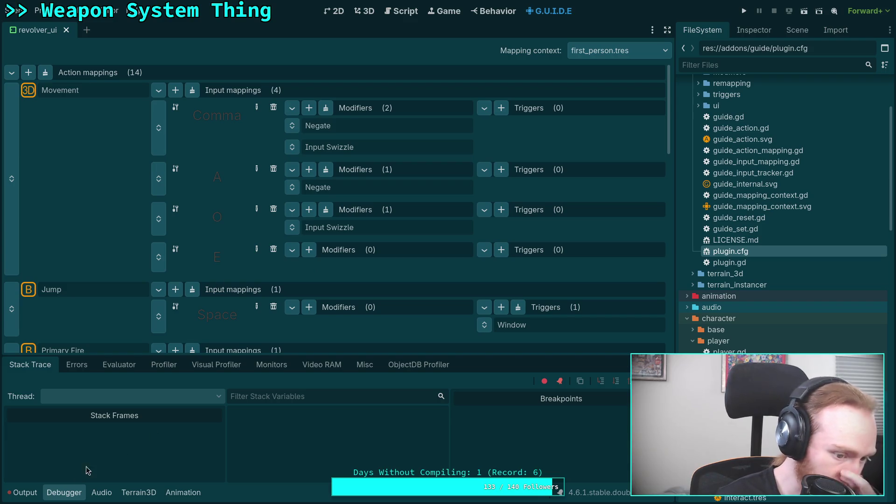
{"action": "left_click", "coordinate": [22, 492]}
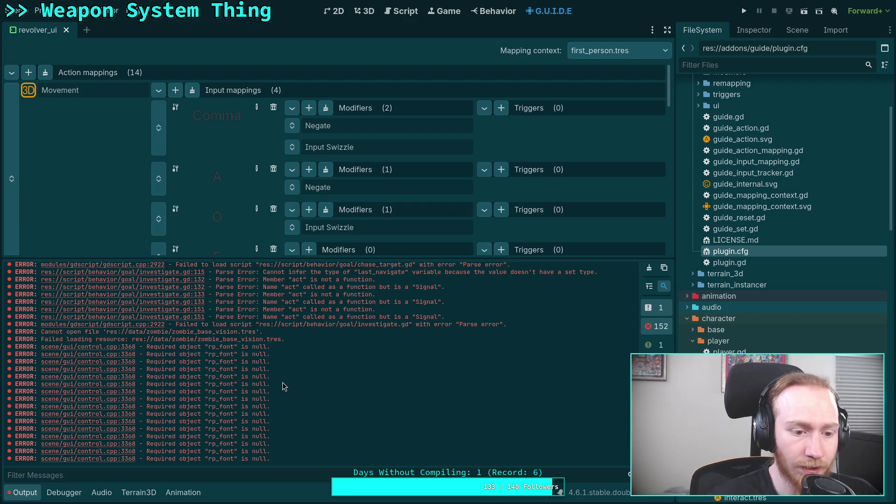
Clear the parse-error Output log and enlarge the G.U.I.D.E mapping editor by lowering the bottom panel divider.
{"action": "scroll", "coordinate": [270, 385], "scroll_direction": "up", "scroll_amount": 5}
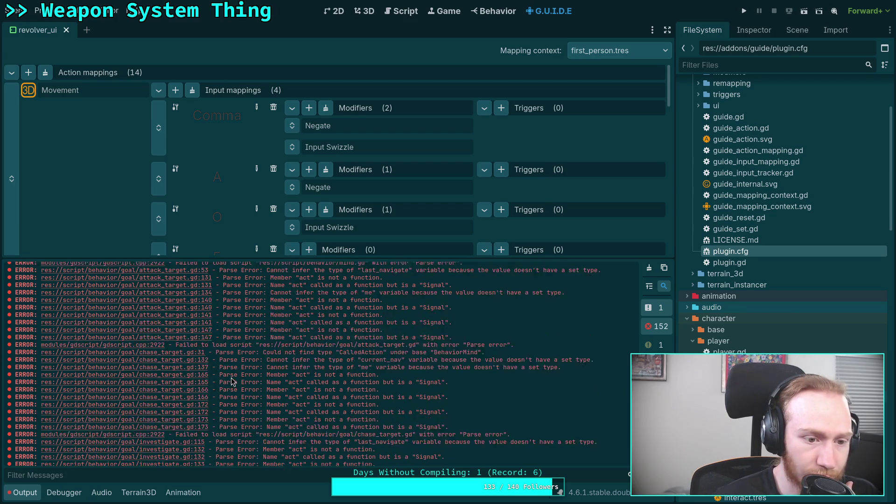
{"action": "scroll", "coordinate": [232, 381], "scroll_direction": "down", "scroll_amount": 5}
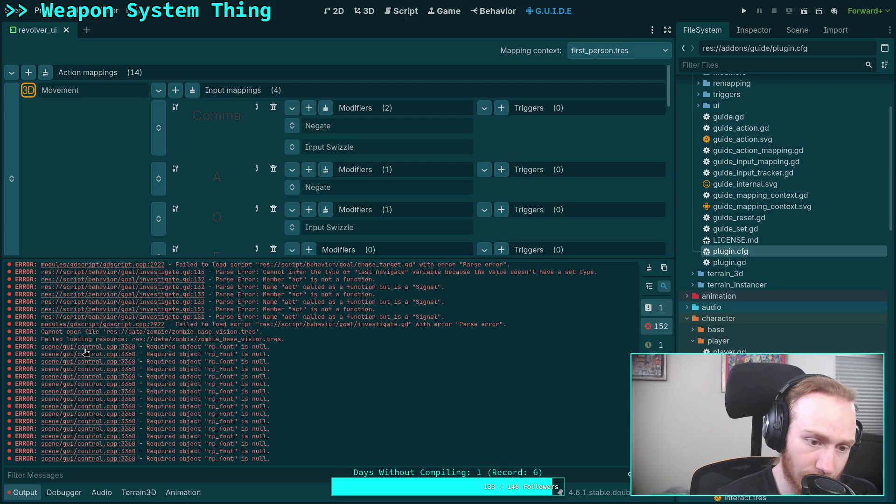
{"action": "scroll", "coordinate": [89, 349], "scroll_direction": "up", "scroll_amount": 8}
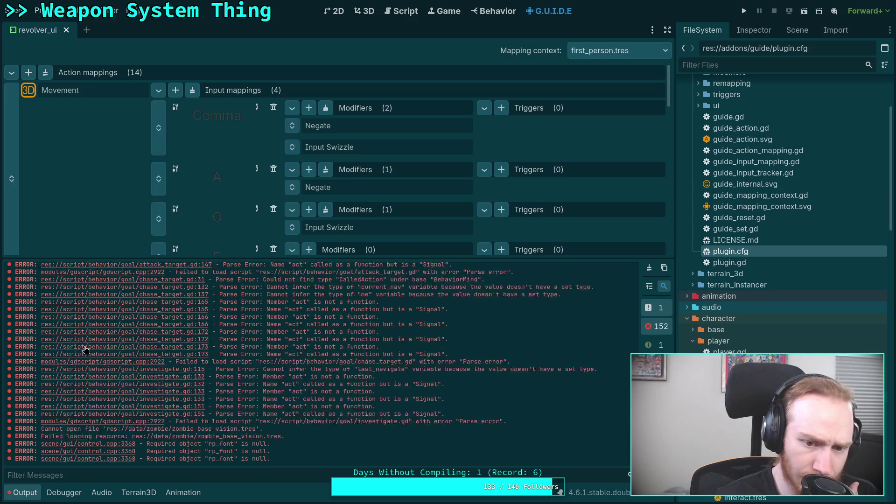
{"action": "scroll", "coordinate": [85, 349], "scroll_direction": "up", "scroll_amount": 3}
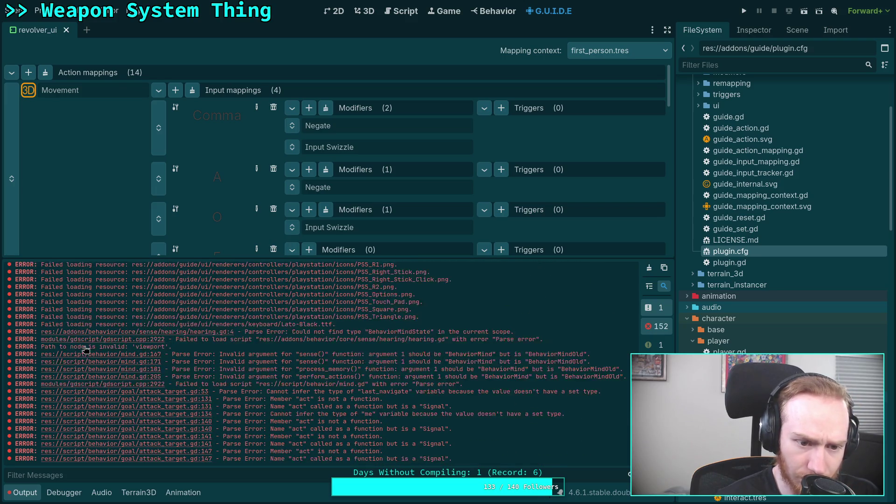
{"action": "scroll", "coordinate": [198, 348], "scroll_direction": "up", "scroll_amount": 2}
{"action": "scroll", "coordinate": [198, 348], "scroll_direction": "up", "scroll_amount": 10}
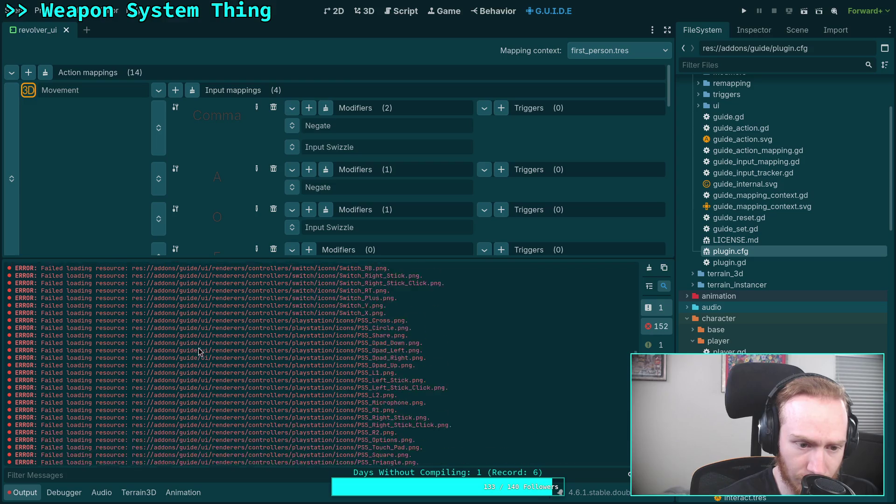
{"action": "left_click", "coordinate": [649, 269]}
{"action": "left_click_drag", "start_coordinate": [532, 257], "coordinate": [532, 369]}
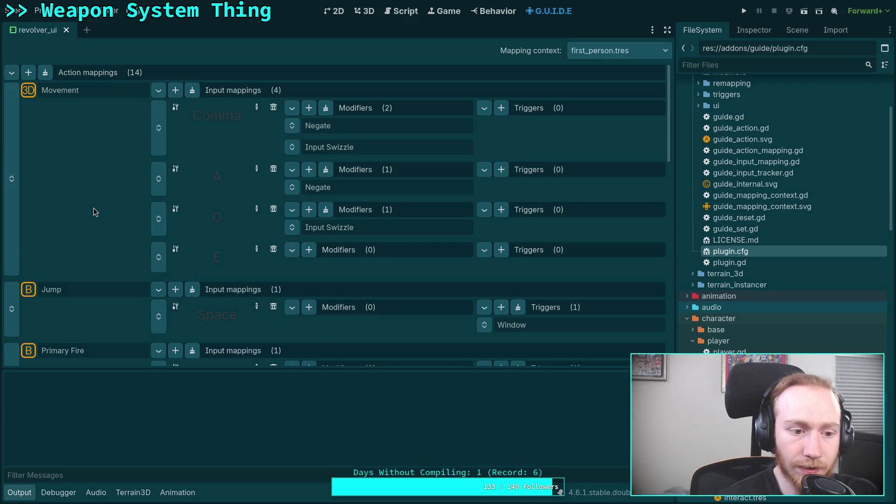
{"action": "left_click", "coordinate": [8, 495]}
Reload the current project from the Project menu, then show the Output log again.
{"action": "left_click", "coordinate": [16, 11]}
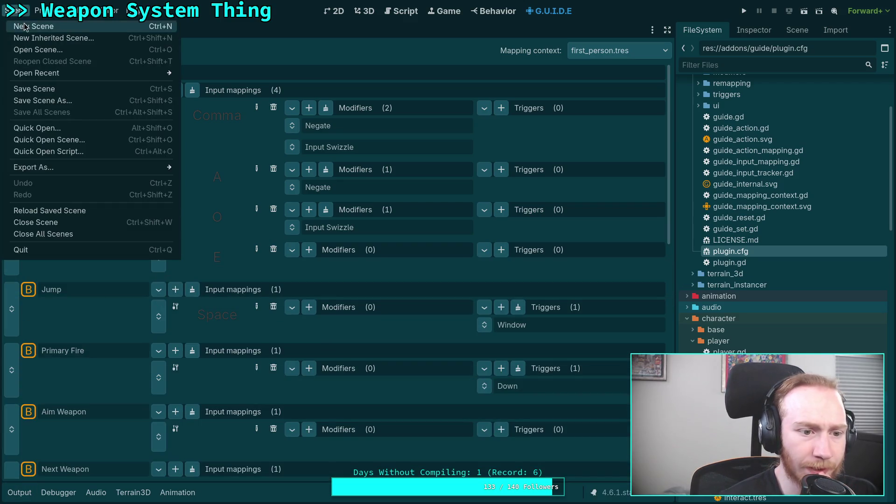
{"action": "mouse_move", "coordinate": [39, 10]}
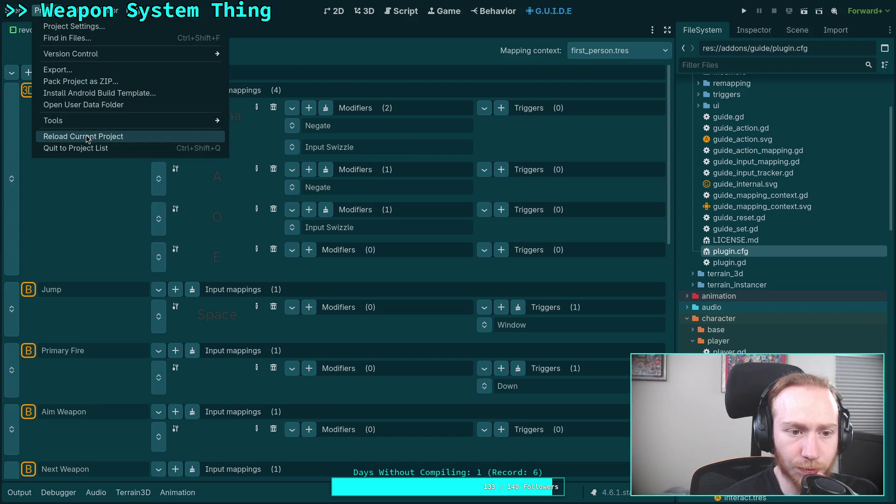
{"action": "left_click", "coordinate": [87, 137]}
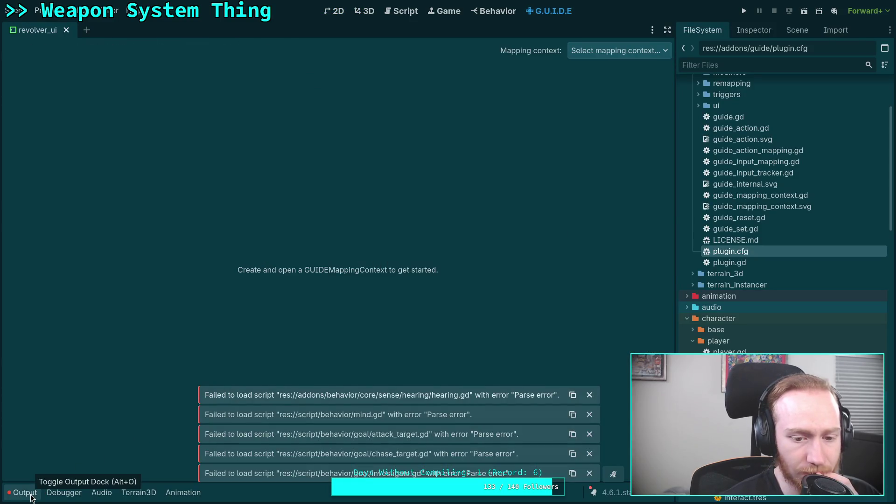
{"action": "left_click", "coordinate": [25, 492]}
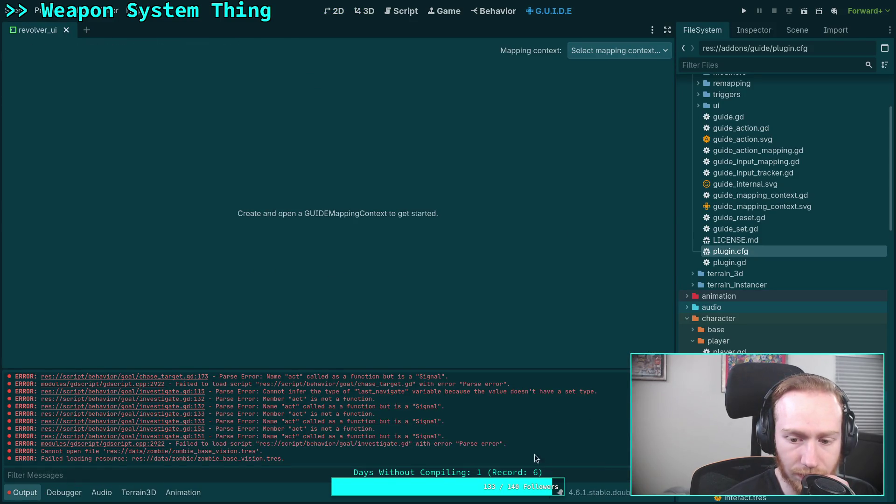
Load first_person.tres back into the G.U.I.D.E editor and collapse the Output log.
{"action": "scroll", "coordinate": [491, 436], "scroll_direction": "up", "scroll_amount": 5}
{"action": "scroll", "coordinate": [493, 439], "scroll_direction": "up", "scroll_amount": 2}
{"action": "scroll", "coordinate": [492, 437], "scroll_direction": "down", "scroll_amount": 10}
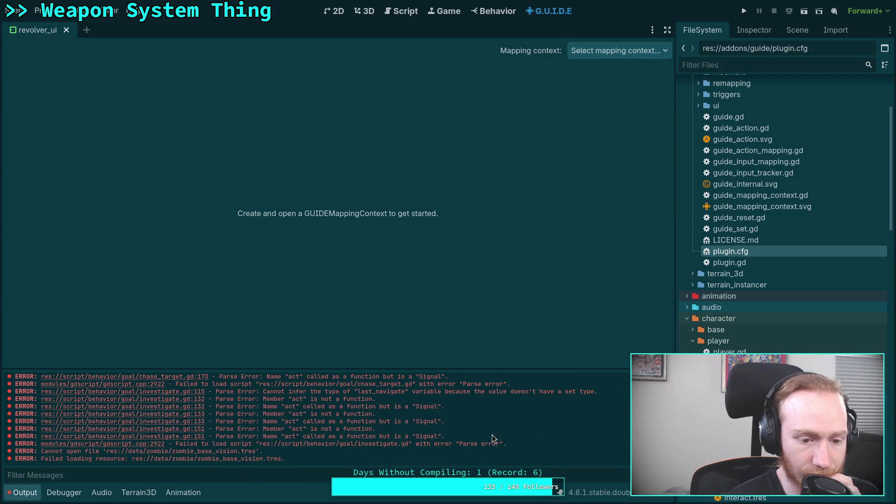
{"action": "left_click", "coordinate": [611, 52]}
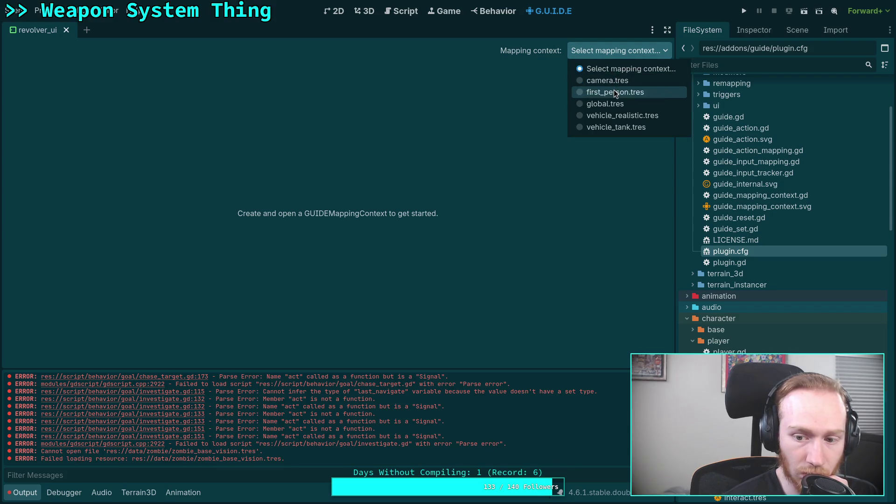
{"action": "left_click", "coordinate": [606, 92]}
{"action": "scroll", "coordinate": [436, 441], "scroll_direction": "up", "scroll_amount": 10}
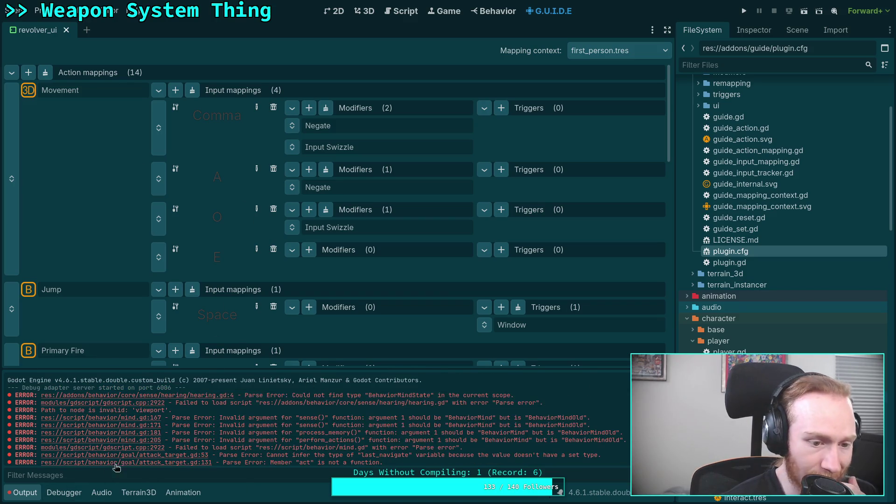
{"action": "scroll", "coordinate": [203, 448], "scroll_direction": "down", "scroll_amount": 6}
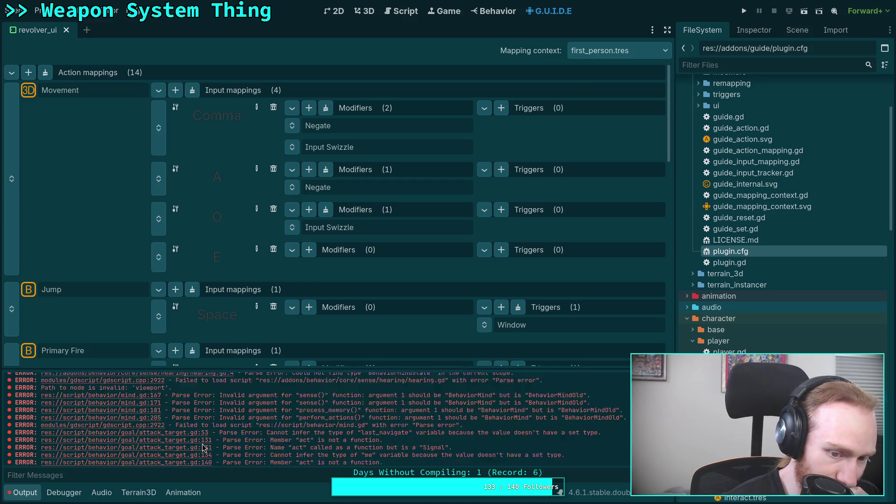
{"action": "scroll", "coordinate": [203, 448], "scroll_direction": "down", "scroll_amount": 4}
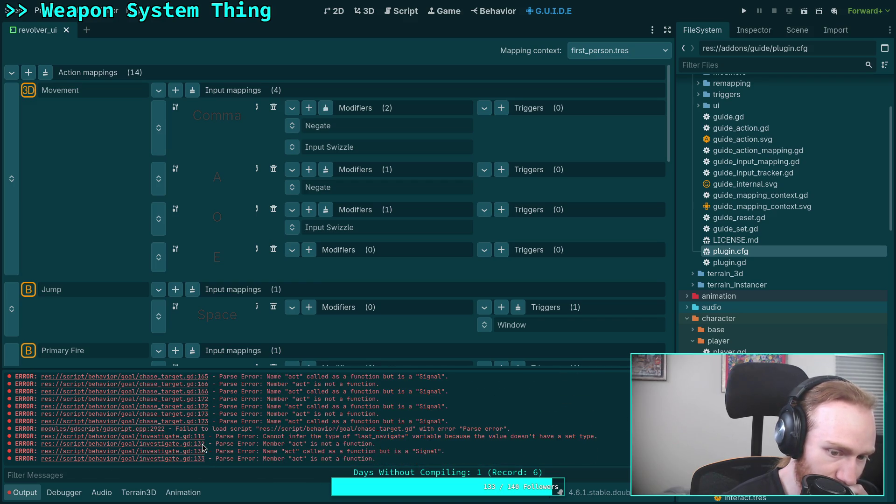
{"action": "left_click", "coordinate": [26, 493]}
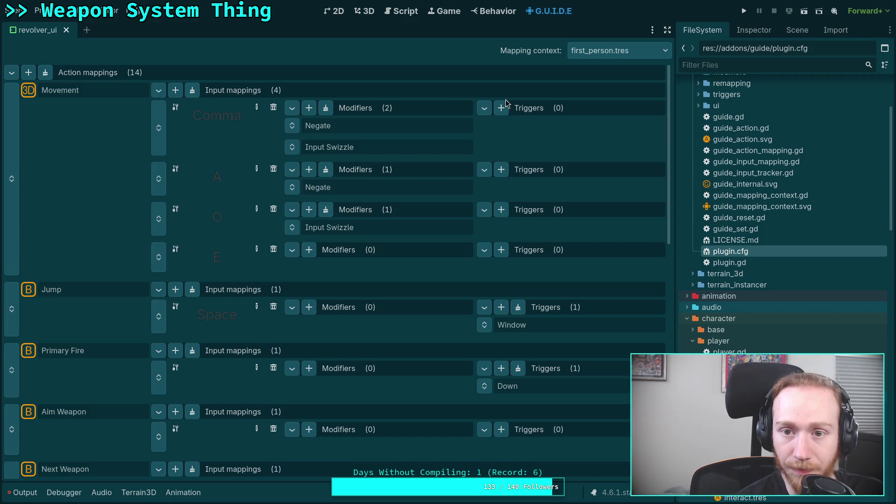
Test-run the project, stop it, and open guide_input_state.gd to inspect the parse error.
{"action": "left_click", "coordinate": [744, 11]}
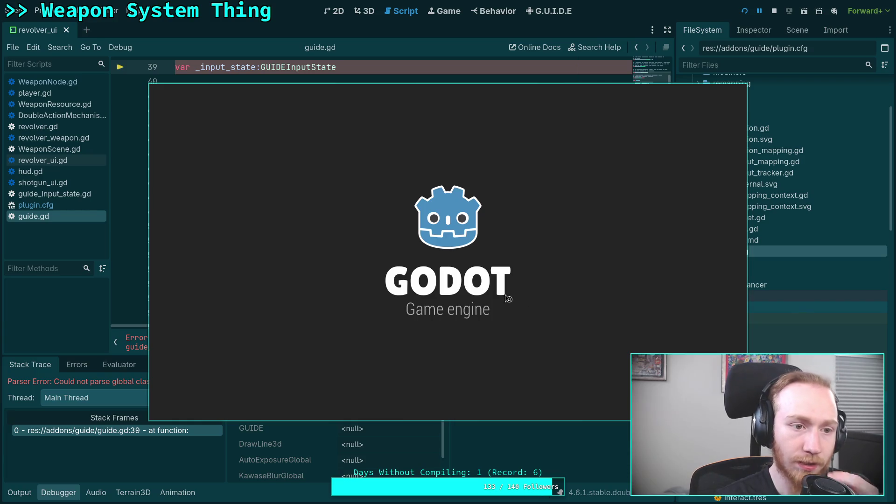
{"action": "mouse_move", "coordinate": [396, 256]}
{"action": "left_mouse_down"}
{"action": "mouse_move", "coordinate": [633, 270]}
{"action": "mouse_move", "coordinate": [762, 291]}
{"action": "mouse_move", "coordinate": [381, 399]}
{"action": "mouse_move", "coordinate": [366, 417]}
{"action": "left_mouse_up"}
{"action": "left_click", "coordinate": [773, 12]}
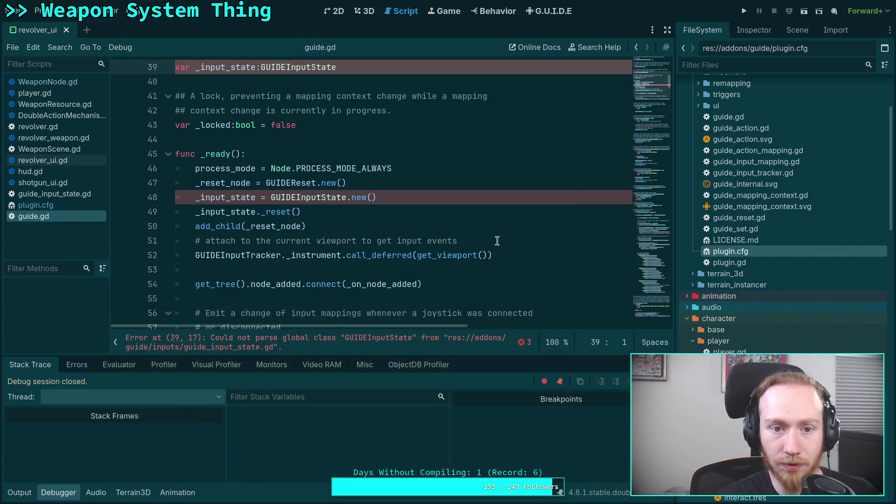
{"action": "left_click", "coordinate": [92, 195]}
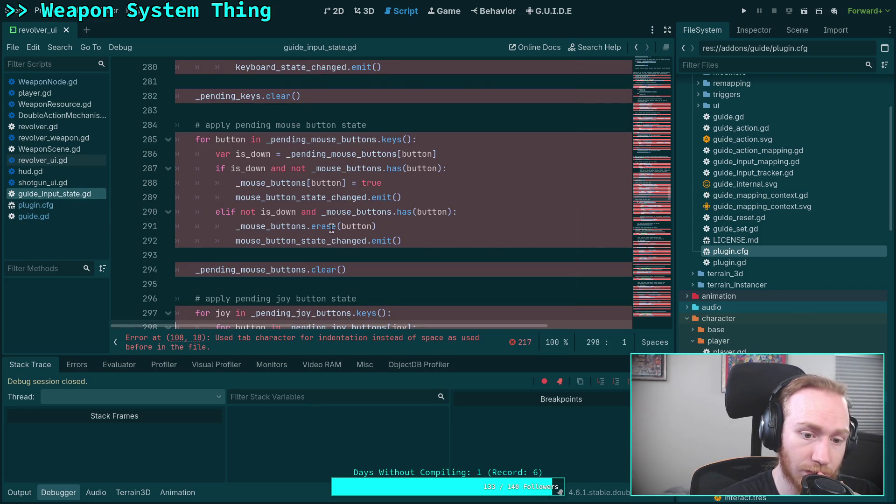
{"action": "scroll", "coordinate": [429, 254], "scroll_direction": "up", "scroll_amount": 3}
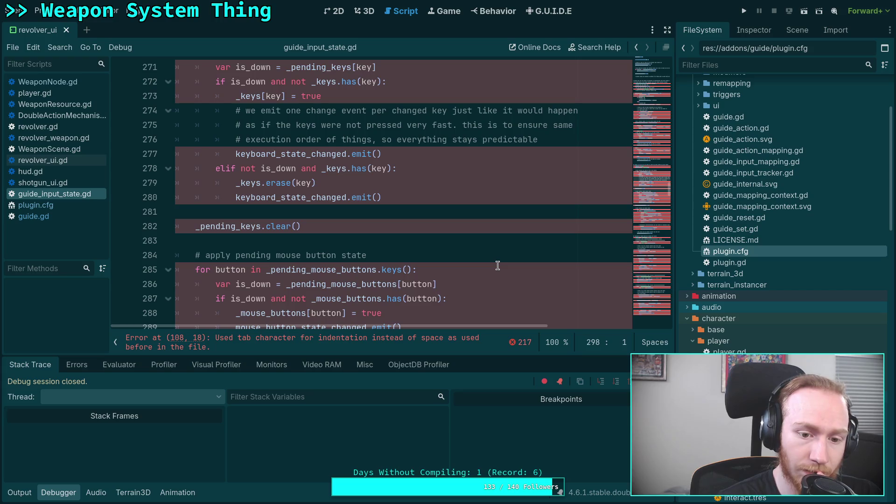
{"action": "scroll", "coordinate": [498, 266], "scroll_direction": "down", "scroll_amount": 3}
{"action": "scroll", "coordinate": [497, 266], "scroll_direction": "down", "scroll_amount": 2}
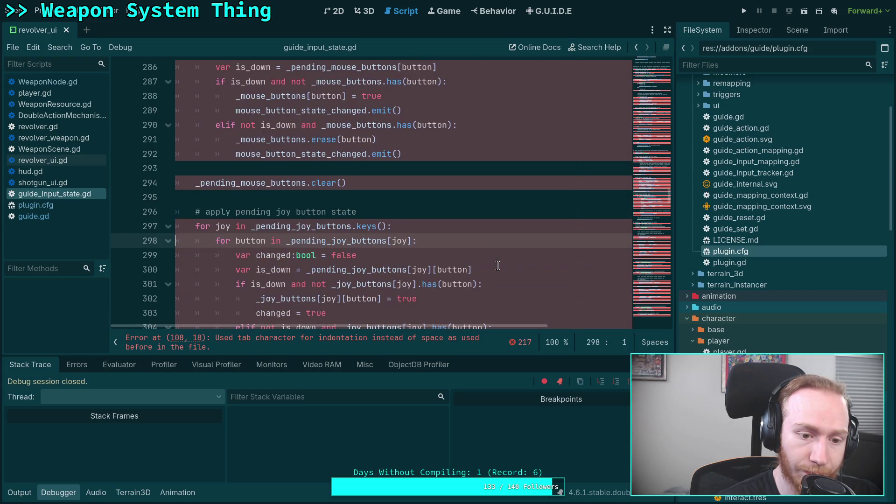
{"action": "left_click_drag", "start_coordinate": [643, 194], "coordinate": [651, 51]}
{"action": "scroll", "coordinate": [439, 215], "scroll_direction": "down", "scroll_amount": 18}
{"action": "scroll", "coordinate": [440, 215], "scroll_direction": "down", "scroll_amount": 8}
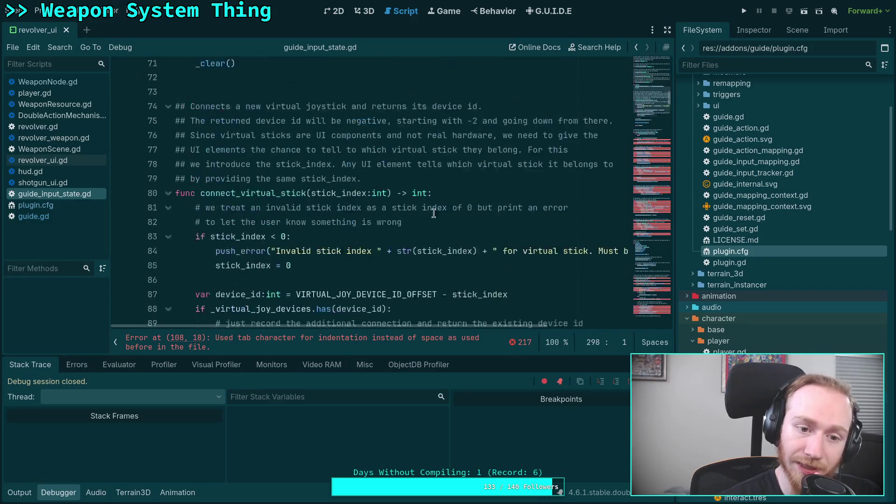
{"action": "scroll", "coordinate": [250, 182], "scroll_direction": "up", "scroll_amount": 3}
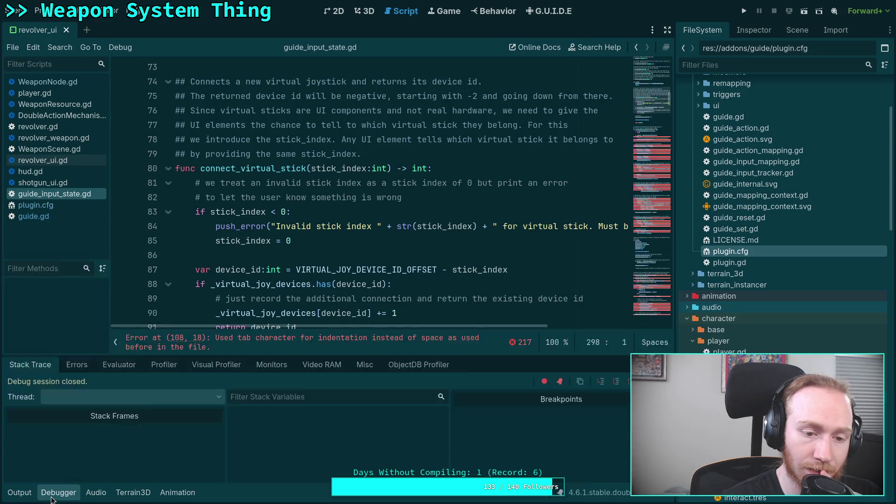
Hide the debugger and examine the leading indentation on line 109 of guide_input_state.gd.
{"action": "left_click", "coordinate": [52, 493]}
{"action": "scroll", "coordinate": [251, 254], "scroll_direction": "down", "scroll_amount": 8}
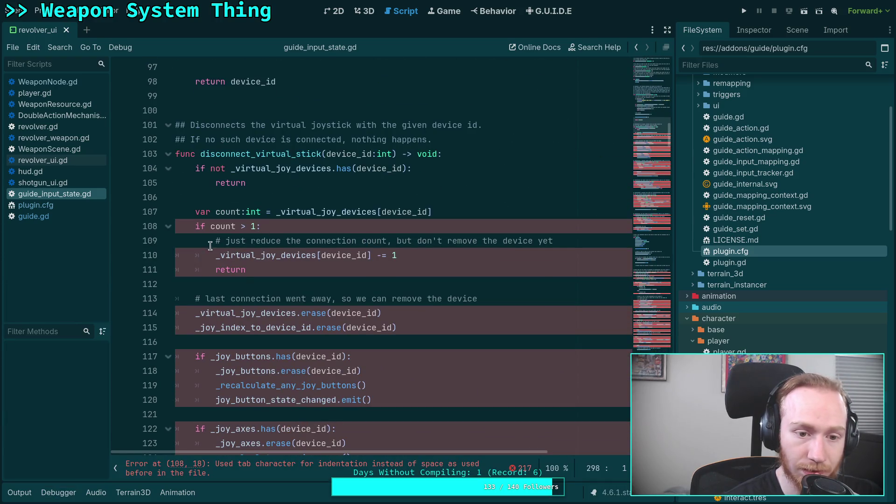
{"action": "left_click_drag", "start_coordinate": [210, 246], "coordinate": [158, 237]}
{"action": "mouse_move", "coordinate": [278, 254]}
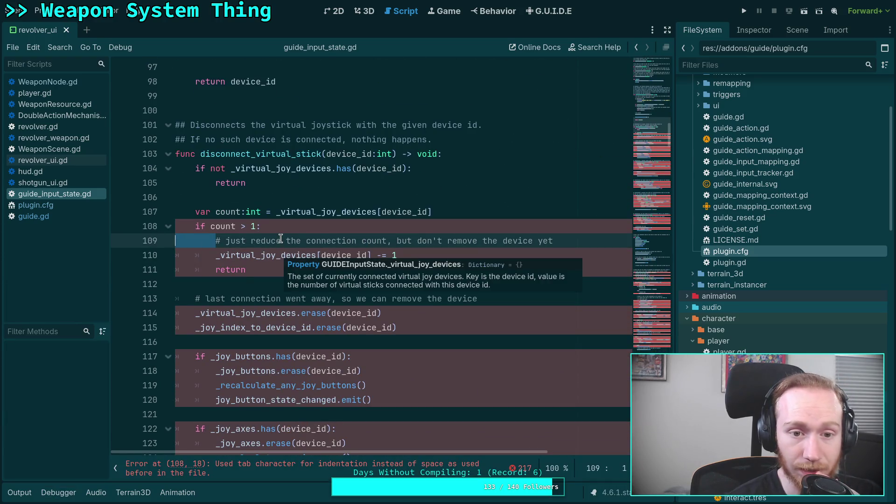
{"action": "scroll", "coordinate": [280, 238], "scroll_direction": "up", "scroll_amount": 15}
{"action": "scroll", "coordinate": [280, 238], "scroll_direction": "down", "scroll_amount": 6}
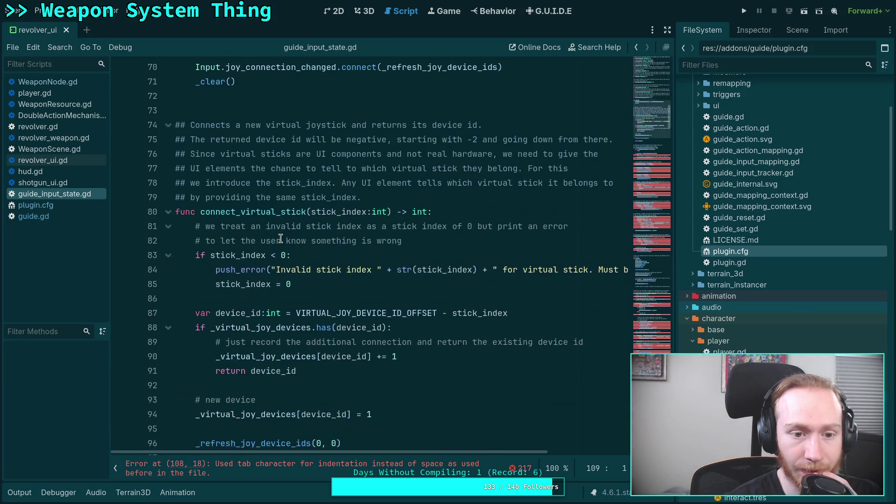
Close guide_input_state.gd, guide.gd and plugin.cfg, returning to line 63 of revolver_ui.gd.
{"action": "right_click", "coordinate": [63, 194]}
{"action": "left_click", "coordinate": [88, 226]}
{"action": "right_click", "coordinate": [46, 208]}
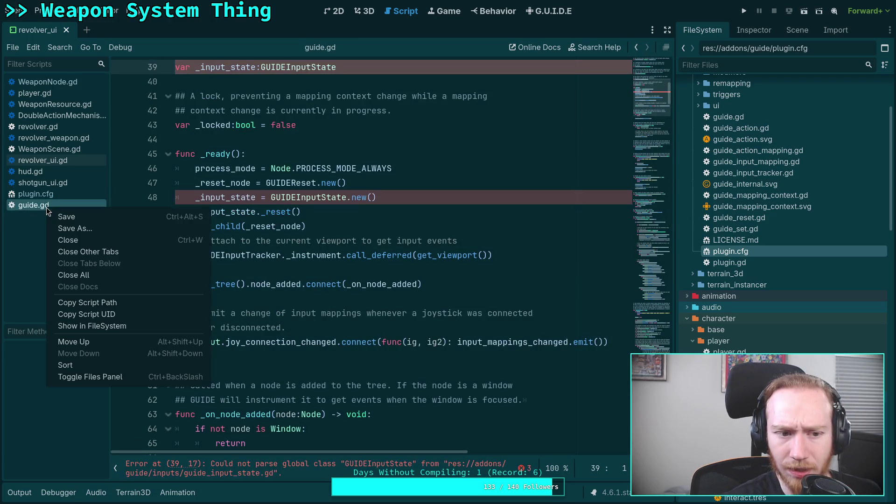
{"action": "left_click", "coordinate": [69, 239]}
{"action": "right_click", "coordinate": [50, 191]}
{"action": "left_click", "coordinate": [68, 223]}
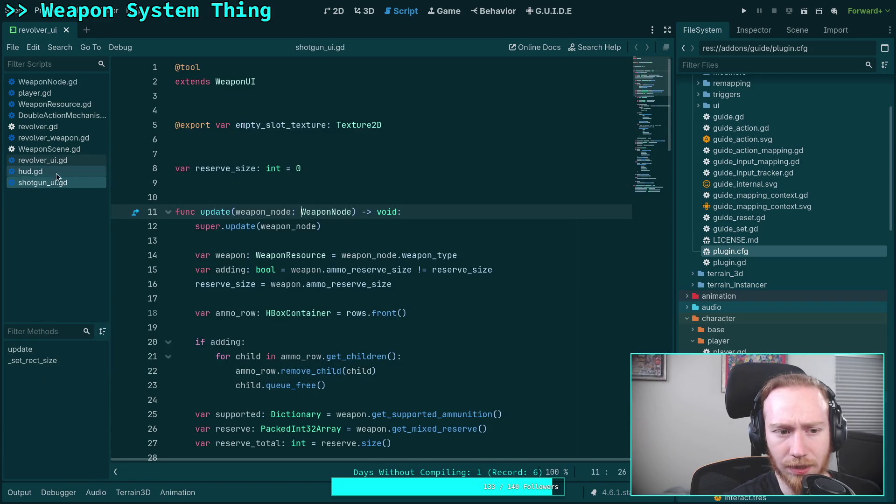
{"action": "left_click", "coordinate": [78, 160]}
{"action": "left_click", "coordinate": [271, 182]}
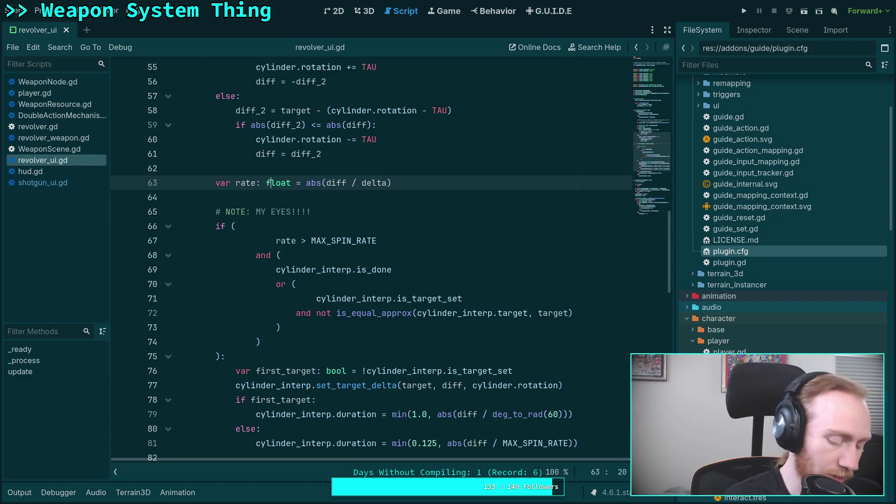
{"action": "key", "text": "super+1"}
Run git status and scroll through the listed modified, deleted and untracked files.
{"action": "type", "text": "git status"}
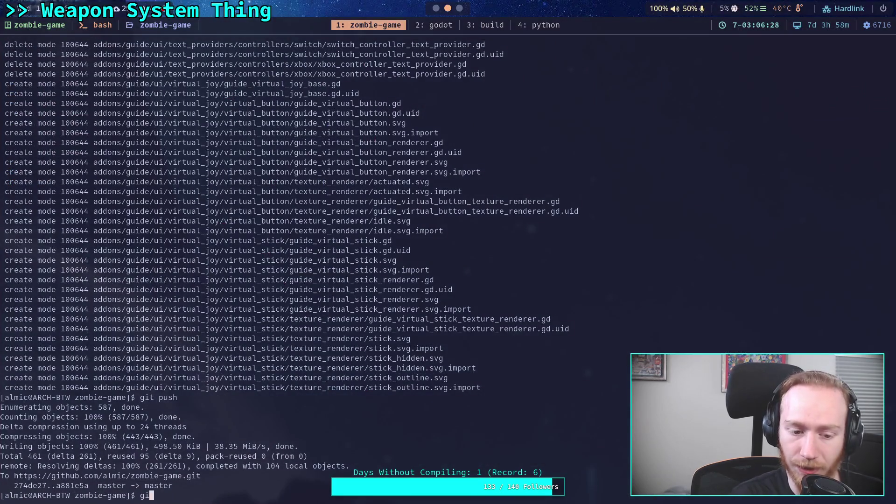
{"action": "key", "text": "Return"}
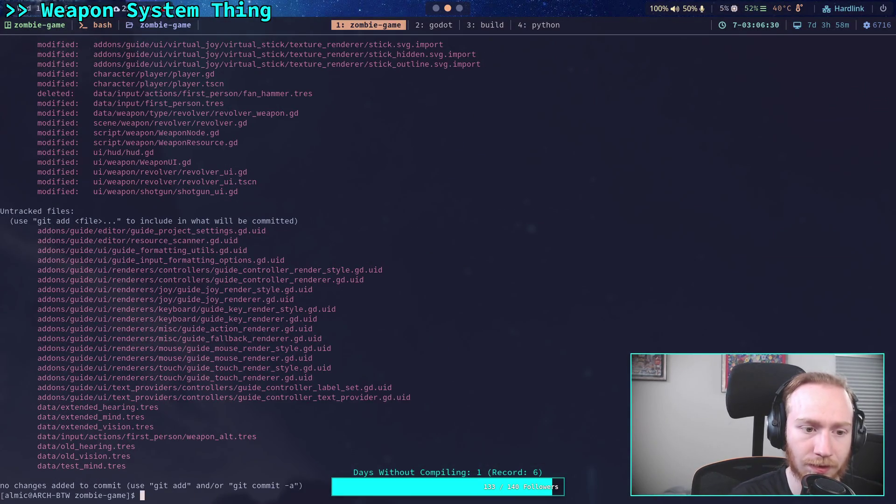
{"action": "scroll", "coordinate": [147, 262], "scroll_direction": "up", "scroll_amount": 16}
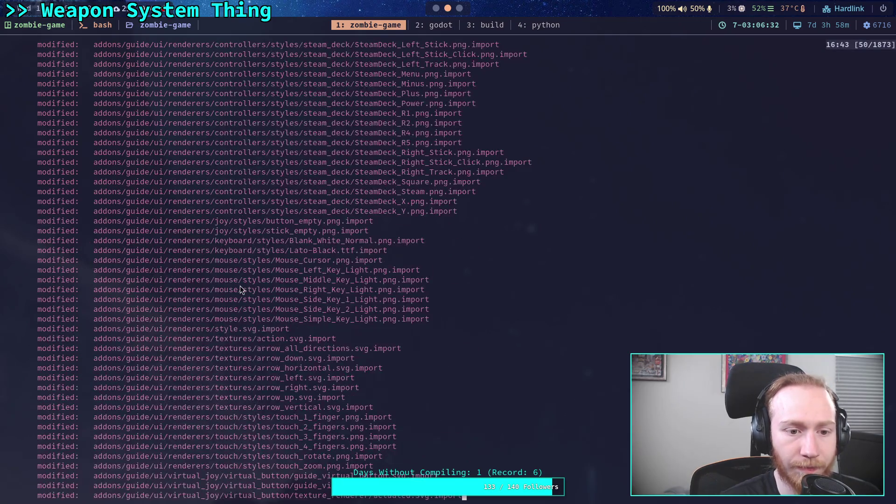
{"action": "scroll", "coordinate": [240, 287], "scroll_direction": "up", "scroll_amount": 18}
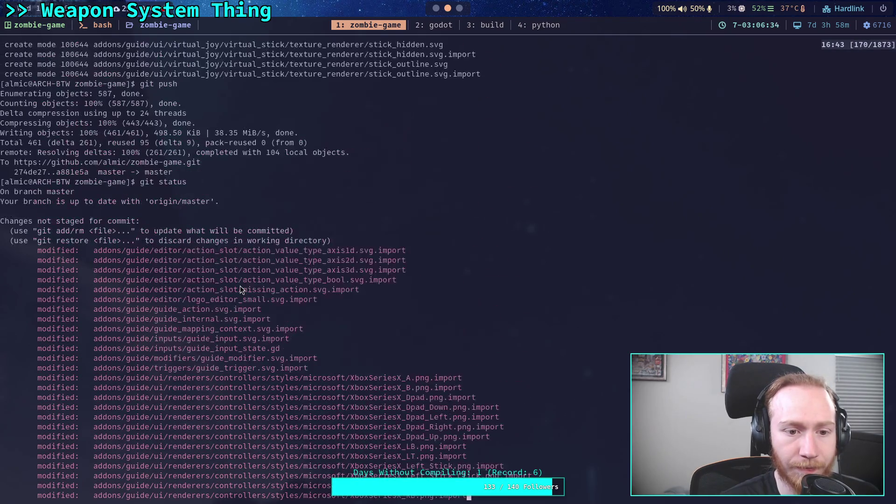
{"action": "scroll", "coordinate": [239, 286], "scroll_direction": "down", "scroll_amount": 20}
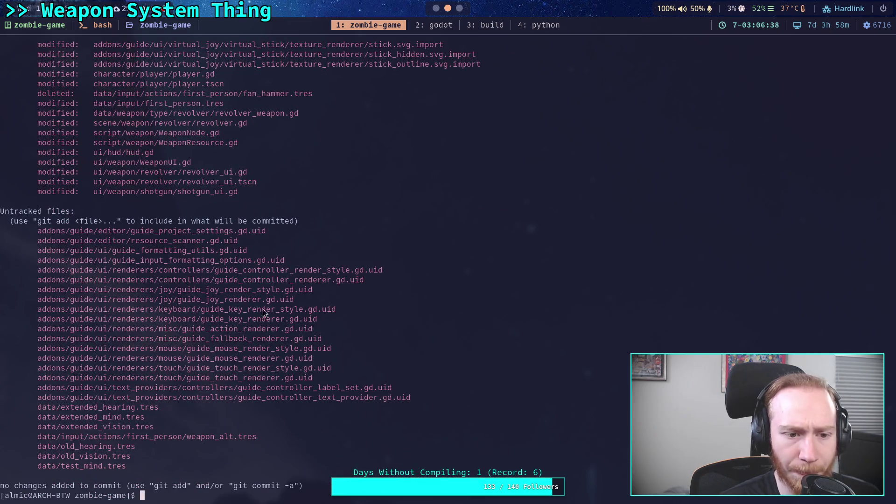
Type the command git diff addons/ at the prompt.
{"action": "type", "text": "git"}
{"action": "key", "text": "BackSpace"}
{"action": "key", "text": "BackSpace"}
{"action": "key", "text": "BackSpace"}
{"action": "type", "text": "it dif"}
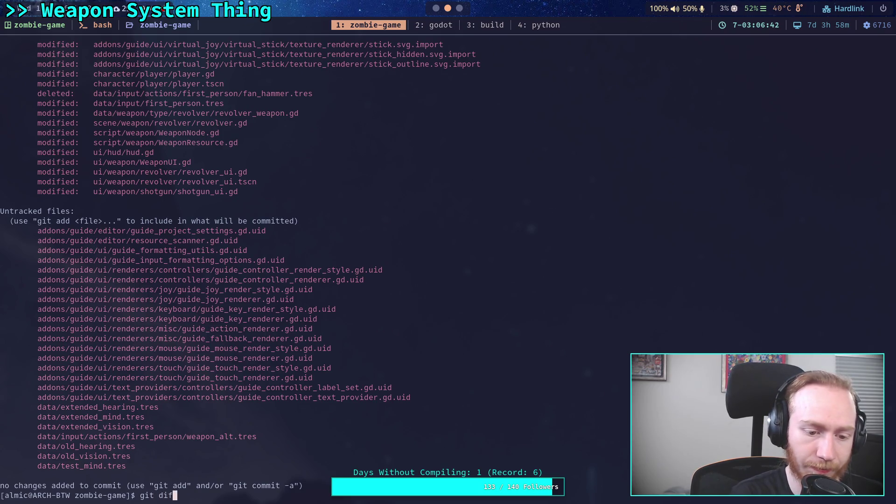
{"action": "type", "text": "f addons/"}
Page through the addons/ diff, including the re-indented connect_virtual_stick code in guide_input_state.gd.
{"action": "key", "text": "Return"}
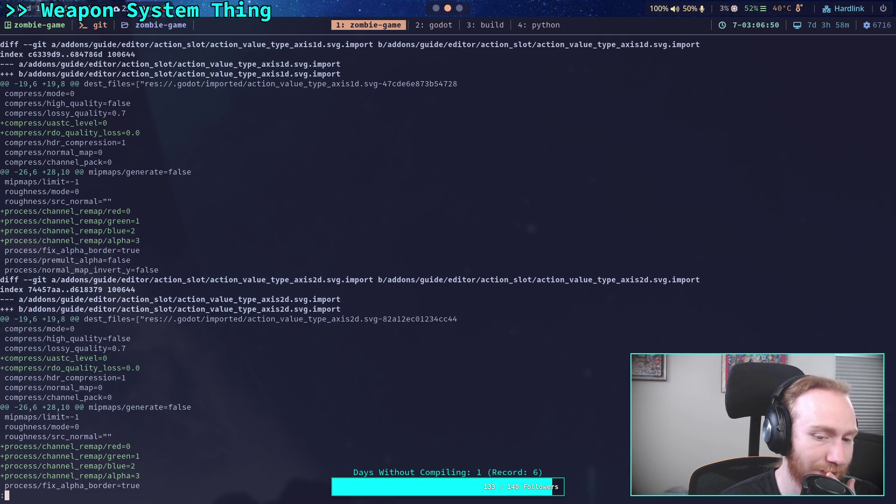
{"action": "key", "text": "space"}
{"action": "key", "text": "space"}
{"action": "key", "text": "space"}
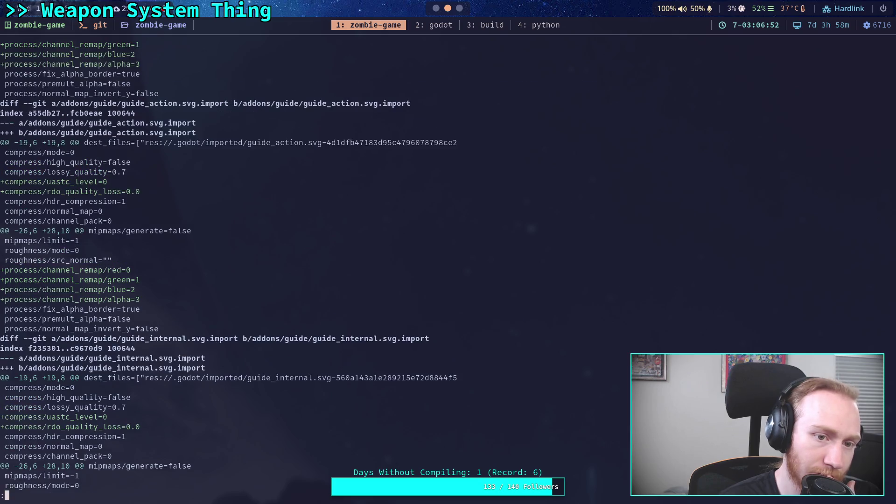
{"action": "key", "text": "space"}
{"action": "scroll", "coordinate": [285, 265], "scroll_direction": "down", "scroll_amount": 4}
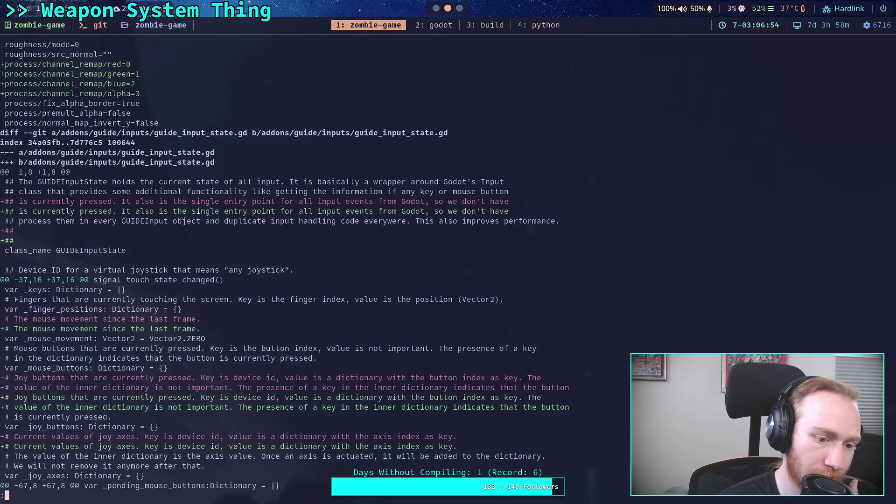
{"action": "scroll", "coordinate": [285, 266], "scroll_direction": "down", "scroll_amount": 4}
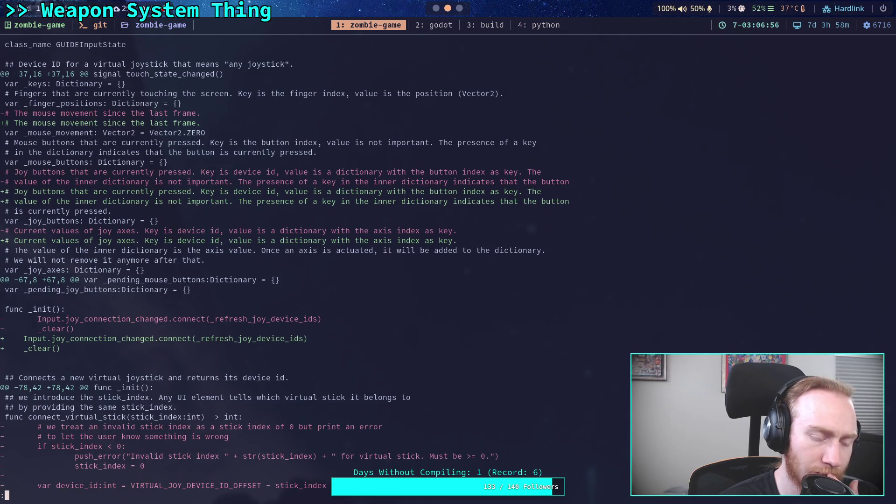
{"action": "scroll", "coordinate": [285, 266], "scroll_direction": "up", "scroll_amount": 3}
{"action": "scroll", "coordinate": [285, 266], "scroll_direction": "down", "scroll_amount": 9}
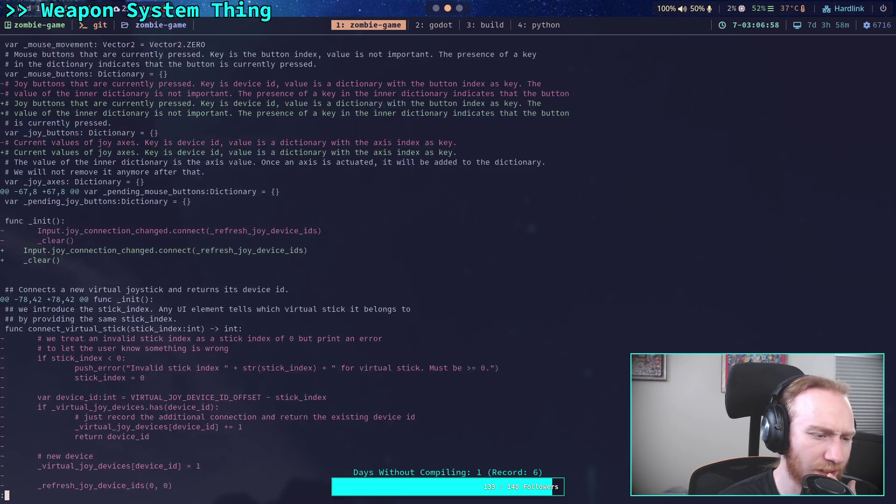
{"action": "scroll", "coordinate": [285, 266], "scroll_direction": "down", "scroll_amount": 4}
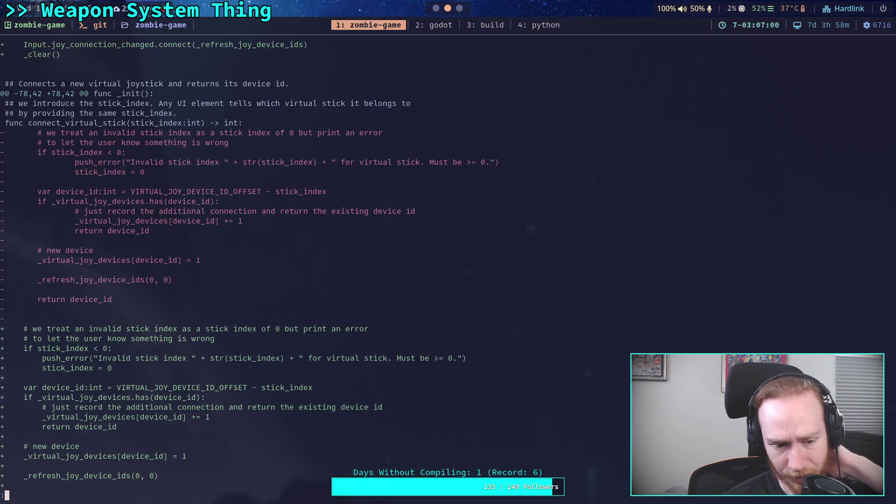
{"action": "scroll", "coordinate": [402, 247], "scroll_direction": "down", "scroll_amount": 1}
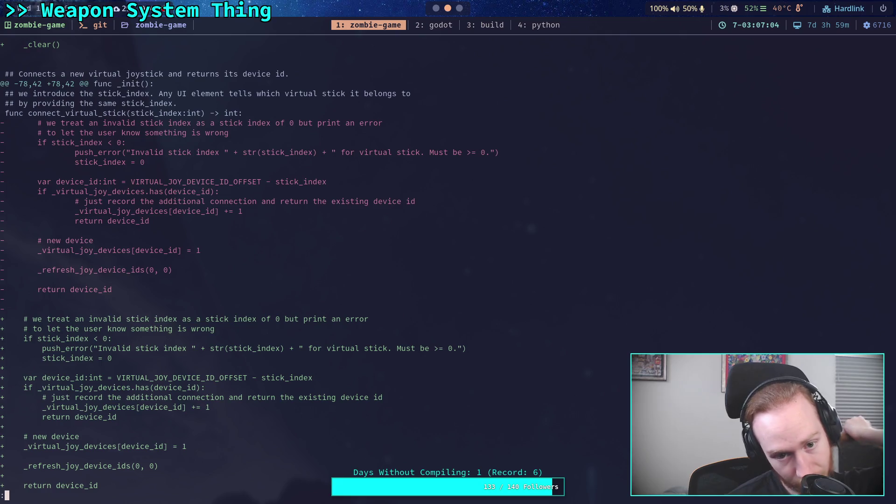
Quit the pager, rerun git status, and start then cancel a git restore of addons/guide/.
{"action": "type", "text": "qgit st"}
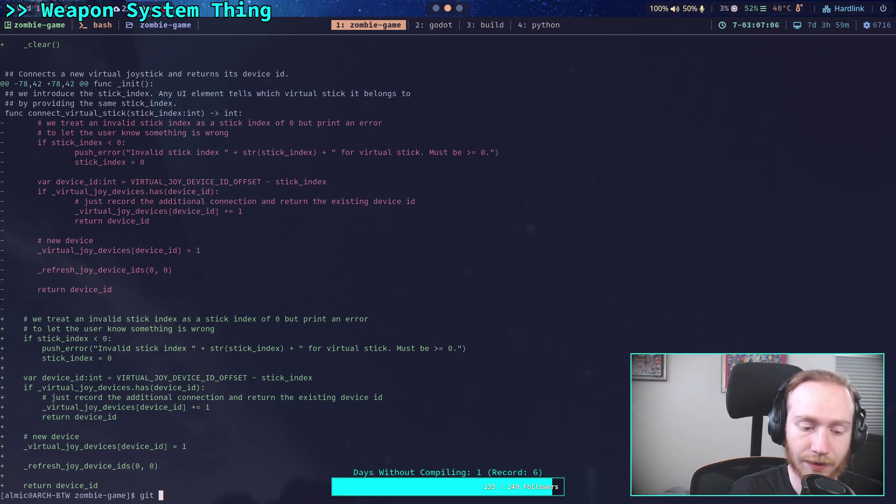
{"action": "type", "text": "atus"}
{"action": "key", "text": "Return"}
{"action": "type", "text": "git "}
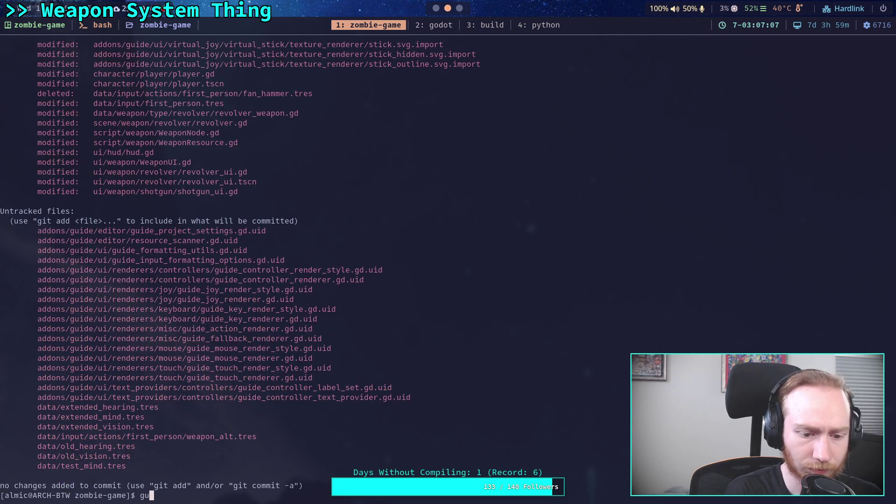
{"action": "type", "text": "restore "}
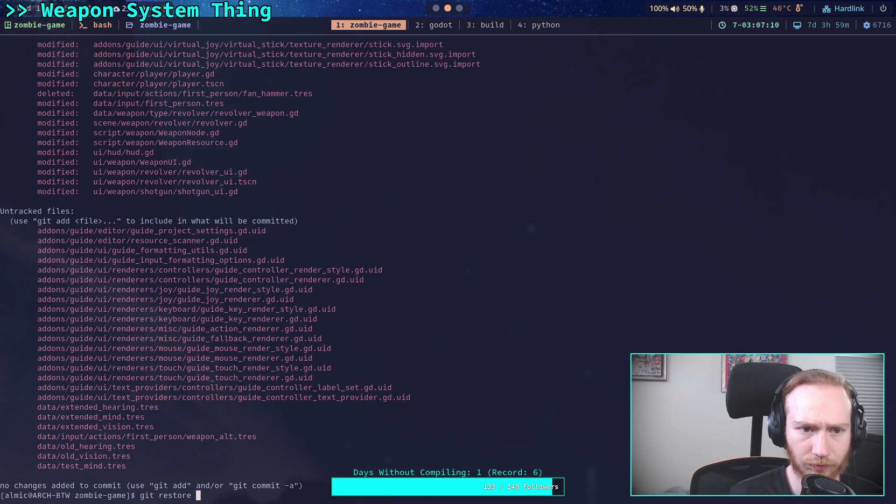
{"action": "type", "text": "addons/gu"}
{"action": "key", "text": "Tab"}
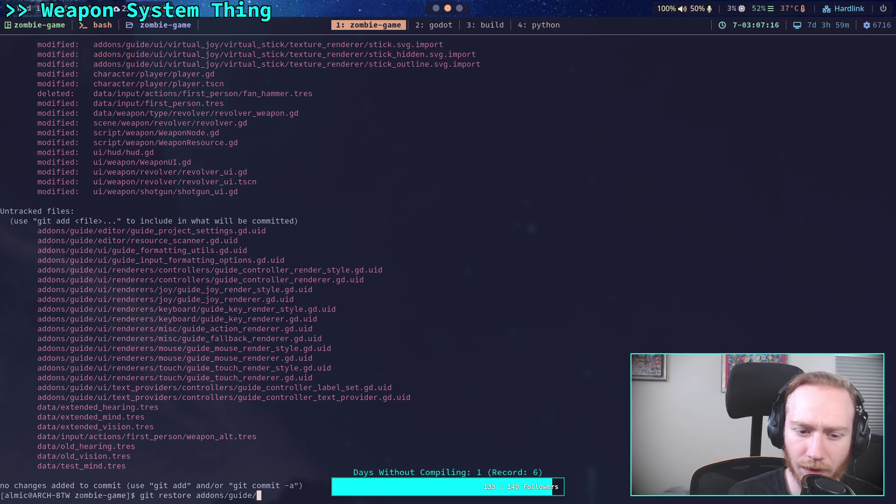
{"action": "key", "text": "BackSpace"}
{"action": "key", "text": "BackSpace"}
{"action": "key", "text": "BackSpace"}
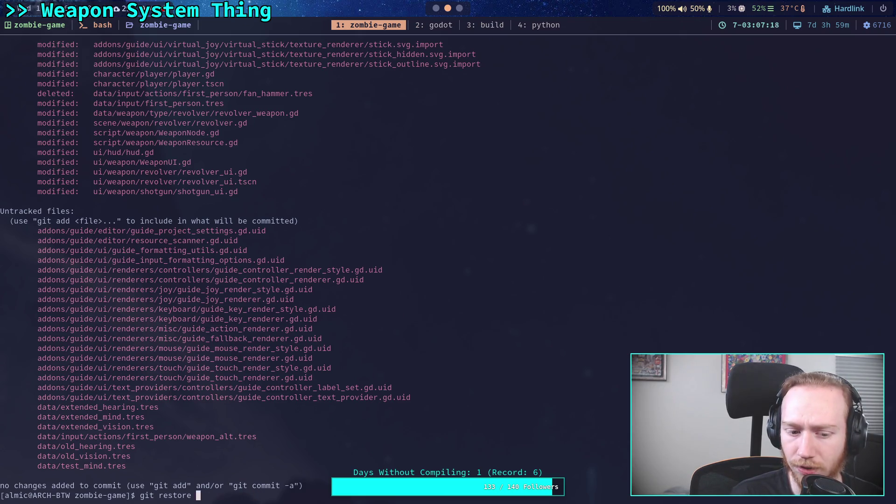
{"action": "type", "text": "git"}
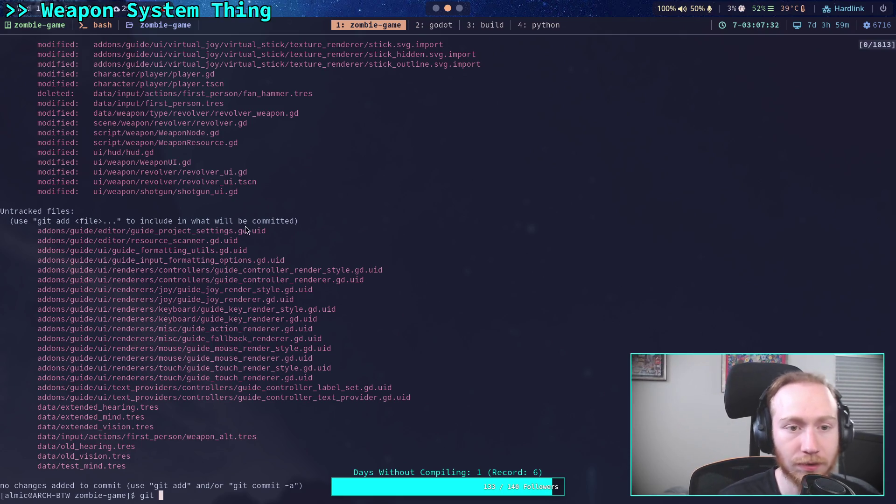
Scroll back through the status listing, select the guide_input_state.gd path, and begin typing git restore.
{"action": "scroll", "coordinate": [309, 256], "scroll_direction": "up", "scroll_amount": 8}
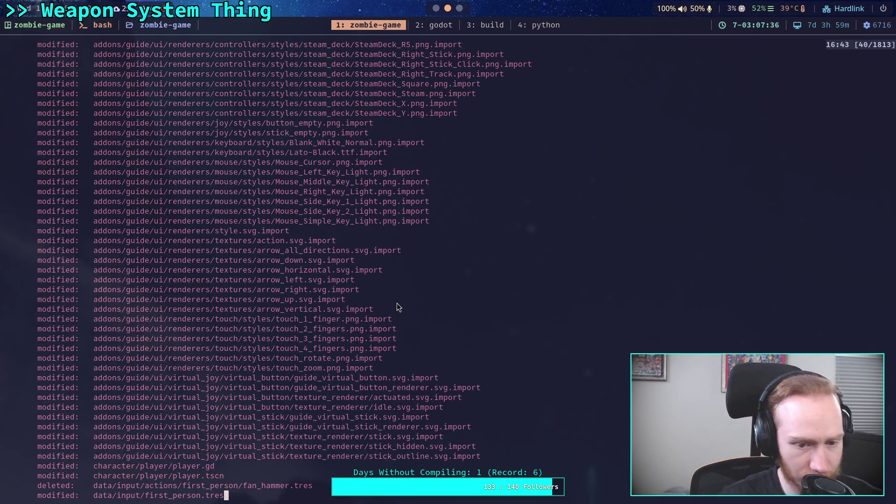
{"action": "scroll", "coordinate": [417, 305], "scroll_direction": "up", "scroll_amount": 12}
{"action": "scroll", "coordinate": [450, 353], "scroll_direction": "up", "scroll_amount": 13}
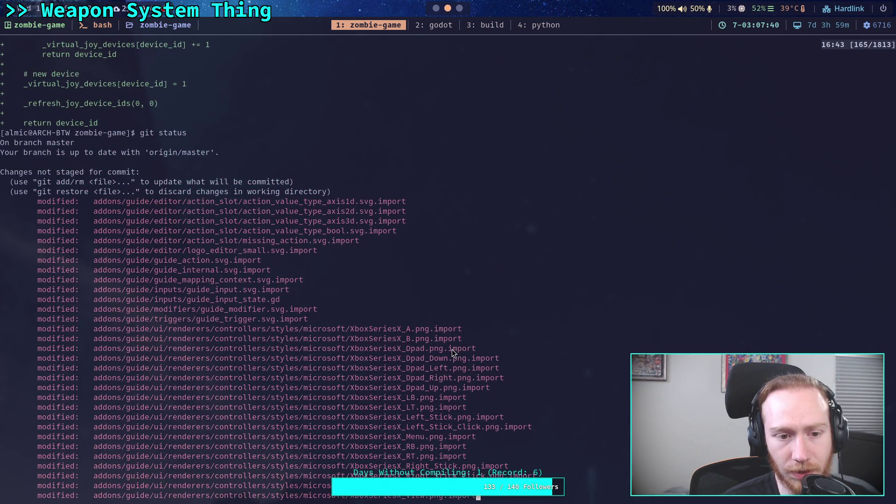
{"action": "scroll", "coordinate": [451, 349], "scroll_direction": "down", "scroll_amount": 20}
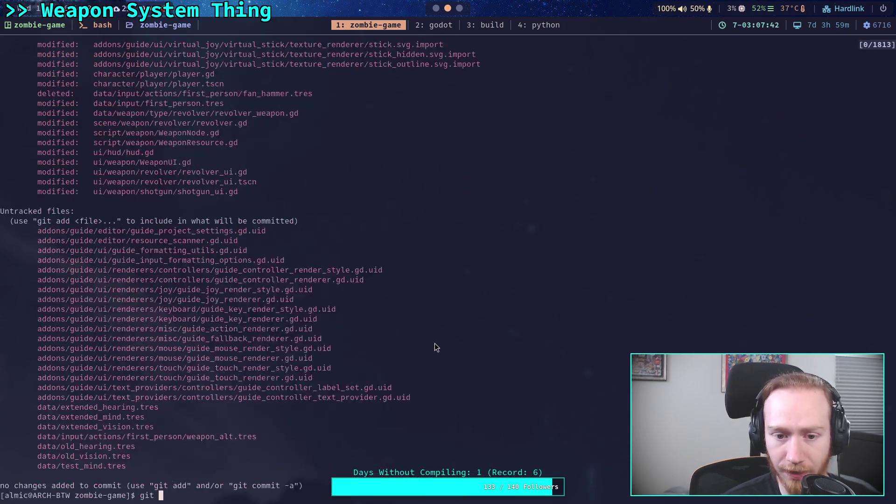
{"action": "scroll", "coordinate": [435, 348], "scroll_direction": "up", "scroll_amount": 4}
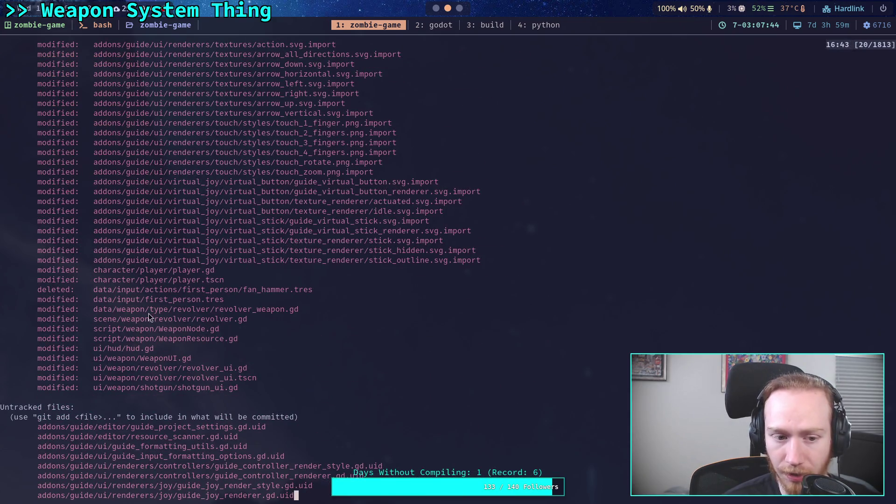
{"action": "scroll", "coordinate": [335, 259], "scroll_direction": "up", "scroll_amount": 7}
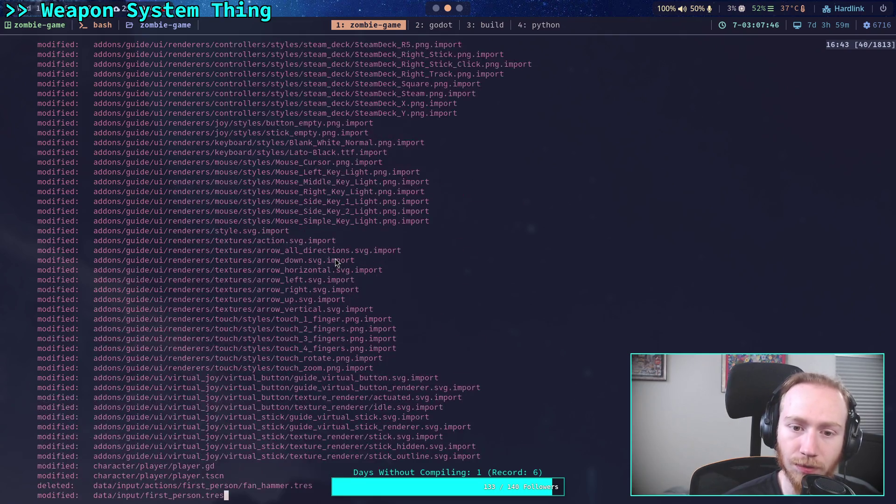
{"action": "scroll", "coordinate": [290, 258], "scroll_direction": "up", "scroll_amount": 20}
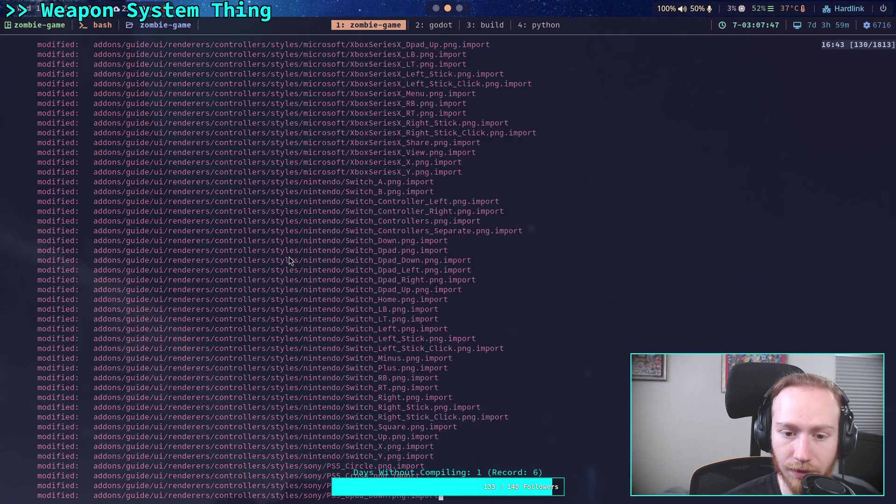
{"action": "left_click_drag", "start_coordinate": [278, 252], "coordinate": [117, 254]}
{"action": "type", "text": "git "}
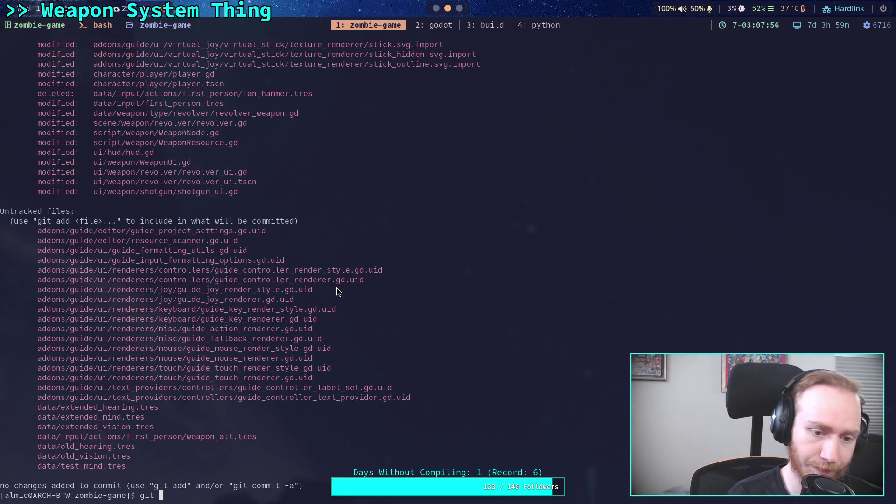
{"action": "type", "text": "restore"}
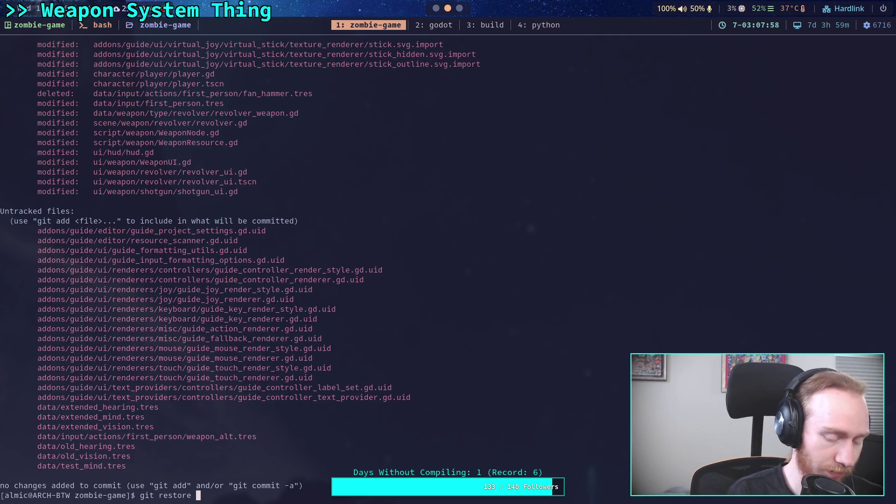
Quit the Godot editor via Scene > Quit and return to the terminal's restore command.
{"action": "key", "text": "super+2"}
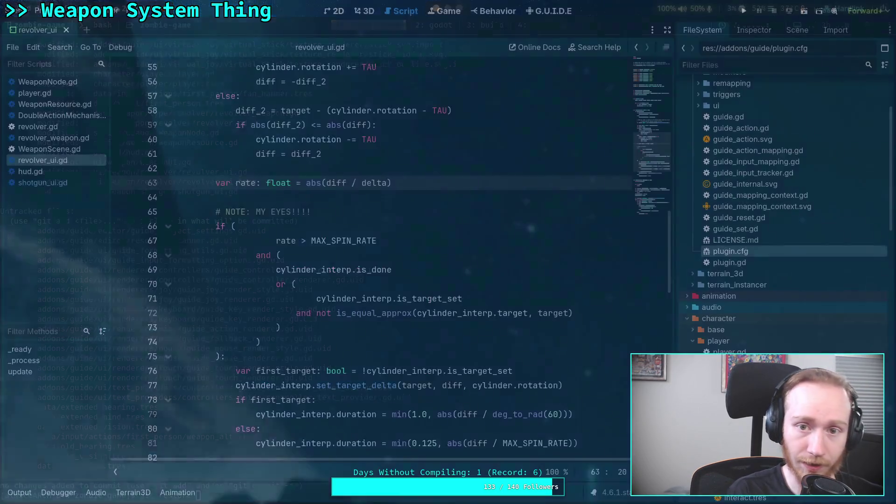
{"action": "left_click", "coordinate": [13, 11]}
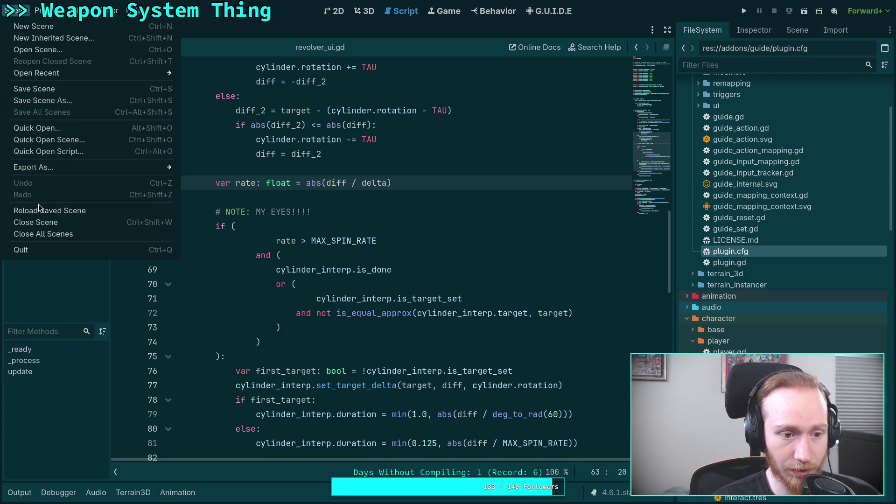
{"action": "left_click", "coordinate": [46, 250]}
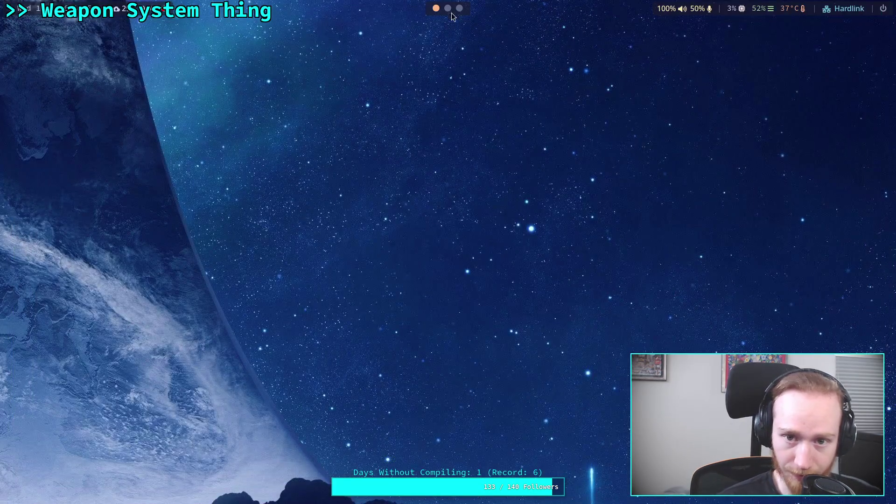
{"action": "key", "text": "super+1"}
{"action": "key", "text": "BackSpace"}
{"action": "key", "text": "BackSpace"}
{"action": "key", "text": "BackSpace"}
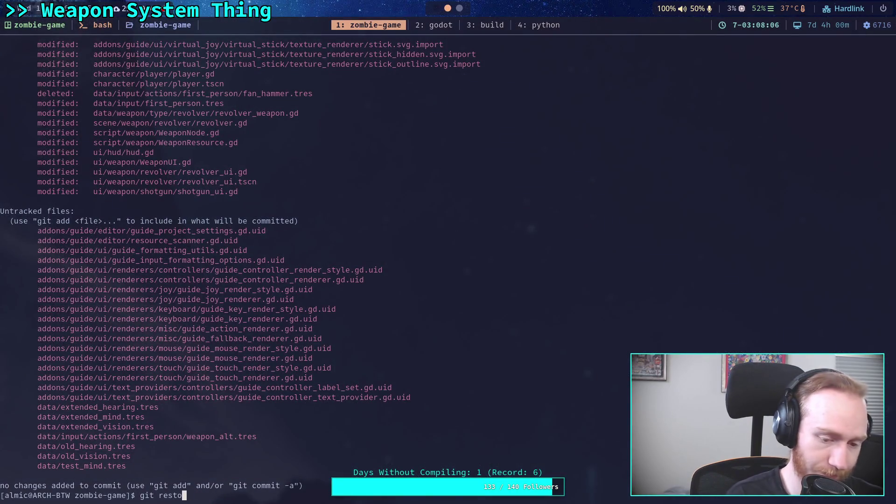
Run git restore addons/guide/ and then git status to confirm only game files remain modified.
{"action": "type", "text": "status"}
{"action": "key", "text": "BackSpace"}
{"action": "key", "text": "BackSpace"}
{"action": "key", "text": "BackSpace"}
{"action": "type", "text": "resto"}
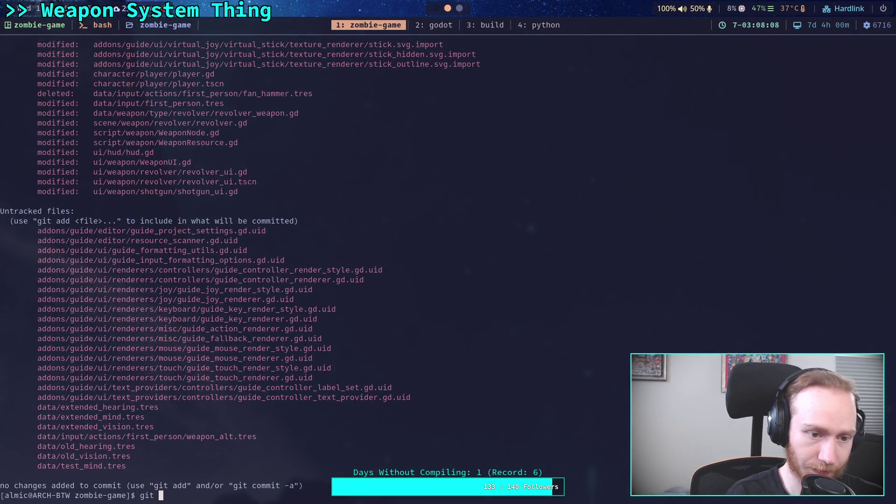
{"action": "type", "text": "re "}
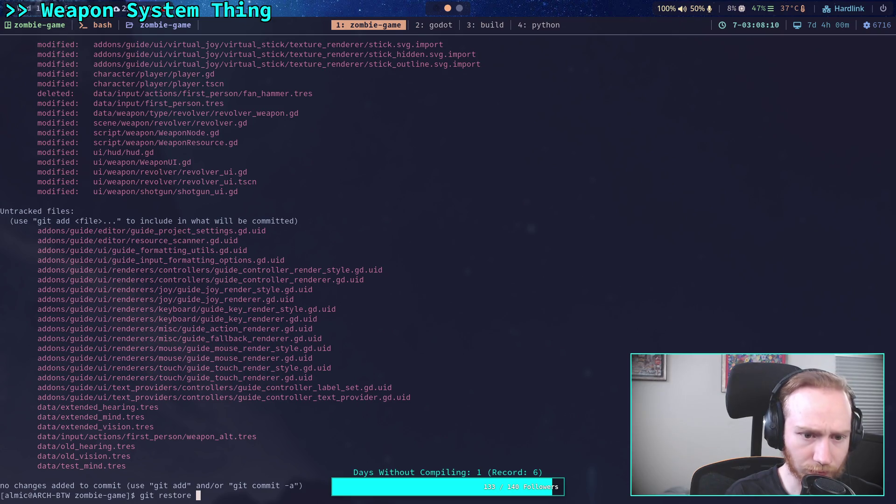
{"action": "type", "text": "addons/"}
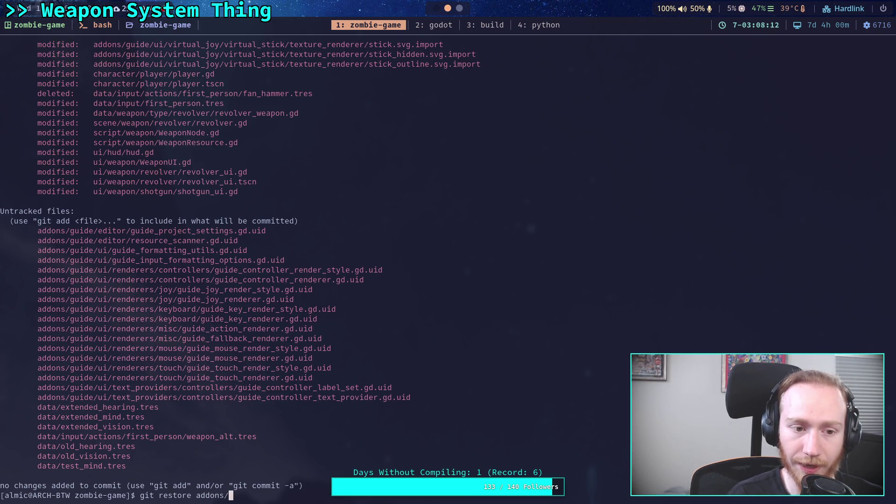
{"action": "type", "text": "guide/"}
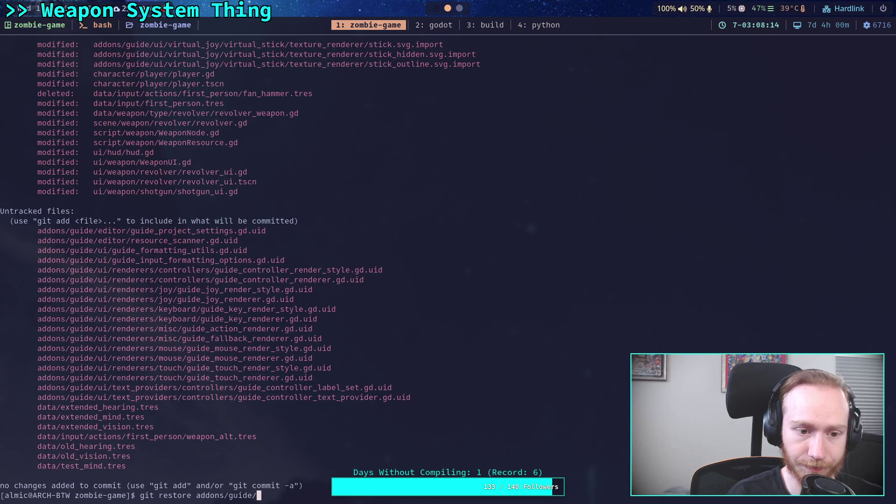
{"action": "key", "text": "Return"}
{"action": "type", "text": "git status"}
{"action": "key", "text": "Return"}
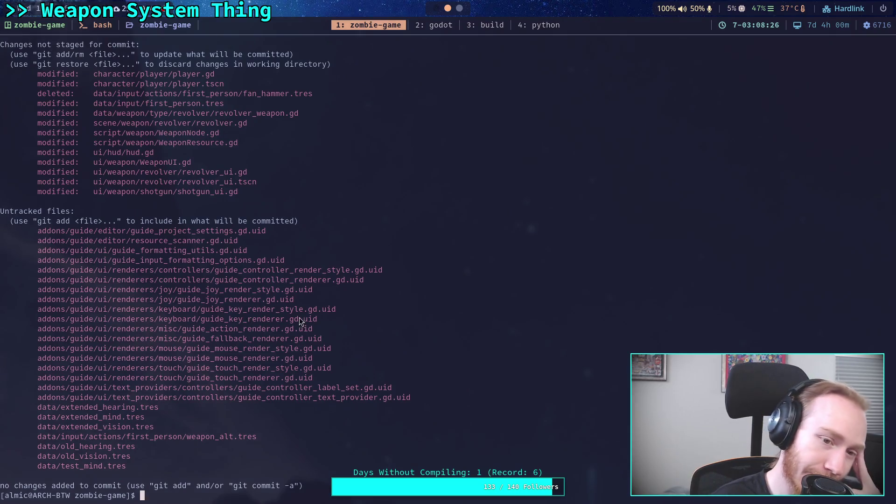
{"action": "key", "text": "super+2"}
Open Zombie Game from the Project Manager, dismiss the parse error, and save the scene with Ctrl+S.
{"action": "left_click", "coordinate": [452, 139]}
{"action": "left_click", "coordinate": [654, 123]}
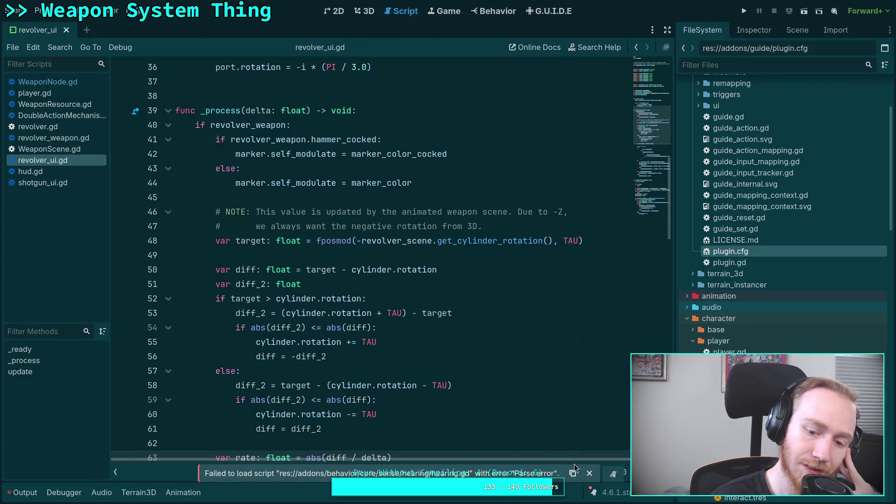
{"action": "left_click", "coordinate": [590, 474]}
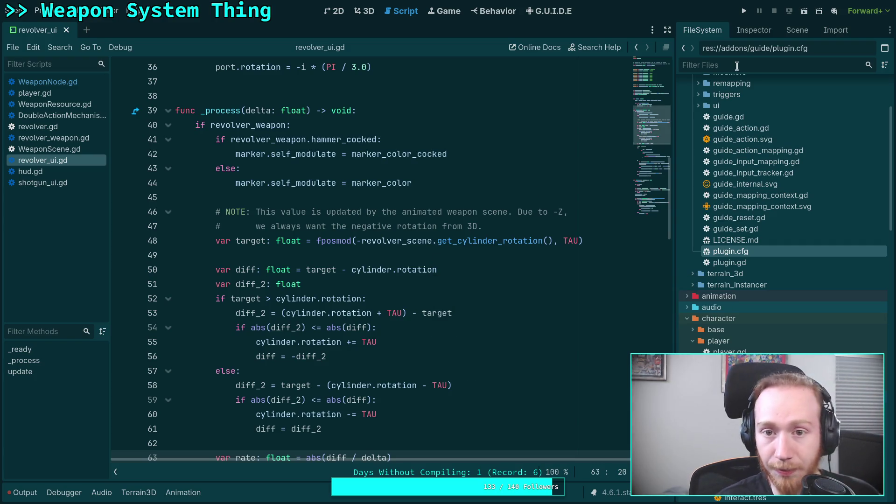
{"action": "key", "text": "ctrl+s"}
{"action": "key", "text": "super+1"}
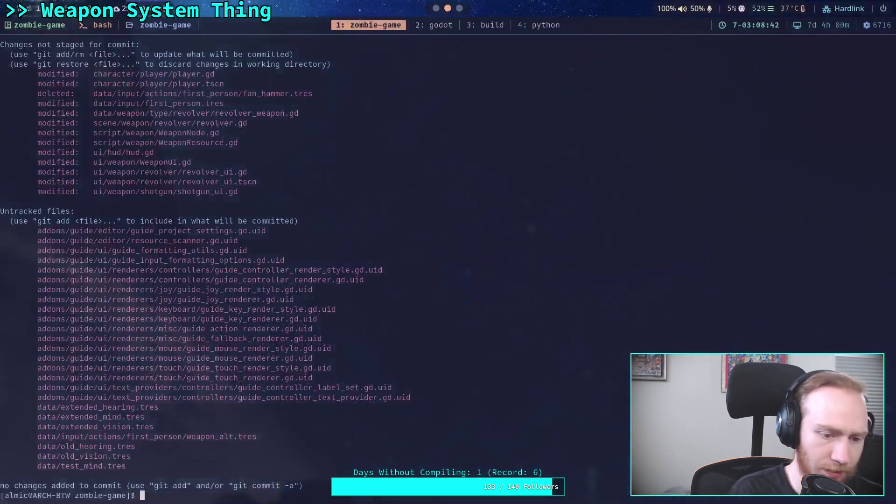
Rerun git status and review the reimported changes in the scrollback.
{"action": "key", "text": "Up"}
{"action": "key", "text": "Up"}
{"action": "key", "text": "Down"}
{"action": "key", "text": "Return"}
{"action": "scroll", "coordinate": [284, 264], "scroll_direction": "up", "scroll_amount": 20}
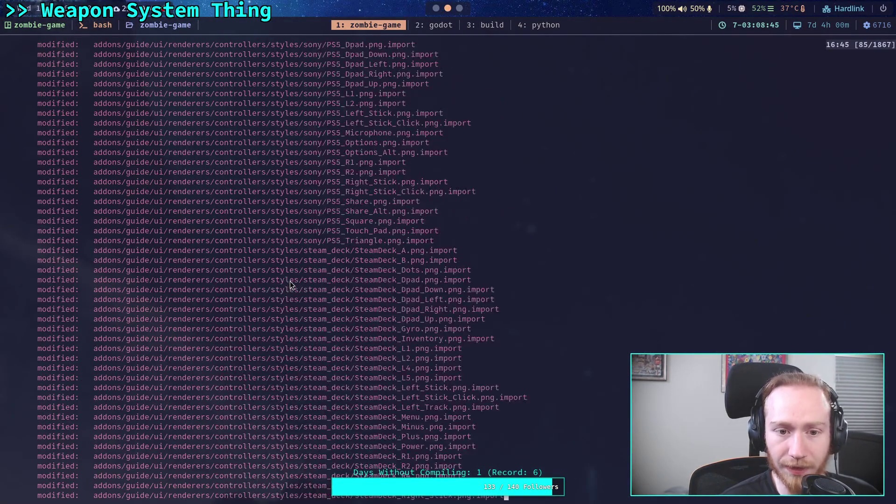
{"action": "scroll", "coordinate": [284, 279], "scroll_direction": "up", "scroll_amount": 3}
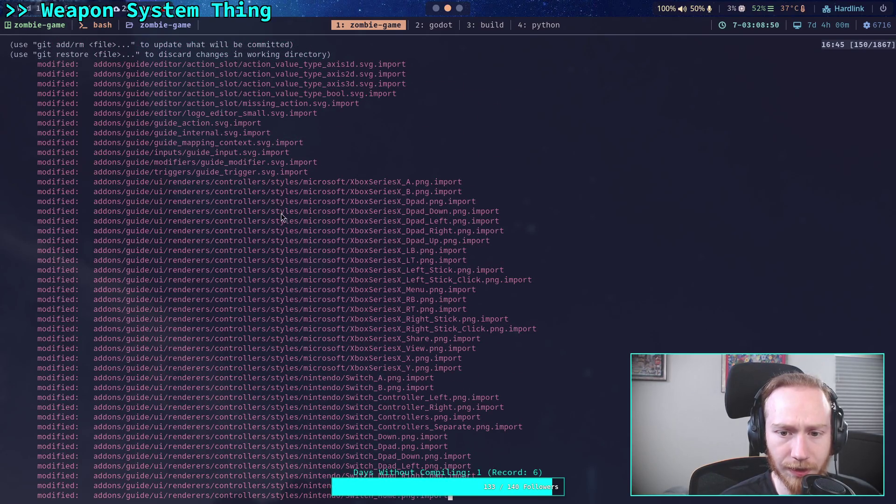
{"action": "scroll", "coordinate": [282, 214], "scroll_direction": "down", "scroll_amount": 20}
{"action": "scroll", "coordinate": [284, 219], "scroll_direction": "down", "scroll_amount": 7}
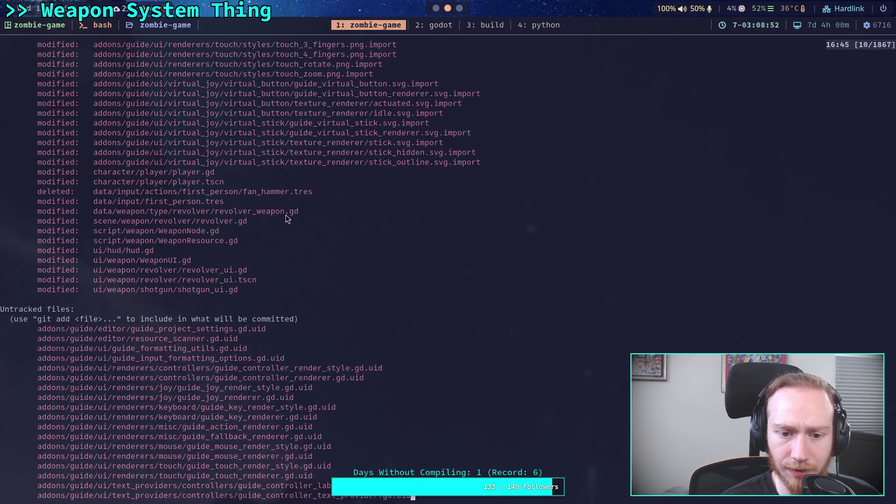
{"action": "scroll", "coordinate": [260, 239], "scroll_direction": "down", "scroll_amount": 2}
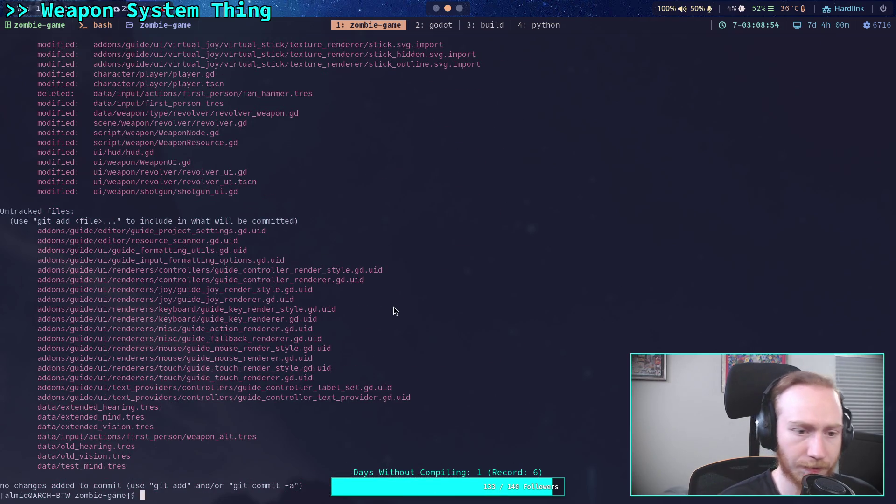
Stage everything under addons/guide/ with git add and rerun git status.
{"action": "type", "text": "git add addons/gu"}
{"action": "key", "text": "Tab"}
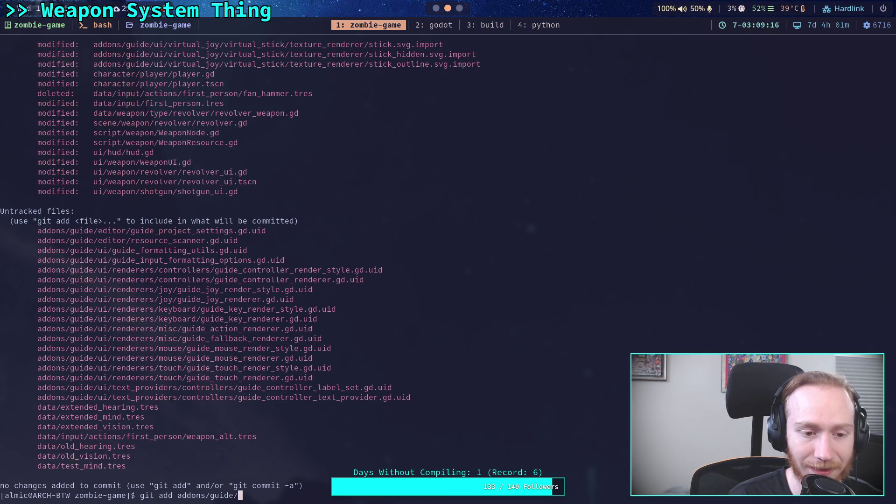
{"action": "key", "text": "Return"}
{"action": "type", "text": "git "}
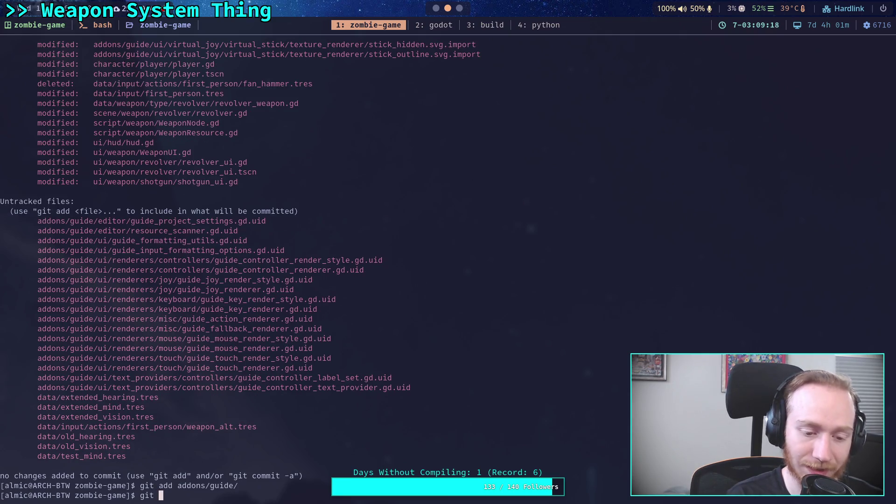
{"action": "type", "text": "status"}
{"action": "key", "text": "Return"}
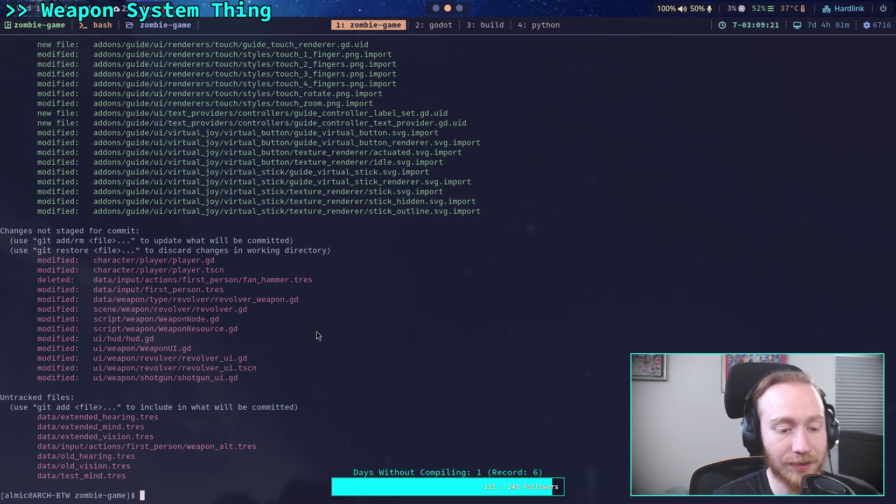
Review the staged addons/guide .gd.uid and .import files in the terminal scrollback.
{"action": "scroll", "coordinate": [341, 383], "scroll_direction": "up", "scroll_amount": 20}
{"action": "scroll", "coordinate": [343, 379], "scroll_direction": "up", "scroll_amount": 13}
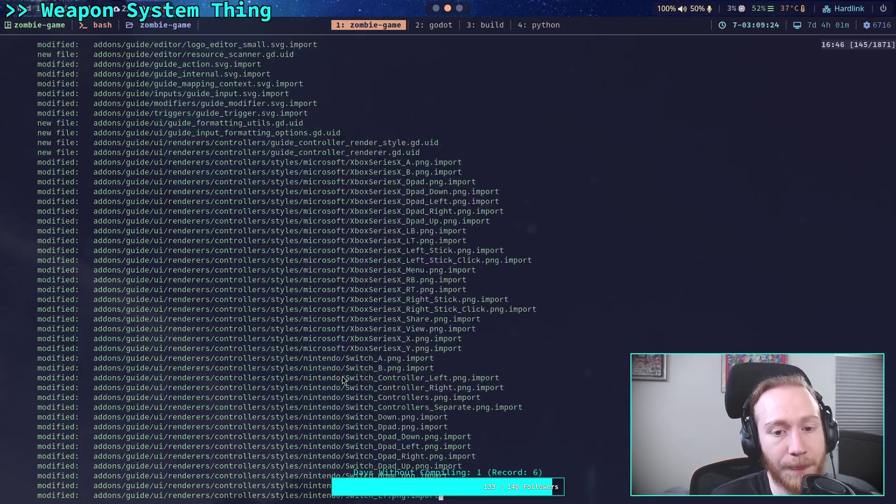
{"action": "scroll", "coordinate": [342, 378], "scroll_direction": "down", "scroll_amount": 3}
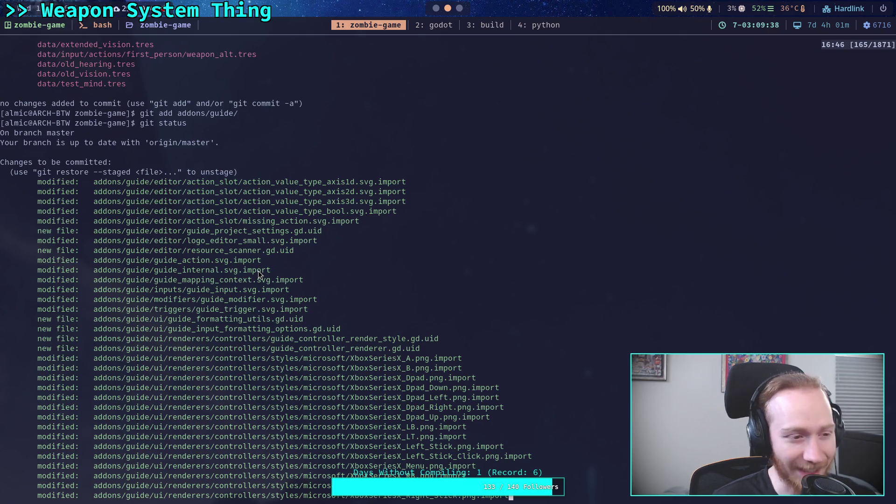
{"action": "scroll", "coordinate": [256, 307], "scroll_direction": "down", "scroll_amount": 4}
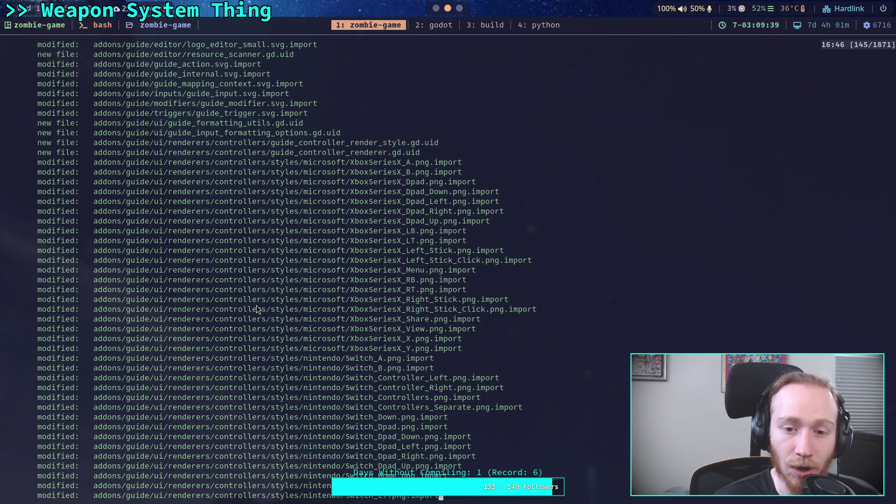
{"action": "scroll", "coordinate": [257, 307], "scroll_direction": "up", "scroll_amount": 2}
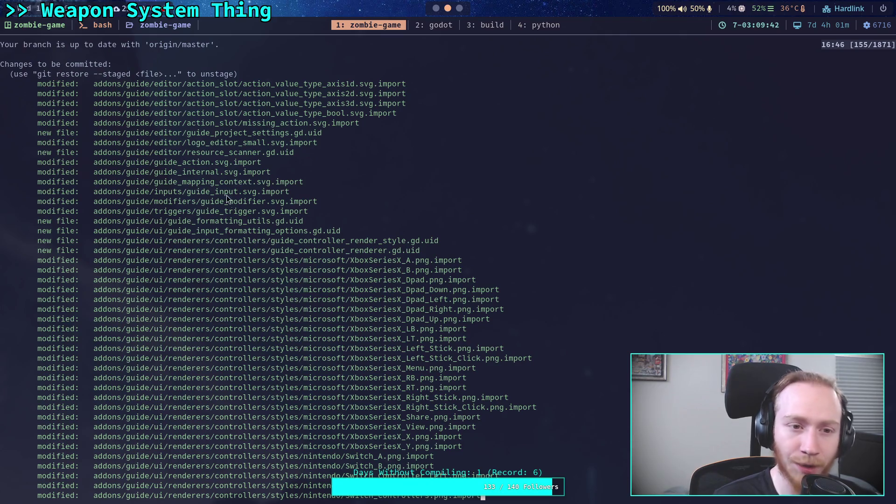
{"action": "left_click_drag", "start_coordinate": [243, 84], "coordinate": [406, 85]}
{"action": "scroll", "coordinate": [364, 233], "scroll_direction": "up", "scroll_amount": 2}
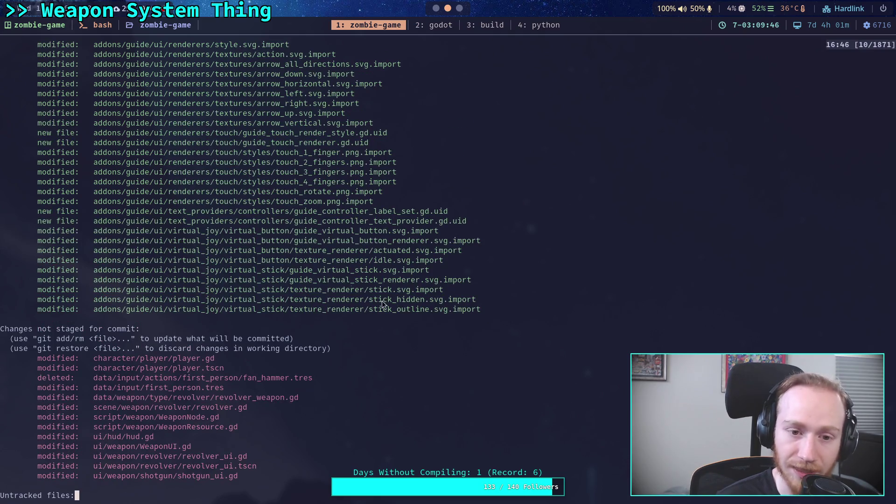
{"action": "scroll", "coordinate": [371, 269], "scroll_direction": "up", "scroll_amount": 20}
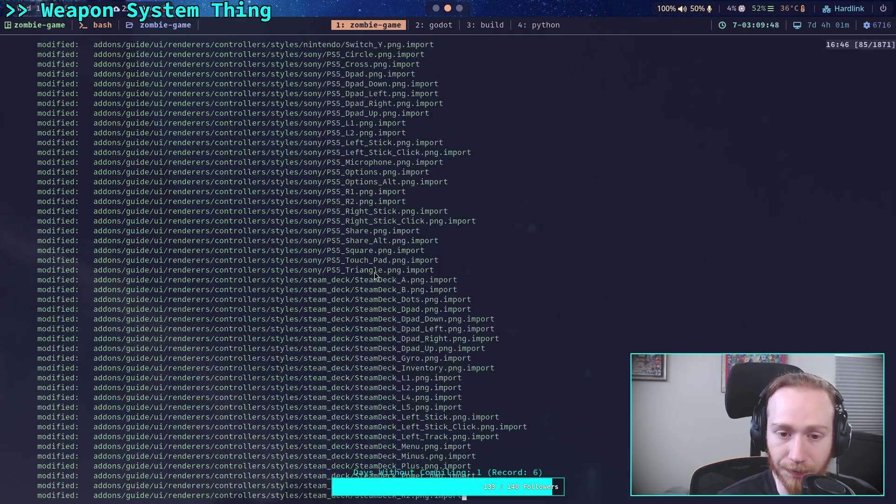
{"action": "scroll", "coordinate": [374, 275], "scroll_direction": "up", "scroll_amount": 11}
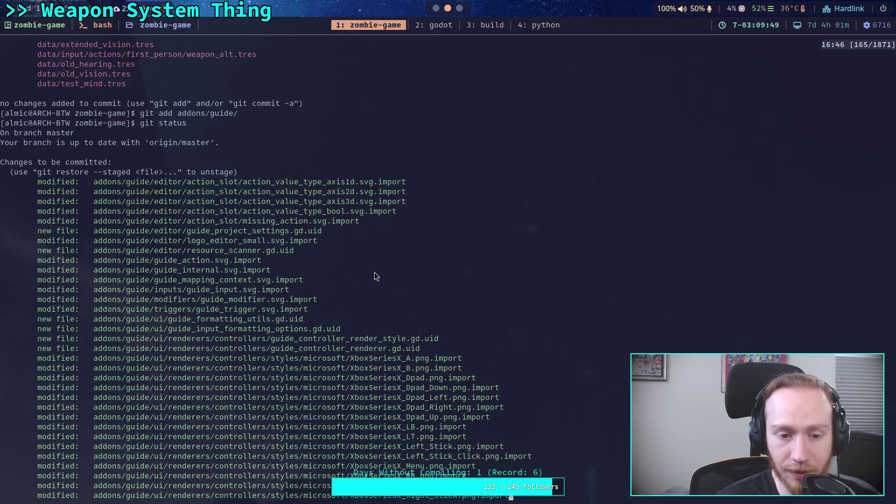
{"action": "scroll", "coordinate": [374, 275], "scroll_direction": "down", "scroll_amount": 4}
{"action": "scroll", "coordinate": [374, 275], "scroll_direction": "down", "scroll_amount": 19}
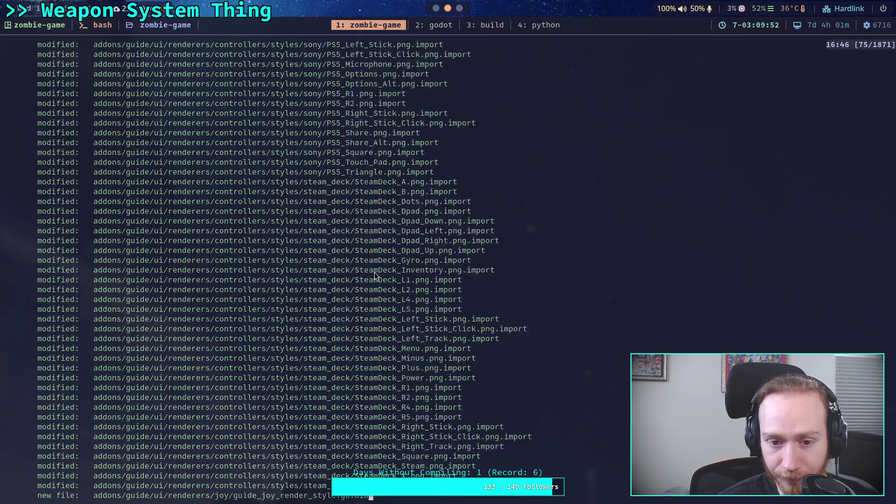
{"action": "scroll", "coordinate": [374, 269], "scroll_direction": "down", "scroll_amount": 7}
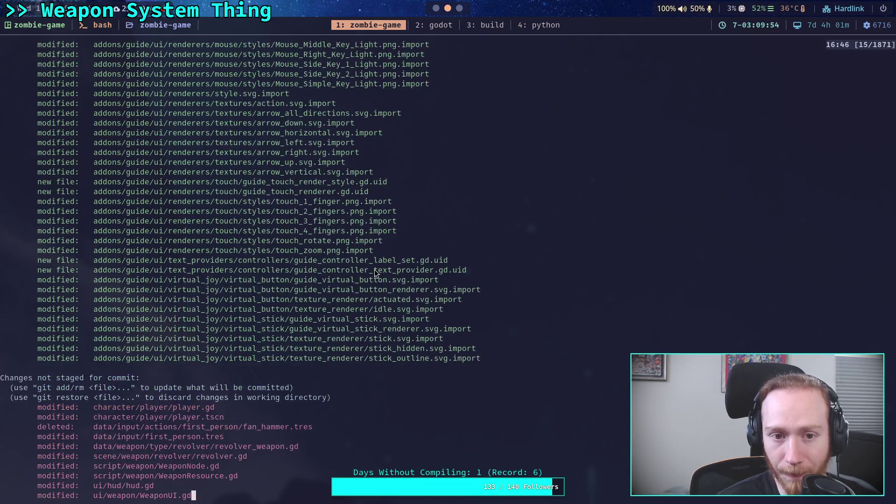
{"action": "scroll", "coordinate": [374, 269], "scroll_direction": "down", "scroll_amount": 1}
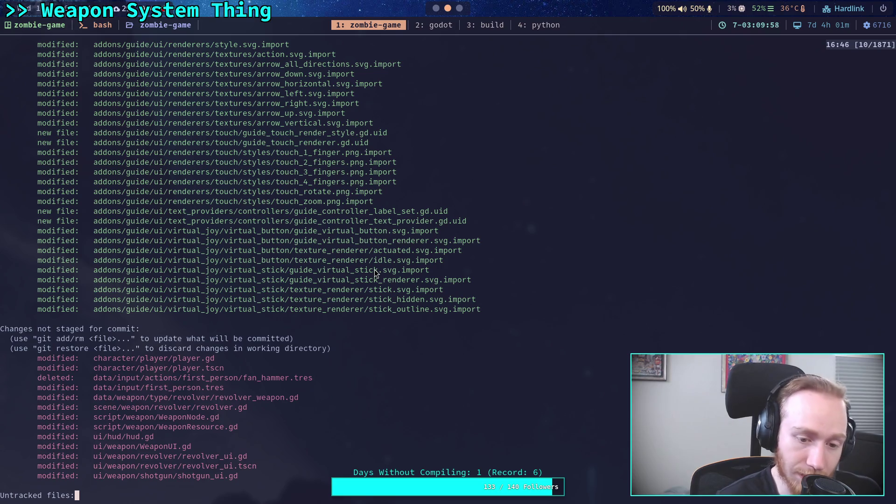
{"action": "scroll", "coordinate": [374, 270], "scroll_direction": "up", "scroll_amount": 14}
{"action": "scroll", "coordinate": [374, 270], "scroll_direction": "up", "scroll_amount": 17}
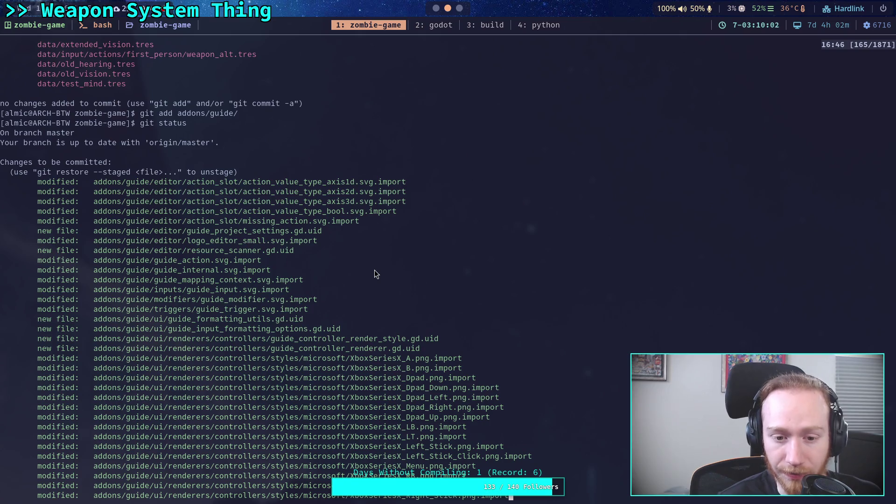
{"action": "scroll", "coordinate": [382, 319], "scroll_direction": "down", "scroll_amount": 20}
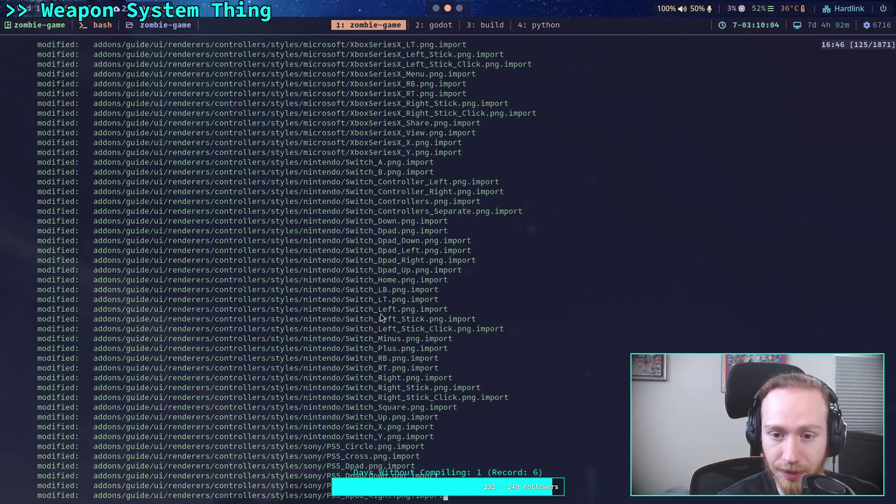
{"action": "scroll", "coordinate": [380, 314], "scroll_direction": "down", "scroll_amount": 7}
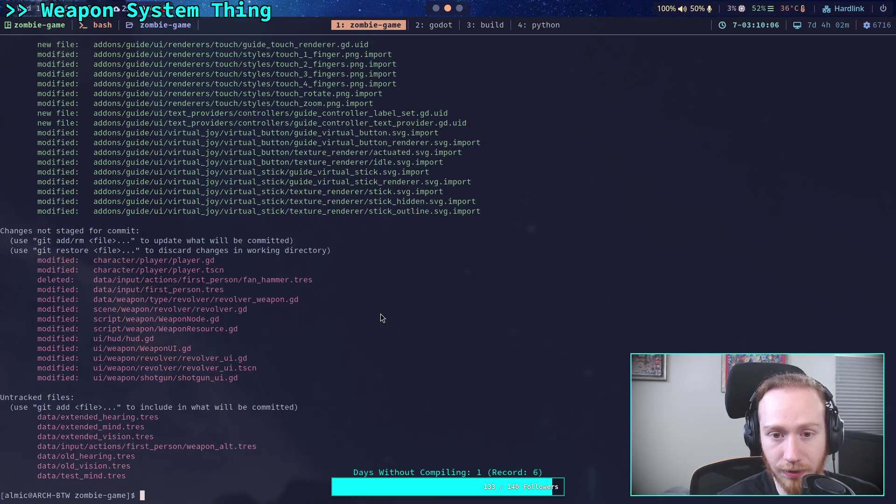
{"action": "scroll", "coordinate": [380, 314], "scroll_direction": "up", "scroll_amount": 4}
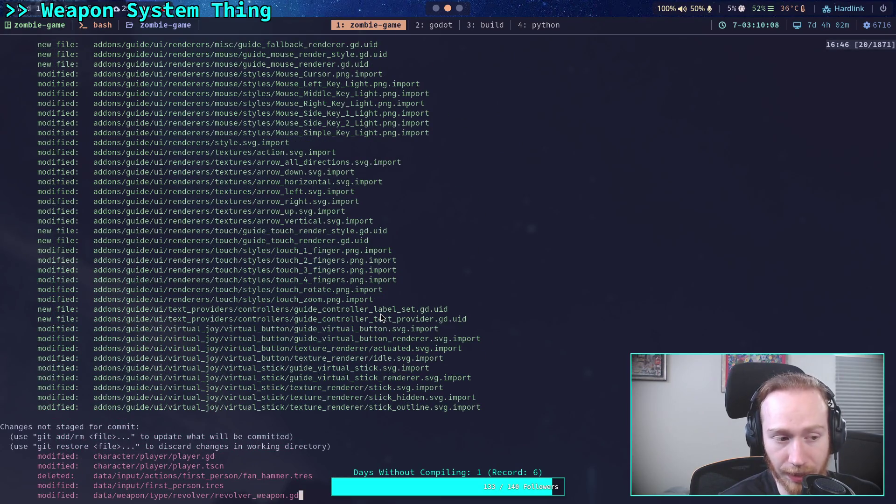
{"action": "scroll", "coordinate": [380, 313], "scroll_direction": "up", "scroll_amount": 1}
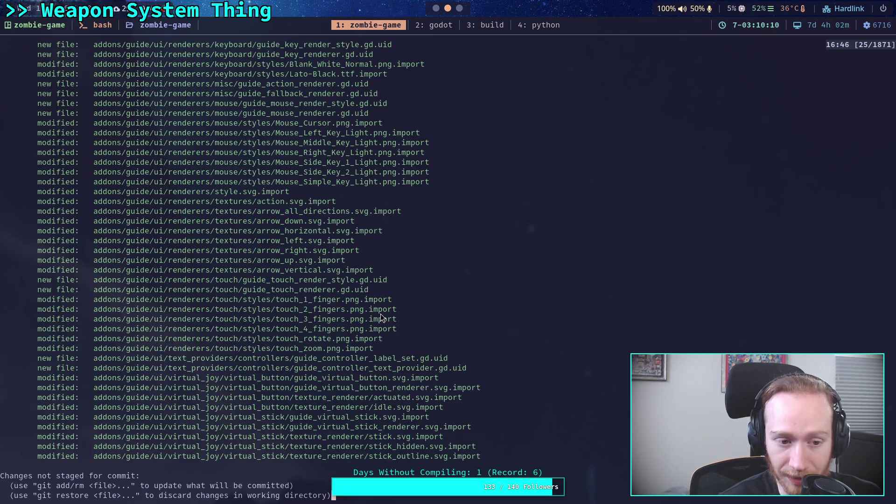
{"action": "scroll", "coordinate": [380, 313], "scroll_direction": "up", "scroll_amount": 4}
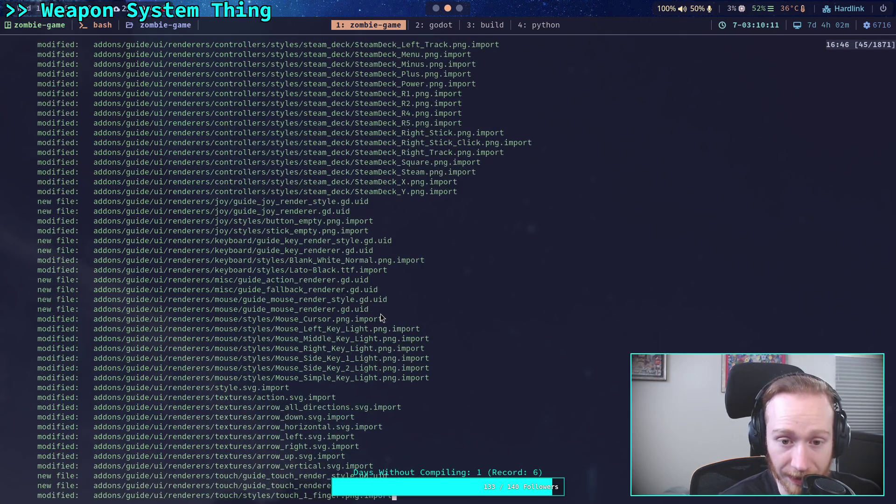
{"action": "scroll", "coordinate": [379, 313], "scroll_direction": "down", "scroll_amount": 9}
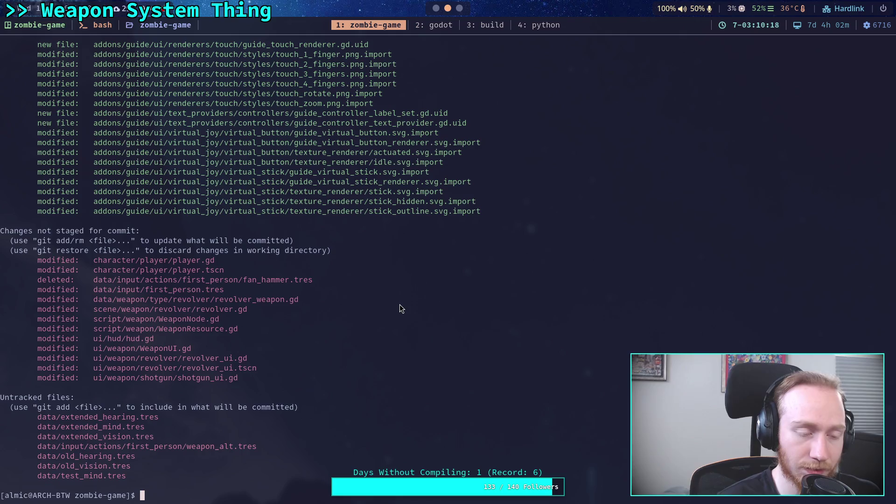
{"action": "key", "text": "super+2"}
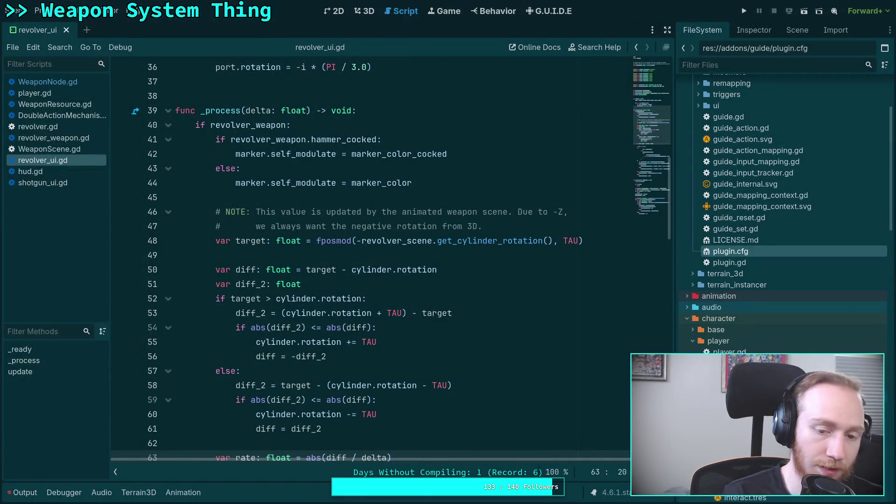
Place the caret on line 49 of revolver_ui.gd and launch the project.
{"action": "left_click", "coordinate": [325, 255]}
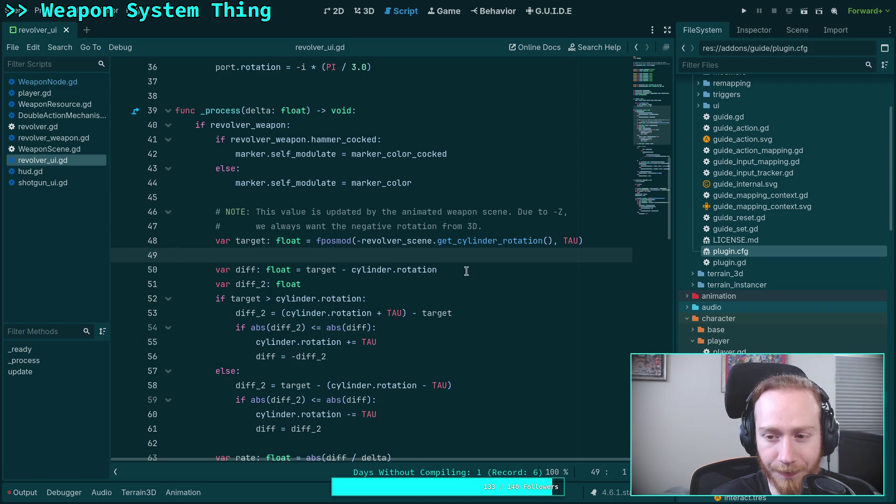
{"action": "left_click", "coordinate": [744, 10]}
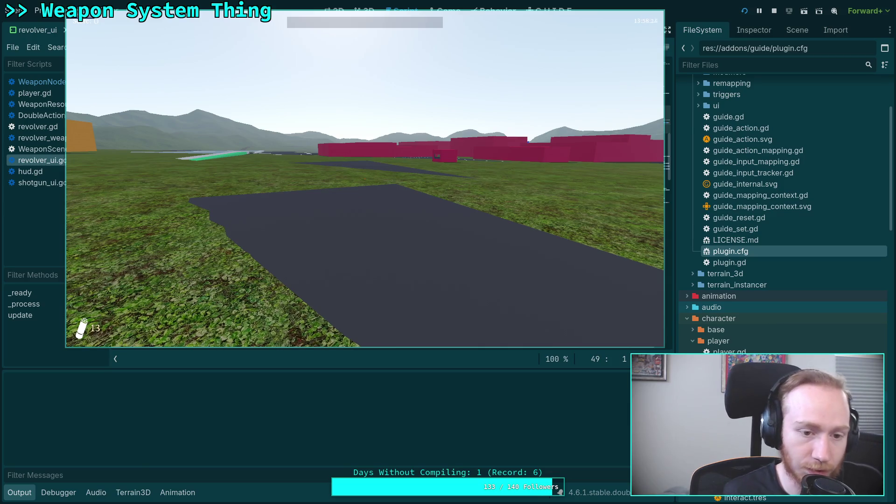
Walk forward in the level, then pause and exit the game to desktop.
{"action": "key", "text": "w"}
{"action": "key", "text": "w"}
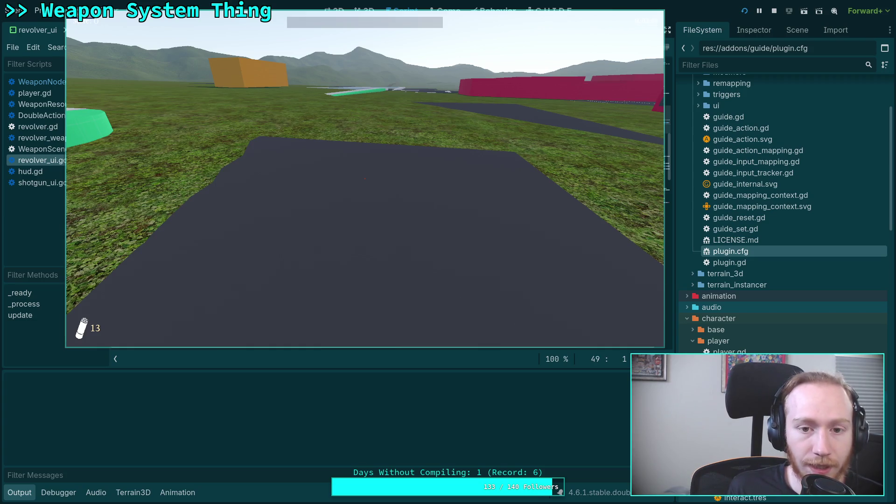
{"action": "key", "text": "Escape"}
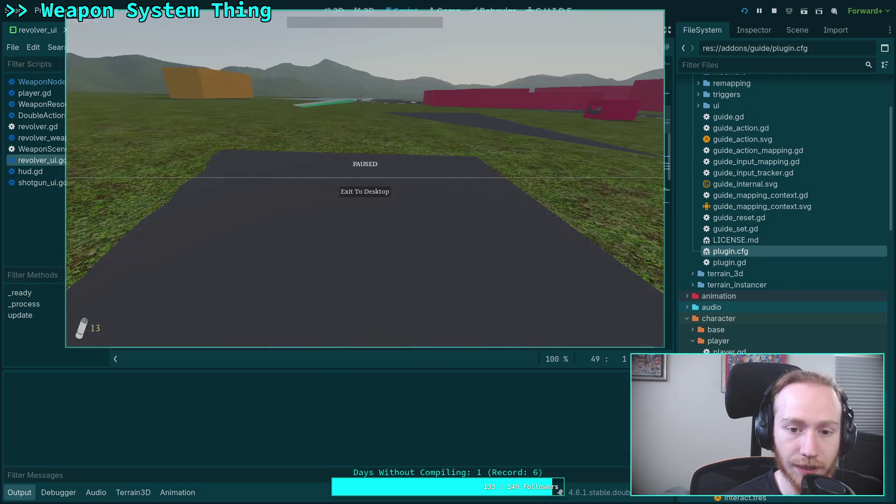
{"action": "left_click", "coordinate": [362, 191]}
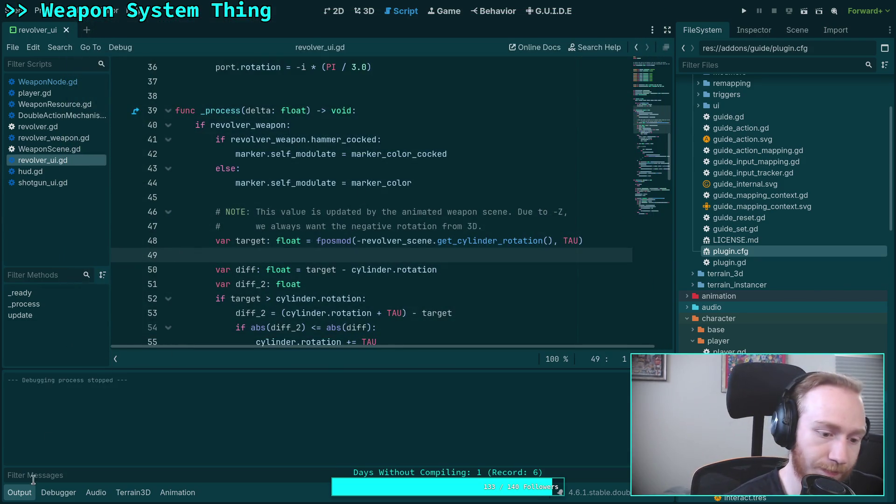
Collapse the Output panel and start a git commit in the terminal.
{"action": "left_click", "coordinate": [19, 492]}
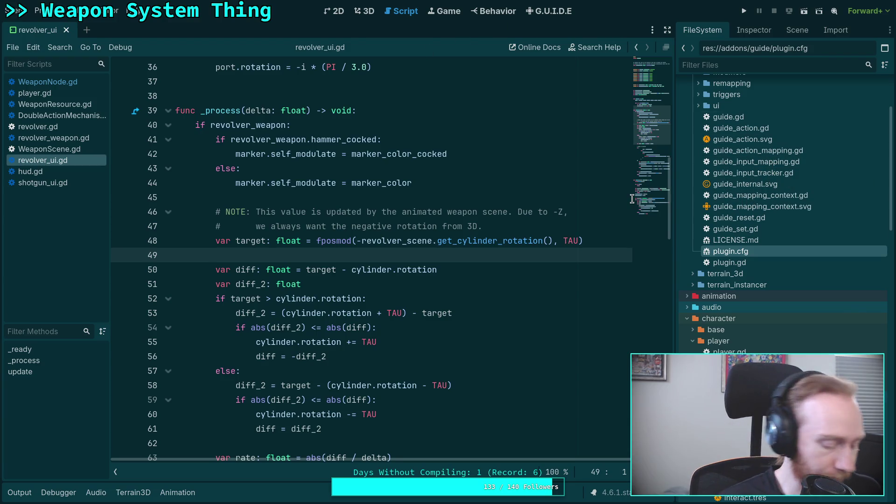
{"action": "key", "text": "super+1"}
{"action": "type", "text": "git status"}
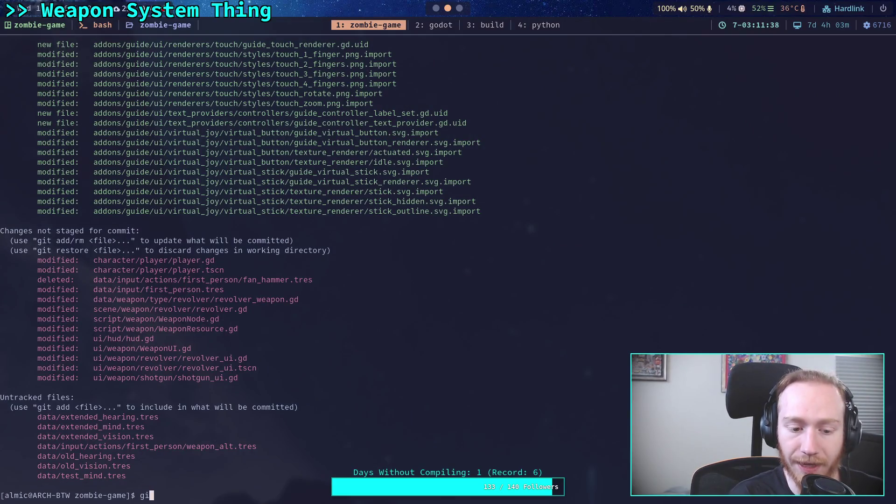
{"action": "key", "text": "ctrl+u"}
{"action": "scroll", "coordinate": [522, 264], "scroll_direction": "up", "scroll_amount": 20}
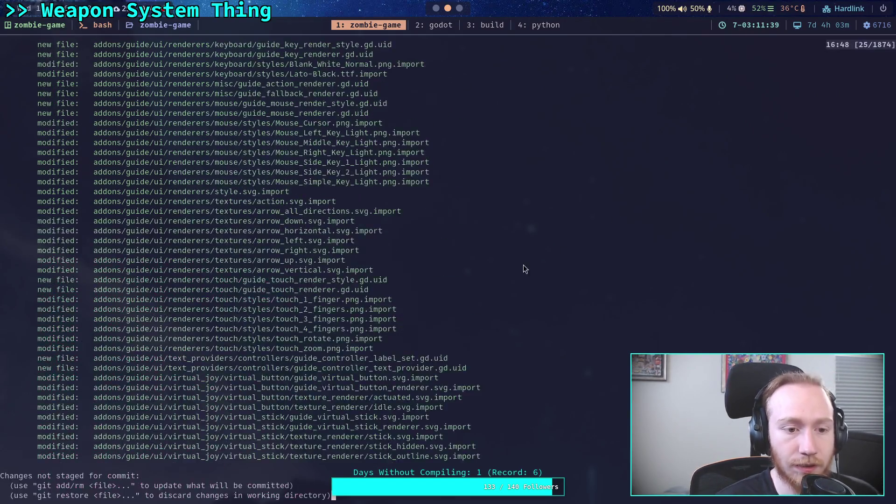
{"action": "type", "text": "q"}
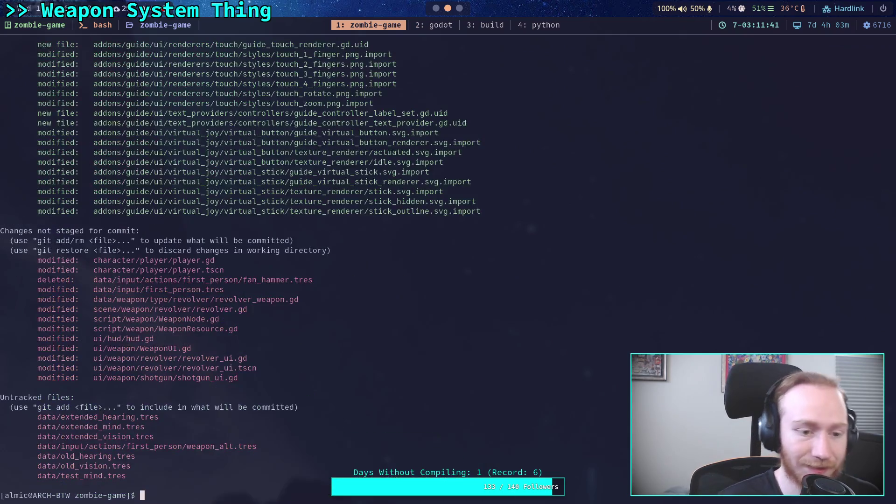
{"action": "type", "text": "git commit"}
{"action": "key", "text": "Return"}
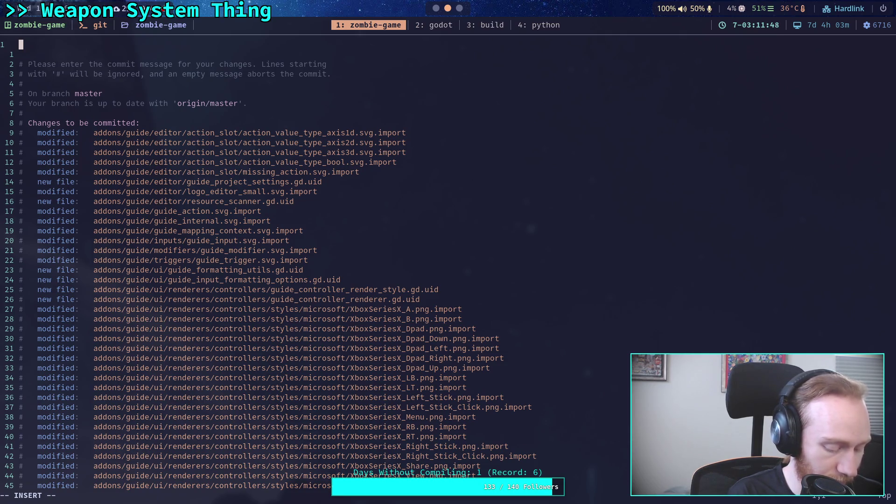
Write the commit message 'Update GUIDE input (again?)' and save it in vim.
{"action": "type", "text": "Update ge"}
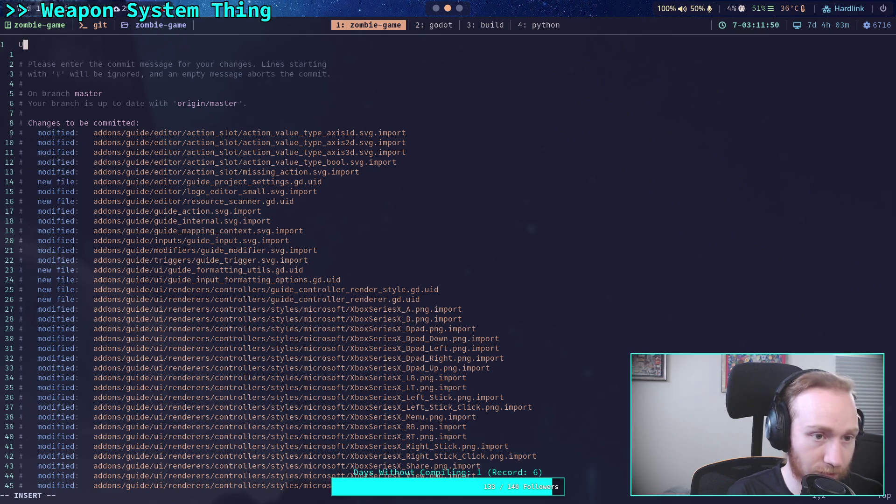
{"action": "key", "text": "BackSpace"}
{"action": "key", "text": "BackSpace"}
{"action": "type", "text": "GUIDE input "}
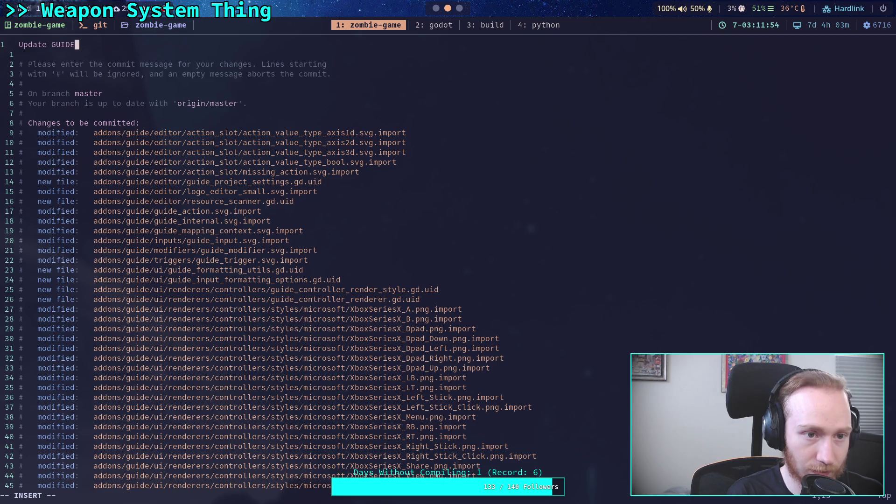
{"action": "type", "text": "("}
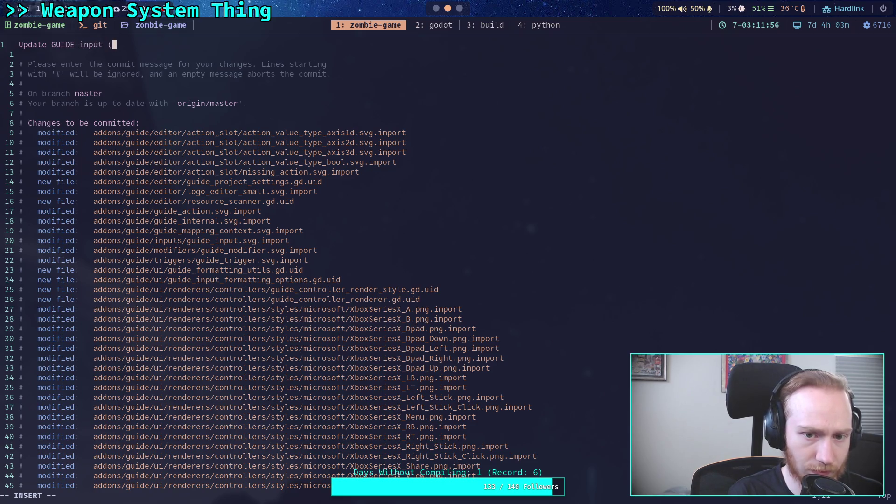
{"action": "type", "text": "again"}
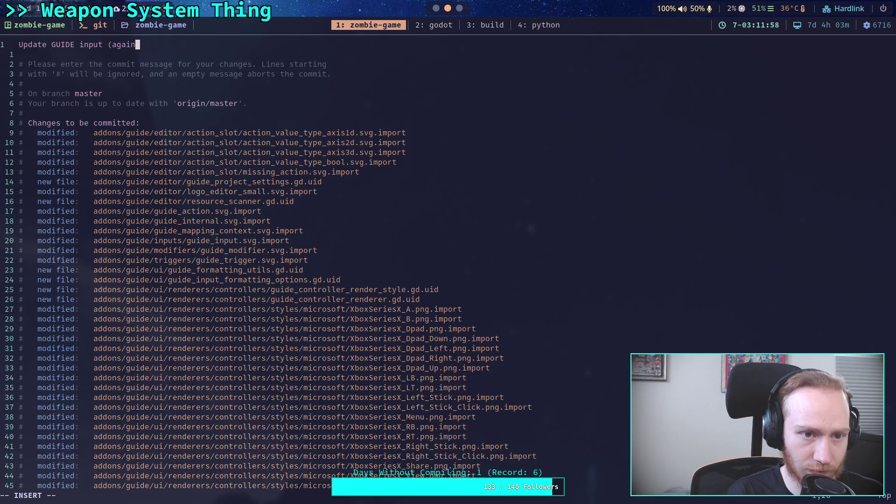
{"action": "type", "text": "?)"}
{"action": "key", "text": "Escape"}
{"action": "type", "text": ":wq"}
{"action": "key", "text": "Return"}
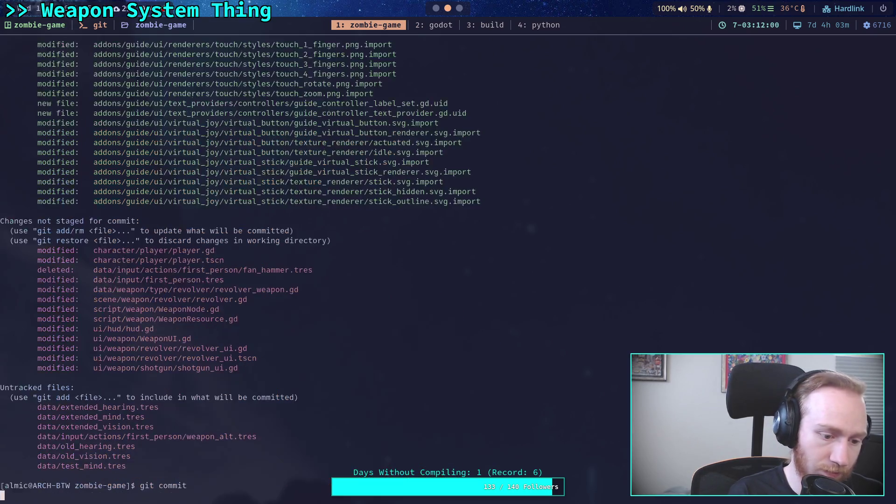
Push the new commit to the remote master branch.
{"action": "type", "text": "git push"}
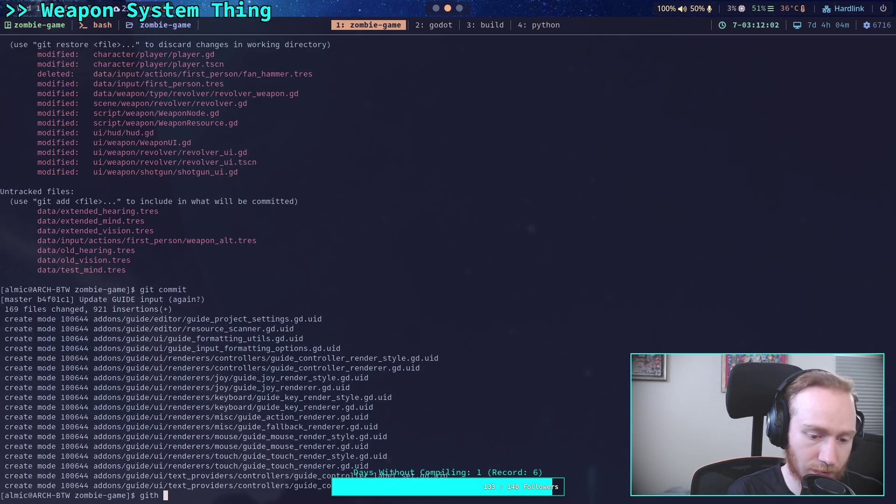
{"action": "key", "text": "Return"}
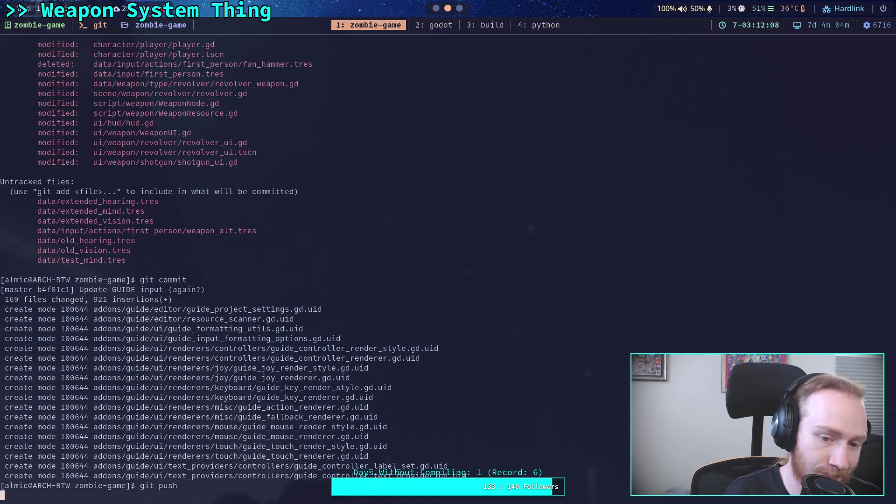
{"action": "key", "text": "super+2"}
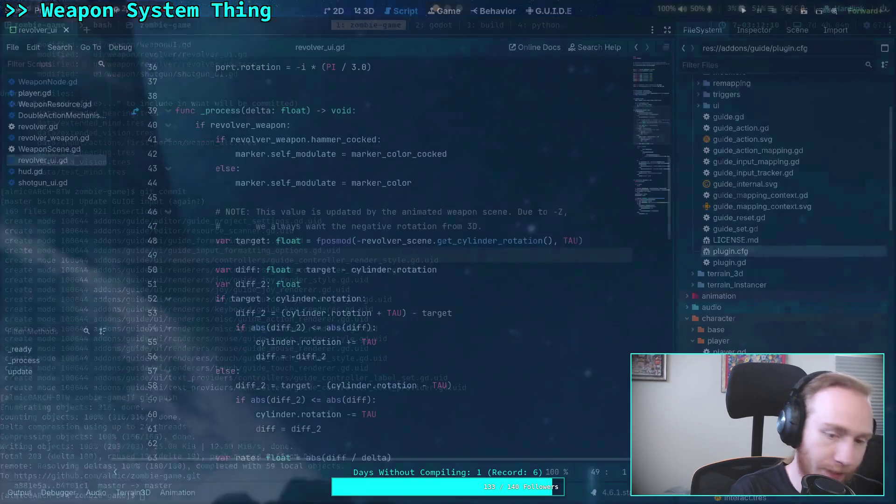
Dismiss the parse error notices and load the first_person mapping context in the GUIDE editor.
{"action": "left_click", "coordinate": [535, 14]}
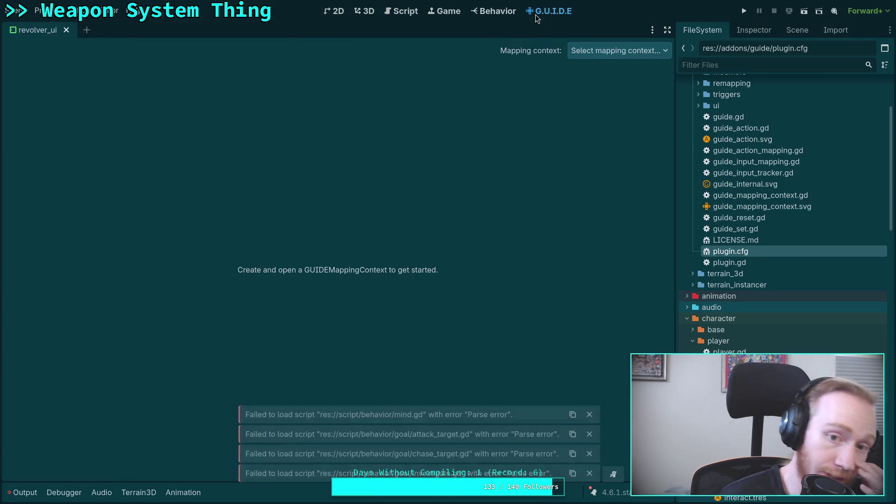
{"action": "left_click", "coordinate": [590, 416]}
{"action": "left_click", "coordinate": [589, 434]}
{"action": "left_click", "coordinate": [589, 453]}
{"action": "left_click", "coordinate": [589, 473]}
{"action": "left_click", "coordinate": [653, 51]}
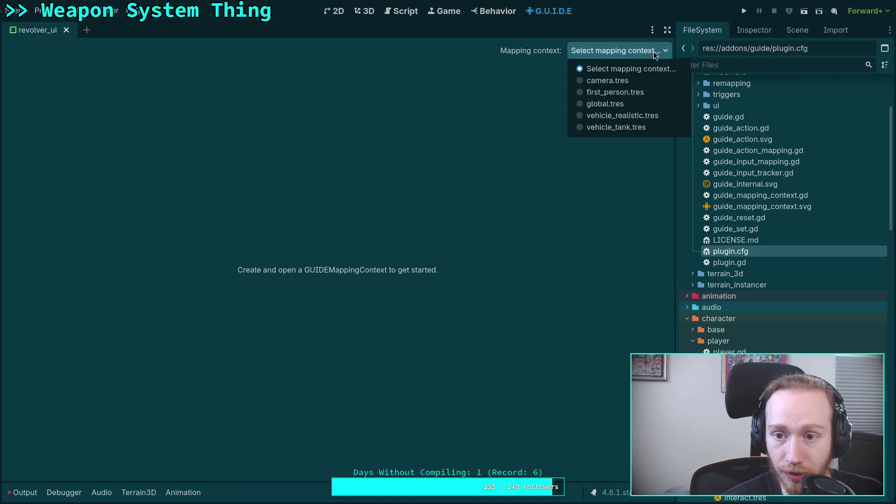
{"action": "left_click", "coordinate": [641, 93]}
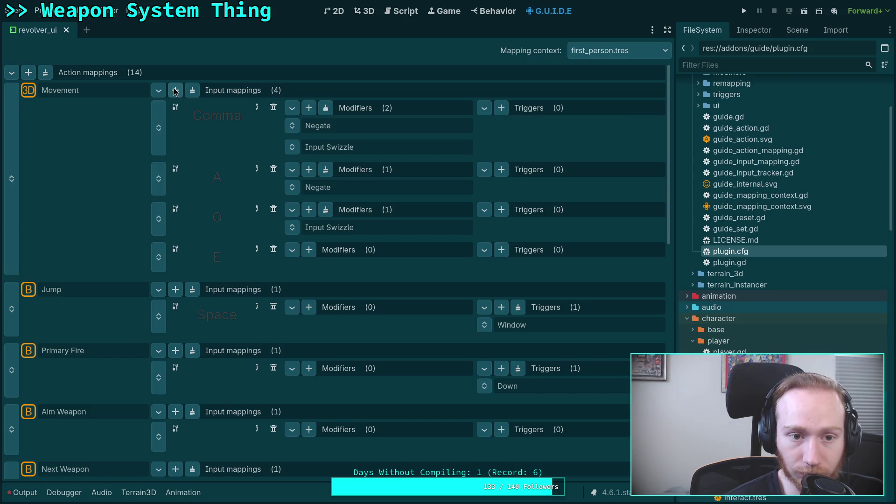
Add a new Movement input mapping bound to Joy Axis 2D.
{"action": "left_click", "coordinate": [176, 91]}
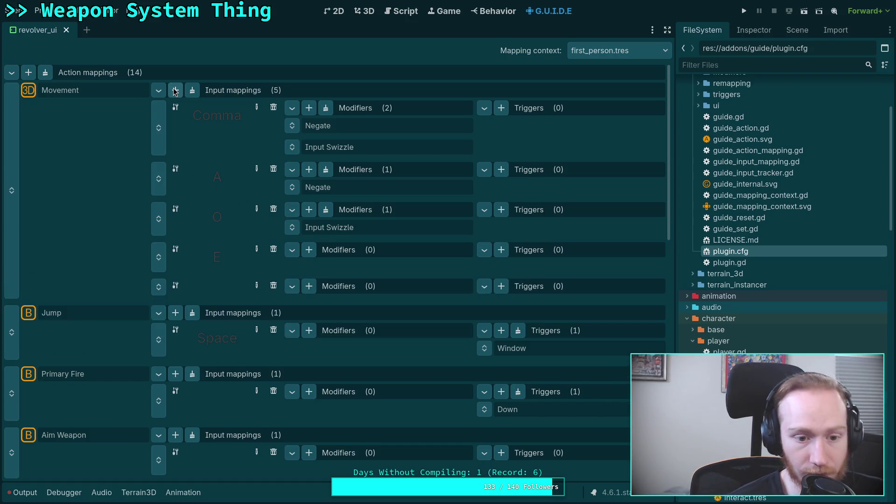
{"action": "left_click", "coordinate": [257, 286]}
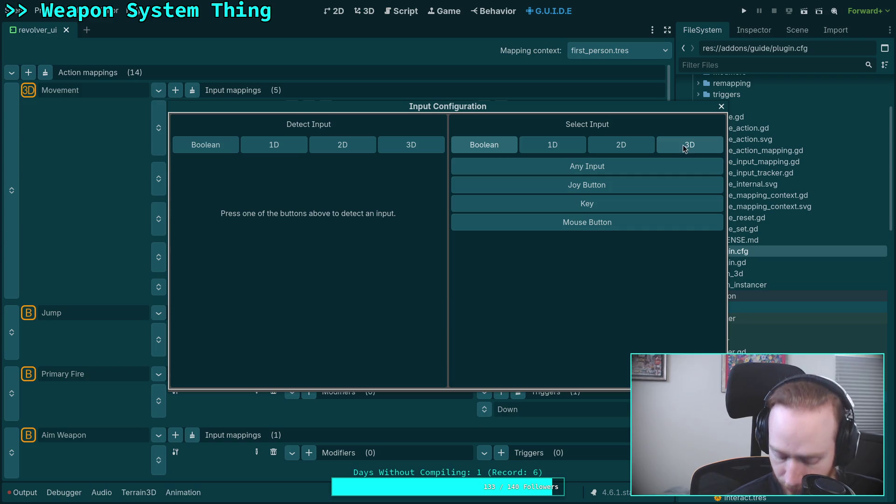
{"action": "left_click", "coordinate": [628, 146]}
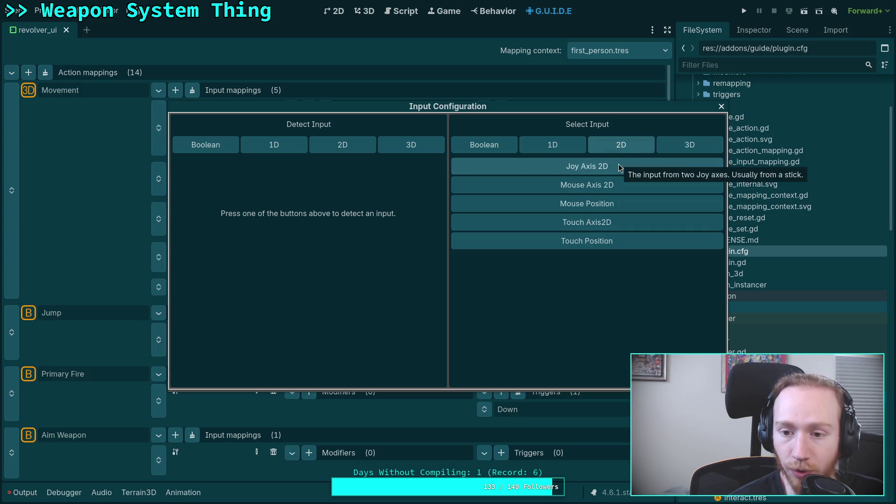
{"action": "left_click", "coordinate": [619, 168]}
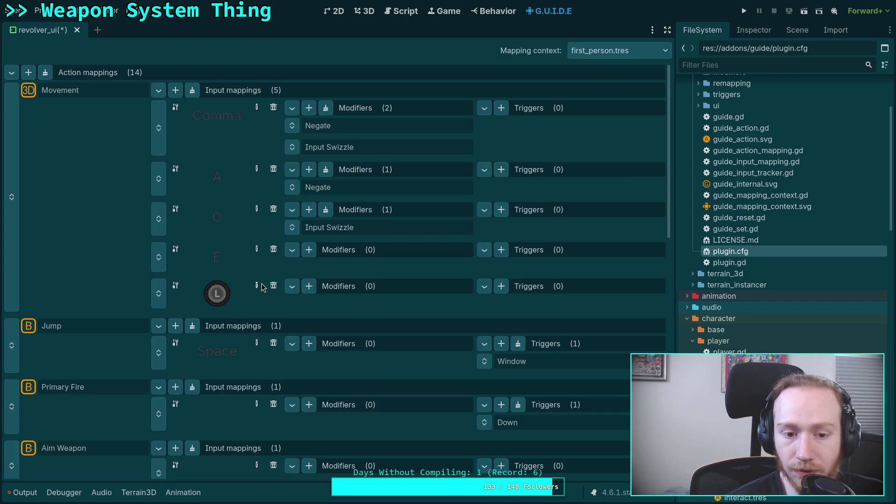
Keep the stick on Joy Axis Left X with Joy Index Any, then close revolver_ui.
{"action": "left_click", "coordinate": [256, 285]}
{"action": "left_click", "coordinate": [721, 107]}
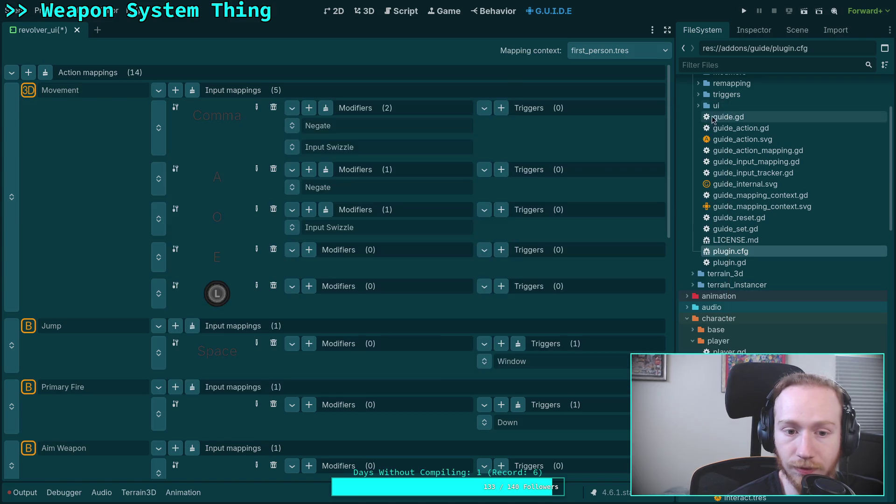
{"action": "left_click", "coordinate": [760, 31]}
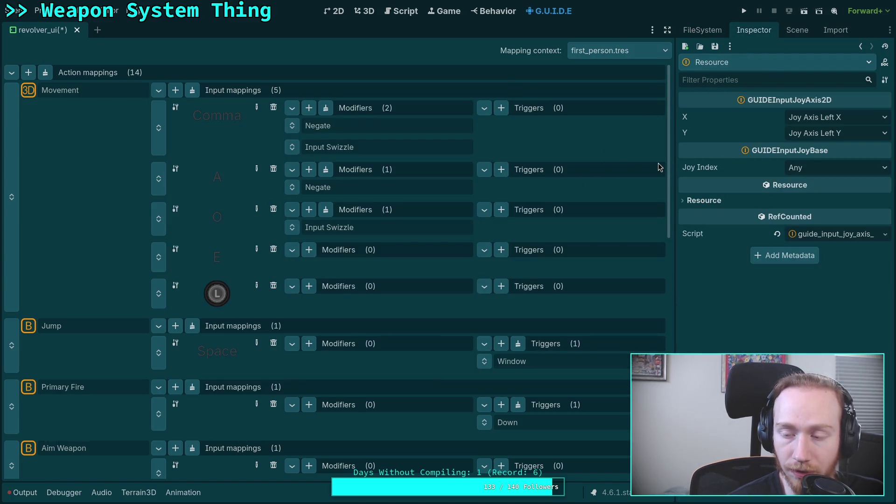
{"action": "left_click", "coordinate": [845, 119]}
{"action": "left_click", "coordinate": [847, 117]}
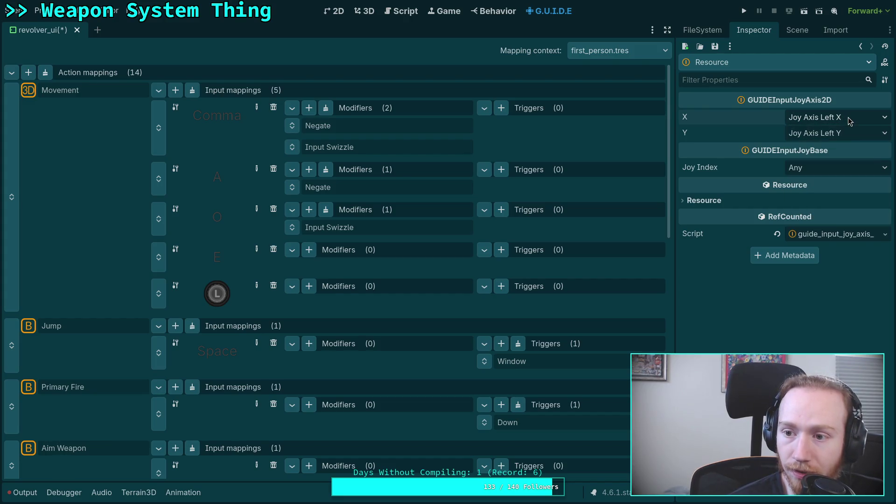
{"action": "left_click", "coordinate": [824, 169]}
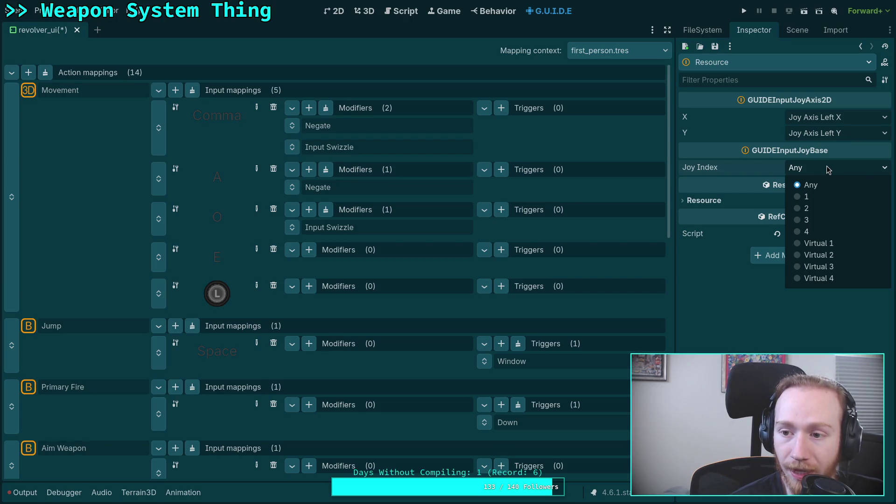
{"action": "left_click", "coordinate": [826, 166]}
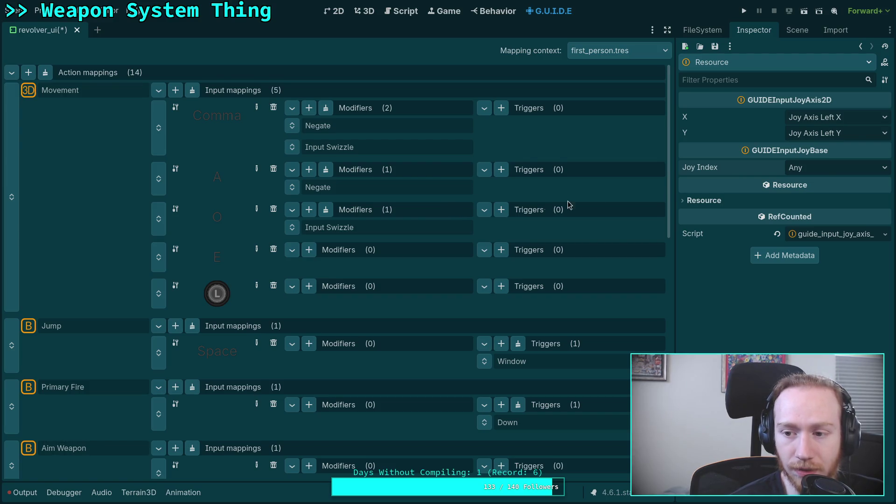
{"action": "left_click", "coordinate": [824, 169]}
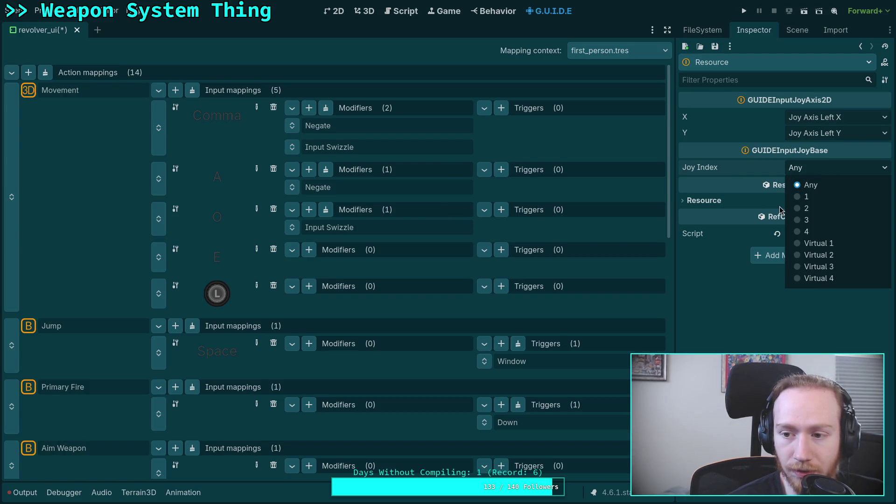
{"action": "left_click", "coordinate": [824, 169]}
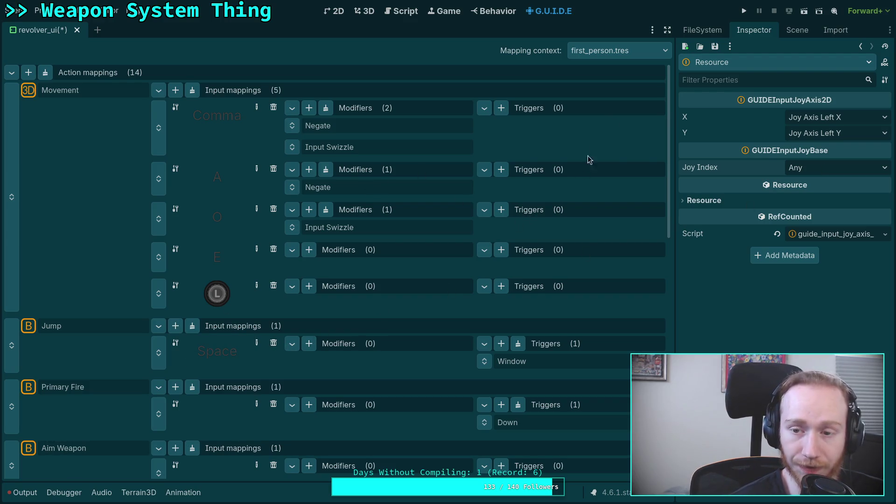
{"action": "left_click", "coordinate": [77, 30]}
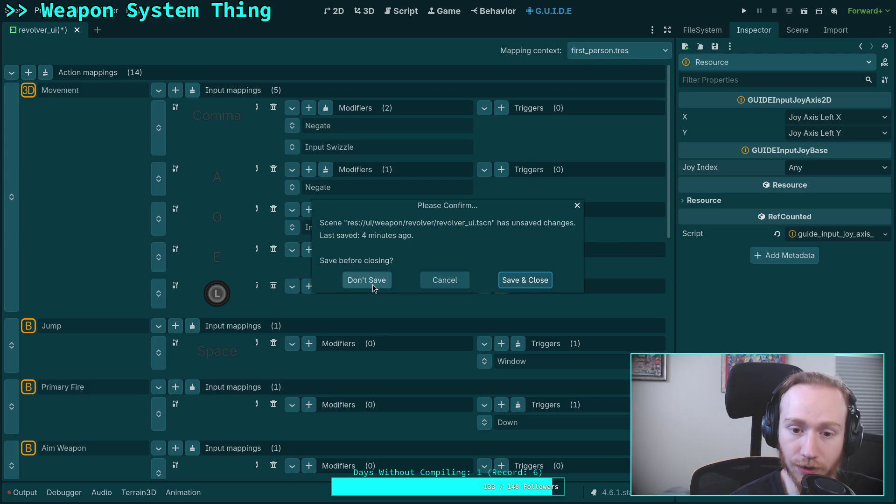
Discard revolver_ui.tscn changes, save the left-stick input resource with Ctrl+S, and run the game.
{"action": "left_click", "coordinate": [374, 281]}
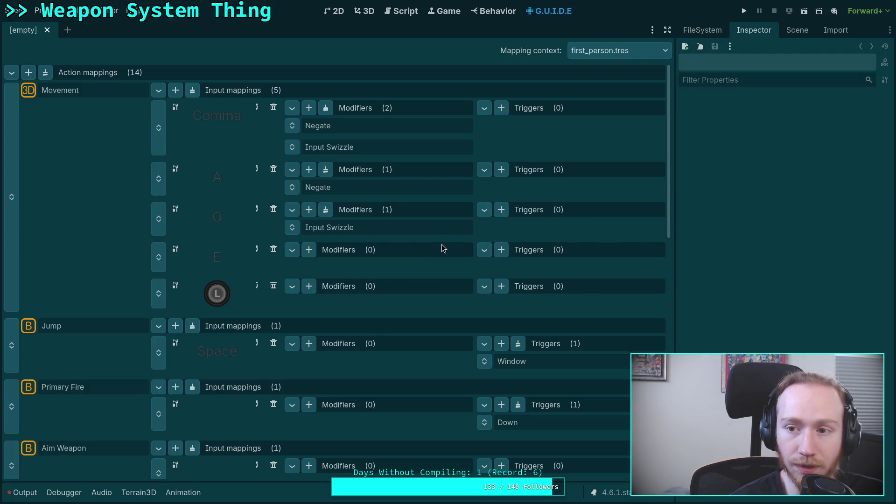
{"action": "left_click", "coordinate": [216, 292]}
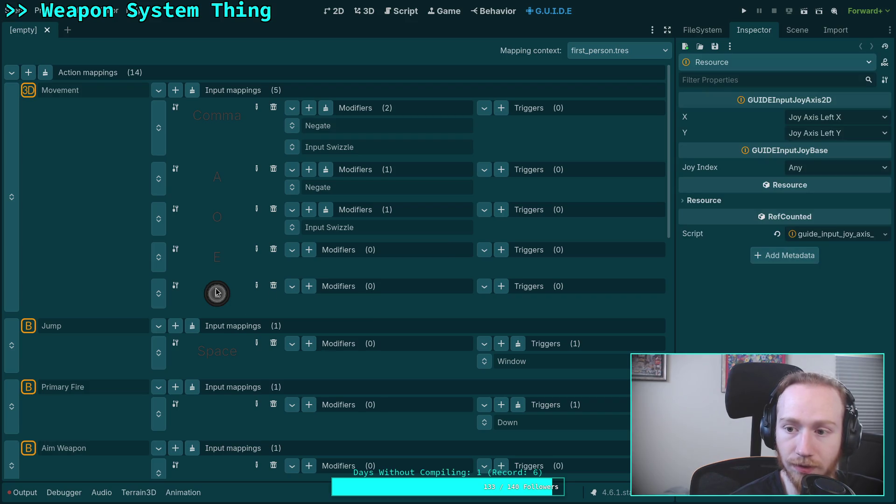
{"action": "left_click", "coordinate": [714, 46]}
{"action": "left_click", "coordinate": [724, 62]}
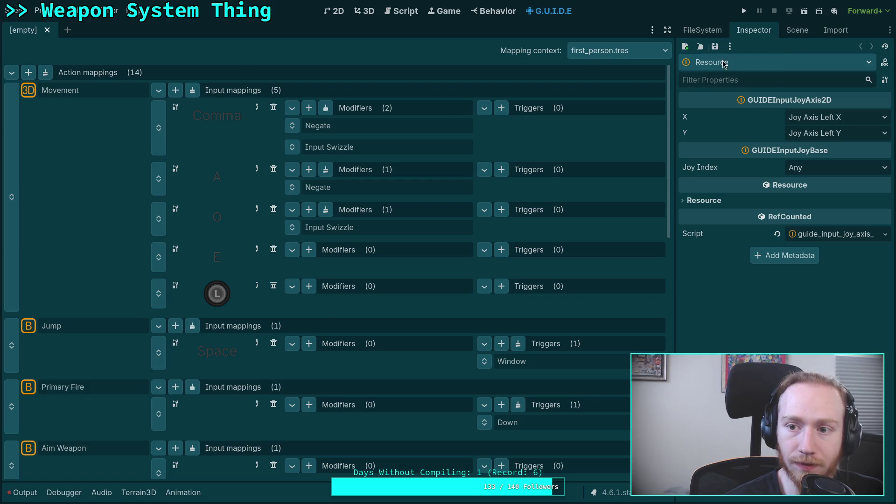
{"action": "key", "text": "Escape"}
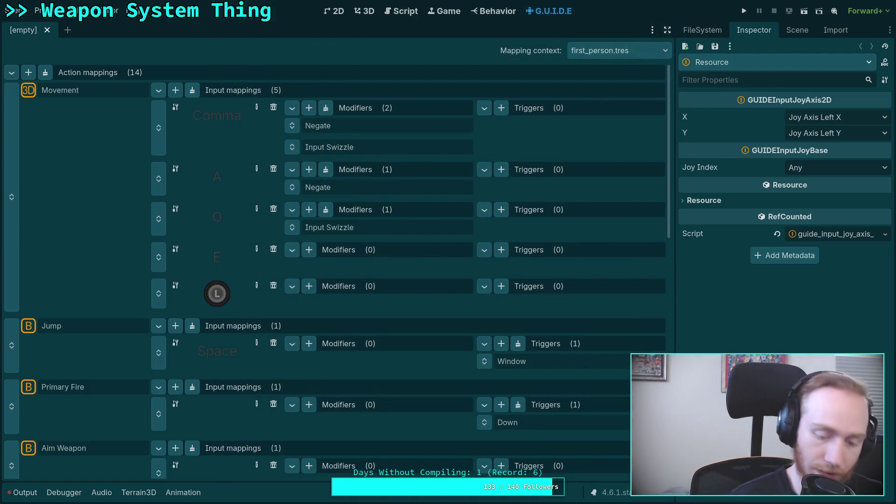
{"action": "key", "text": "ctrl+s"}
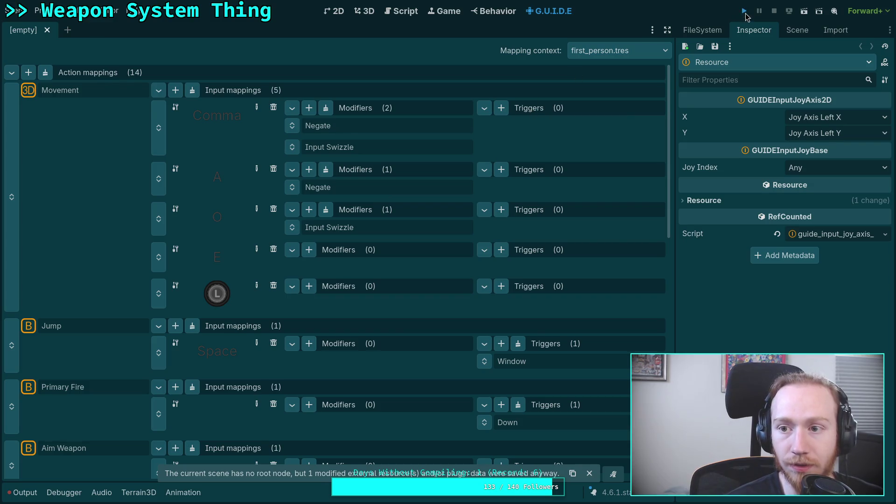
{"action": "left_click", "coordinate": [744, 11]}
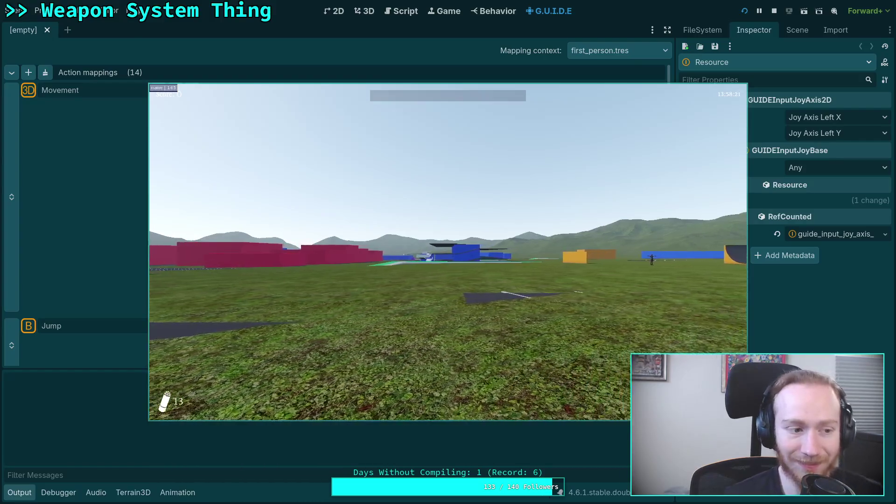
Stop the running game with F8 to return to the Movement mappings.
{"action": "key", "text": "F8"}
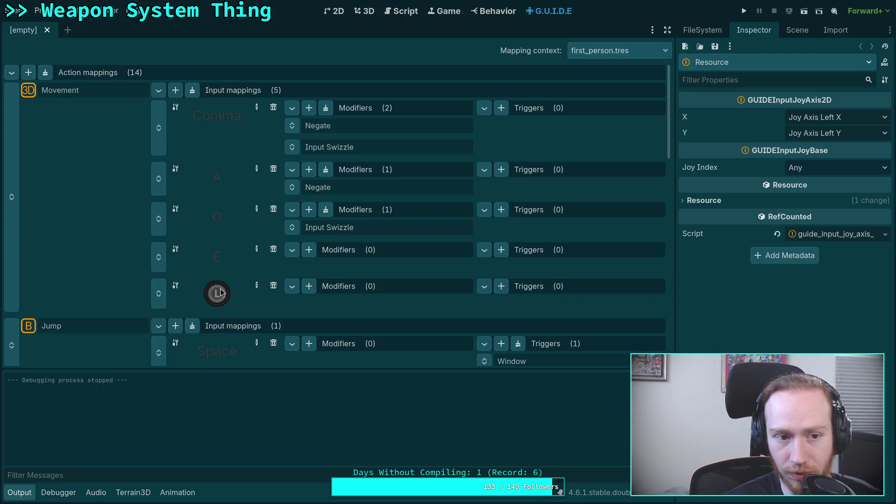
Open the stick mapping's input configuration and close it without changes.
{"action": "left_click", "coordinate": [256, 287]}
{"action": "left_click", "coordinate": [682, 147]}
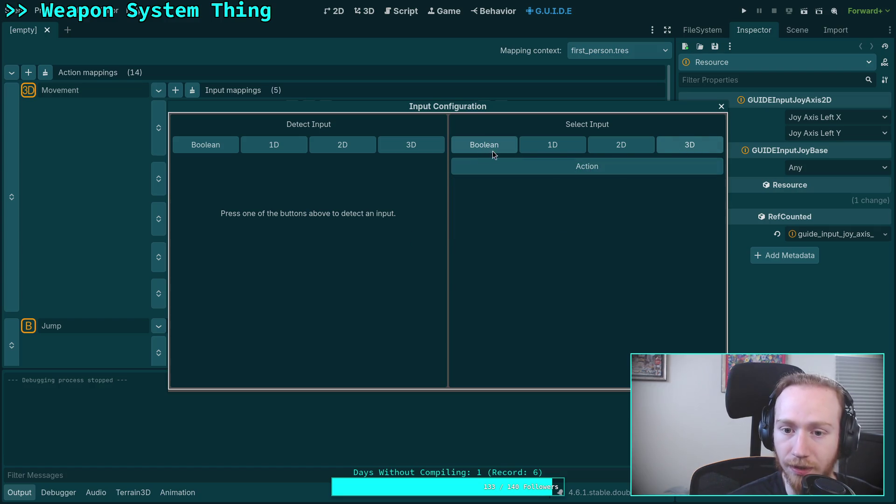
{"action": "left_click", "coordinate": [418, 145]}
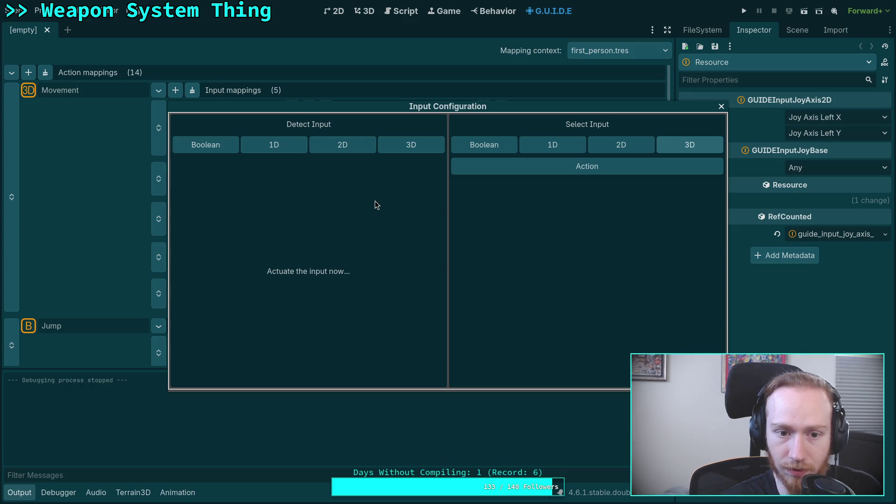
{"action": "left_click", "coordinate": [721, 107]}
Inspect the Comma mapping's Input Swizzle Zyx order, then open the left-stick modifier list.
{"action": "left_click", "coordinate": [242, 117]}
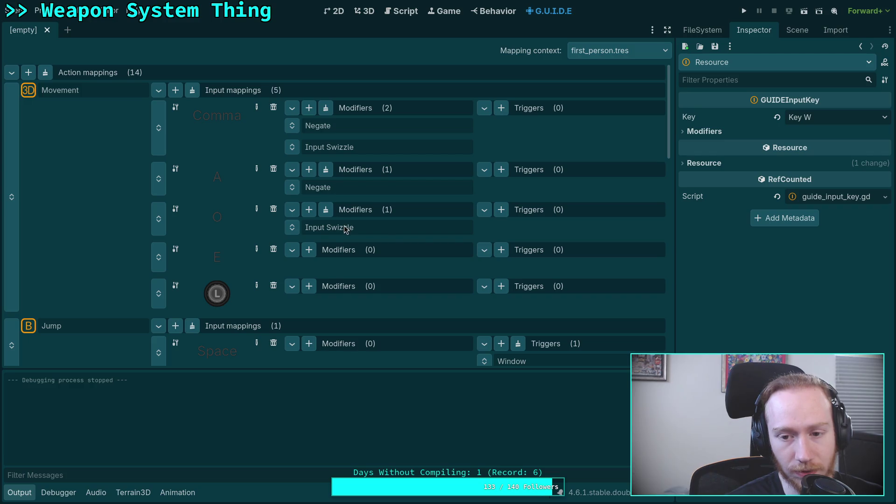
{"action": "left_click", "coordinate": [367, 149]}
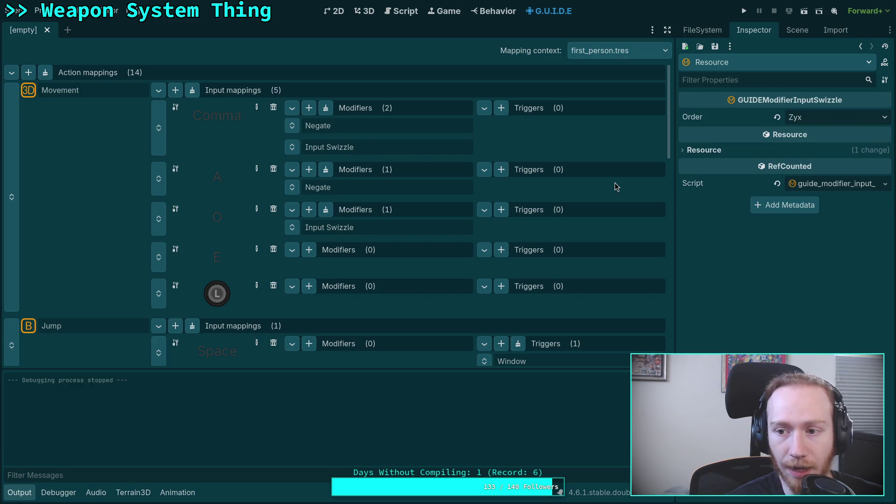
{"action": "left_click", "coordinate": [835, 117]}
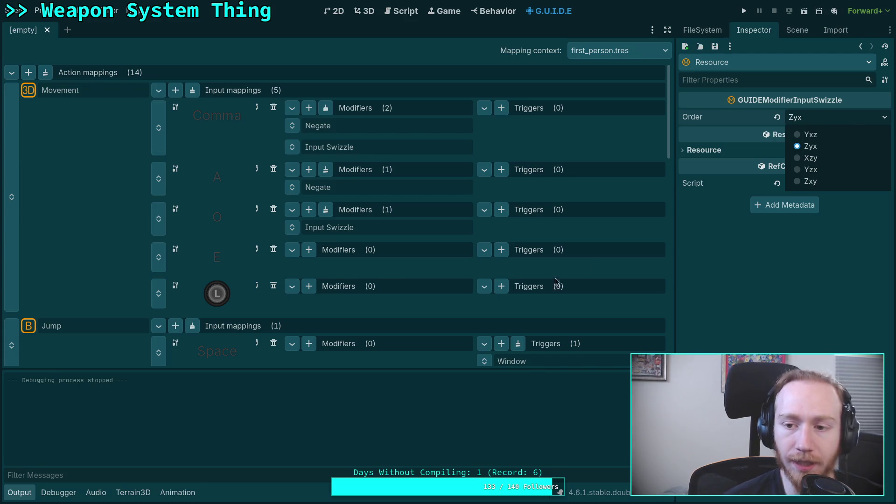
{"action": "key", "text": "Escape"}
{"action": "left_click", "coordinate": [308, 286]}
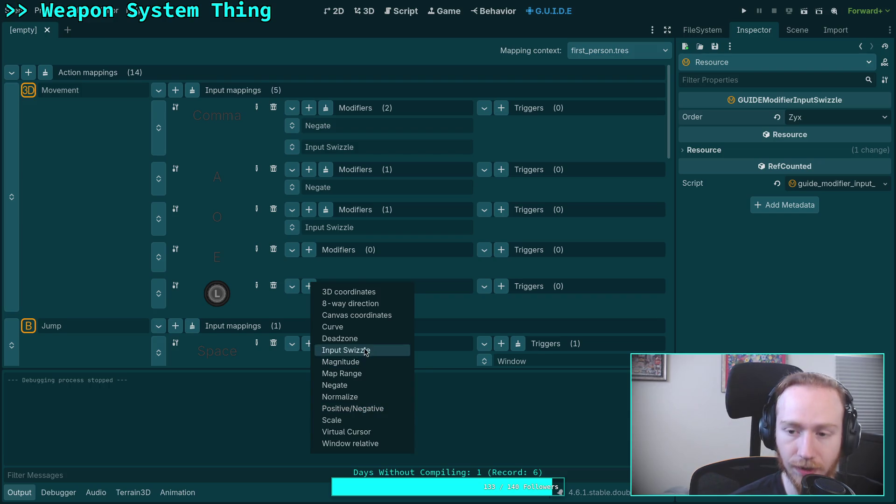
Add an Input Swizzle modifier with Zyx order to the left-stick mapping.
{"action": "left_click", "coordinate": [348, 350]}
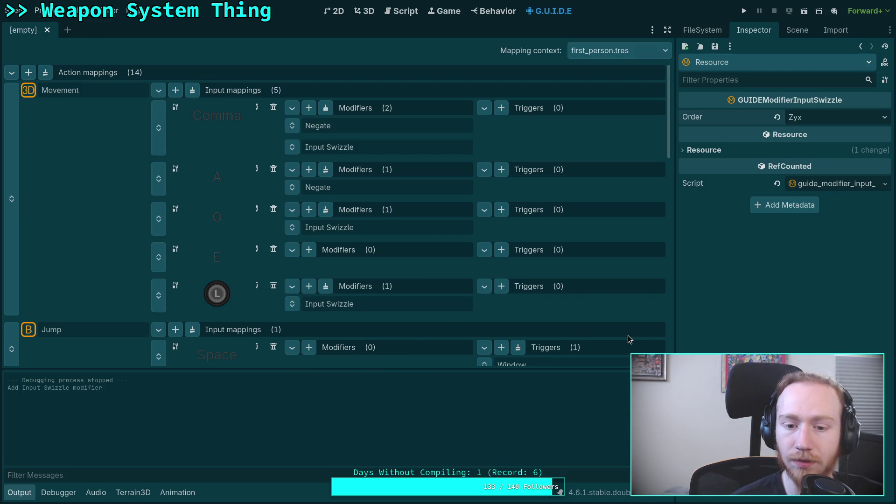
{"action": "left_click", "coordinate": [805, 122]}
{"action": "left_click", "coordinate": [803, 183]}
{"action": "left_click", "coordinate": [349, 148]}
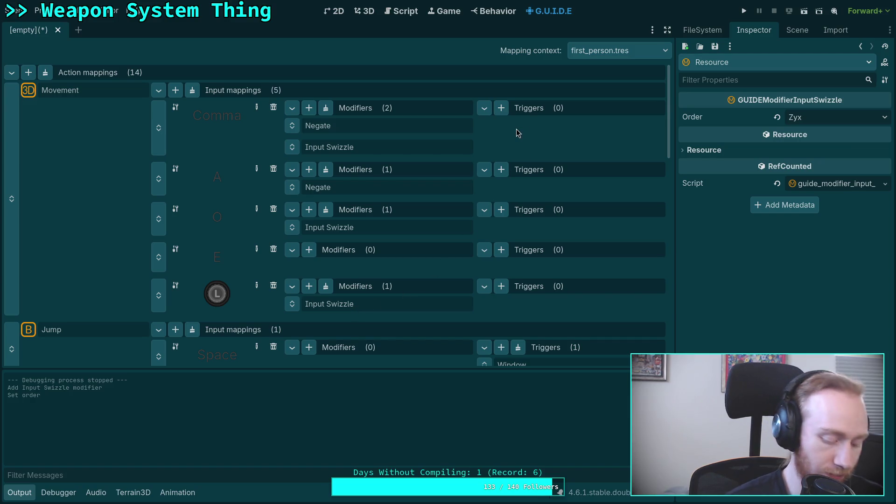
Save the mapping context and close the empty scene tab.
{"action": "key", "text": "ctrl+s"}
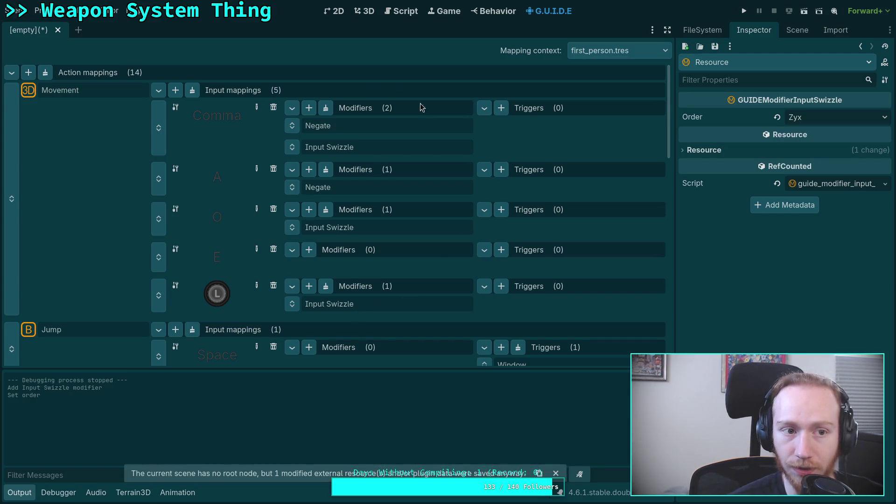
{"action": "left_click", "coordinate": [58, 30]}
{"action": "left_click", "coordinate": [702, 30]}
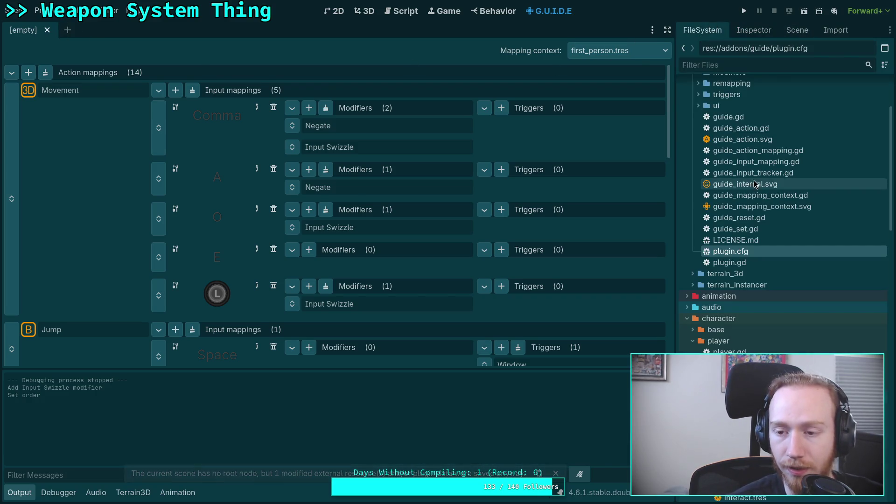
Open scene/world/world.tscn from the FileSystem dock.
{"action": "scroll", "coordinate": [754, 180], "scroll_direction": "up", "scroll_amount": 5}
{"action": "left_click", "coordinate": [796, 30]}
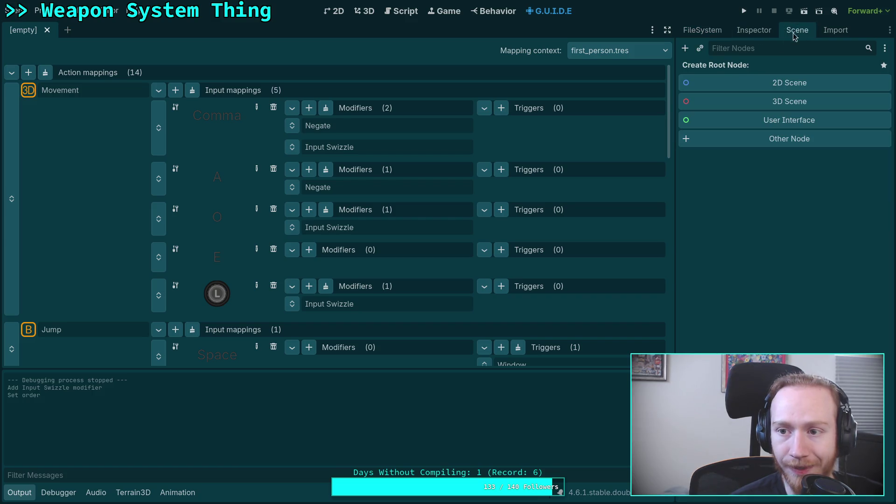
{"action": "left_click", "coordinate": [704, 30]}
{"action": "scroll", "coordinate": [782, 294], "scroll_direction": "down", "scroll_amount": 10}
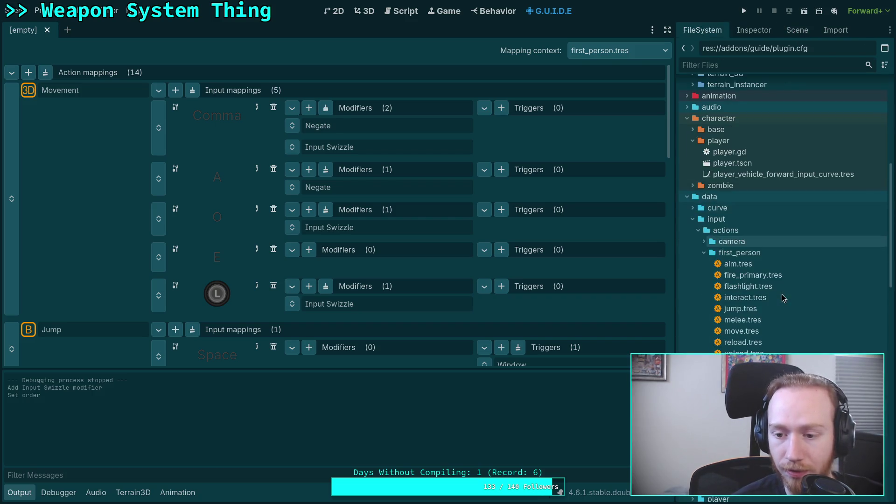
{"action": "scroll", "coordinate": [754, 303], "scroll_direction": "down", "scroll_amount": 5}
{"action": "scroll", "coordinate": [756, 310], "scroll_direction": "down", "scroll_amount": 5}
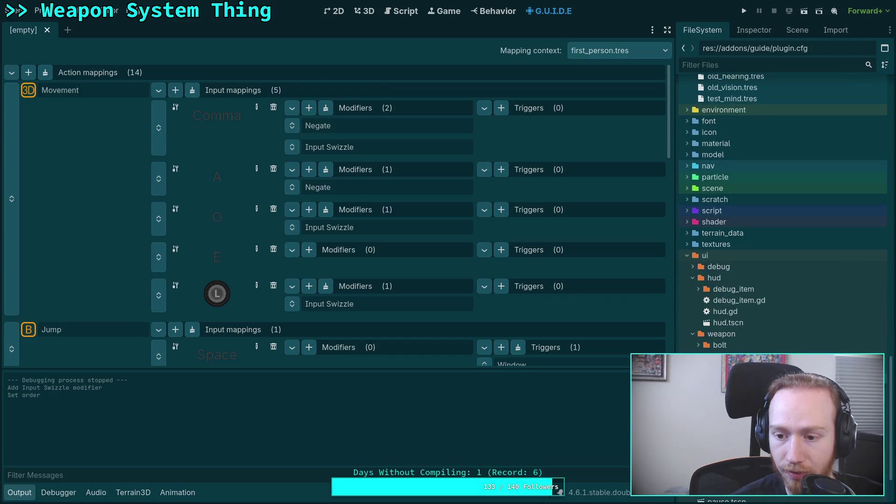
{"action": "scroll", "coordinate": [756, 210], "scroll_direction": "down", "scroll_amount": 5}
{"action": "scroll", "coordinate": [747, 233], "scroll_direction": "up", "scroll_amount": 10}
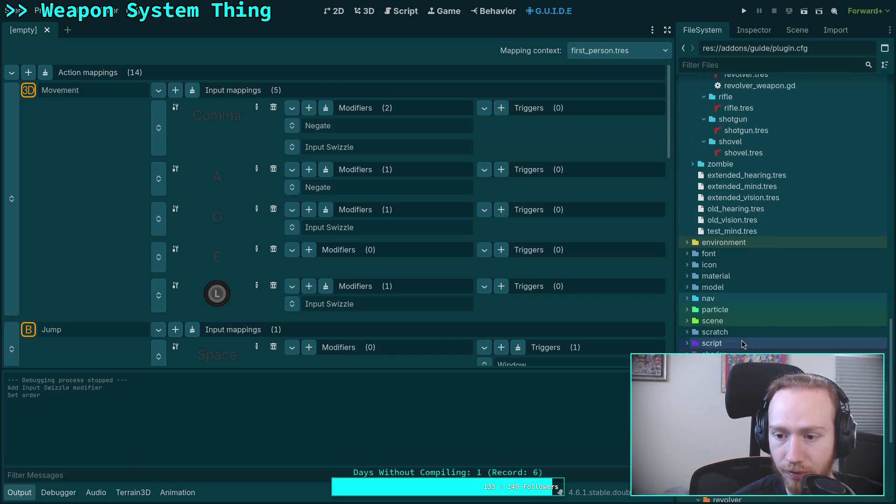
{"action": "left_click", "coordinate": [687, 320]}
{"action": "scroll", "coordinate": [689, 298], "scroll_direction": "down", "scroll_amount": 10}
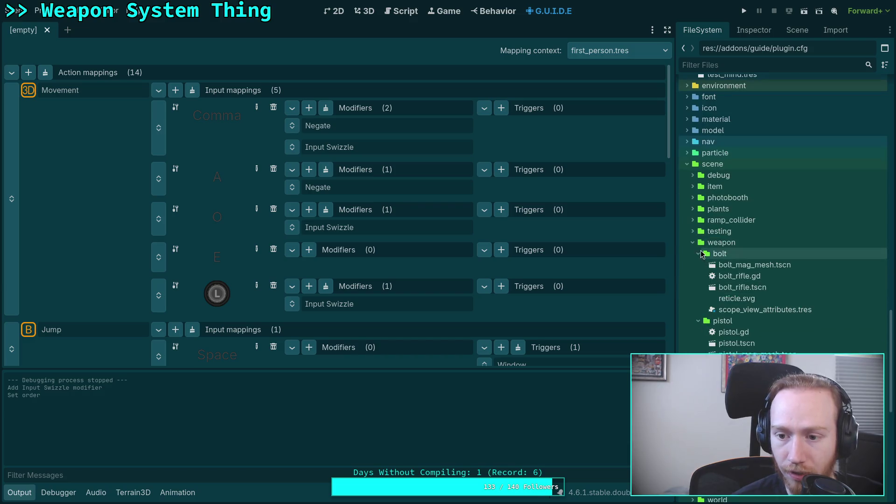
{"action": "left_click", "coordinate": [692, 255]}
{"action": "left_click", "coordinate": [725, 344]}
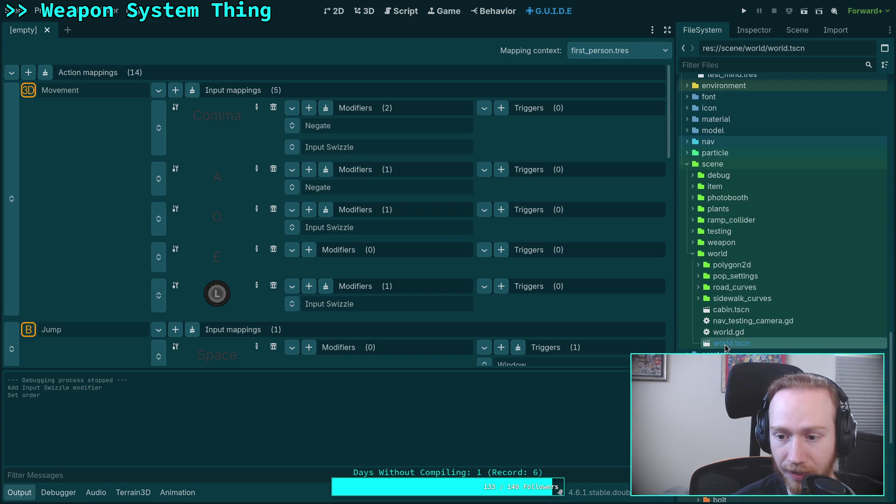
Toggle GuideDebugger's visibility, keep its Process Mode at Inherit, and save the world scene.
{"action": "left_click", "coordinate": [798, 31]}
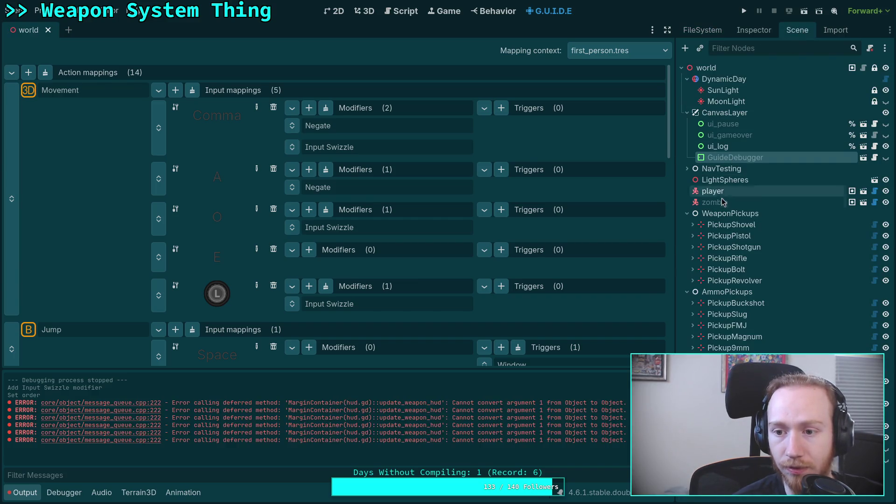
{"action": "left_click", "coordinate": [886, 157]}
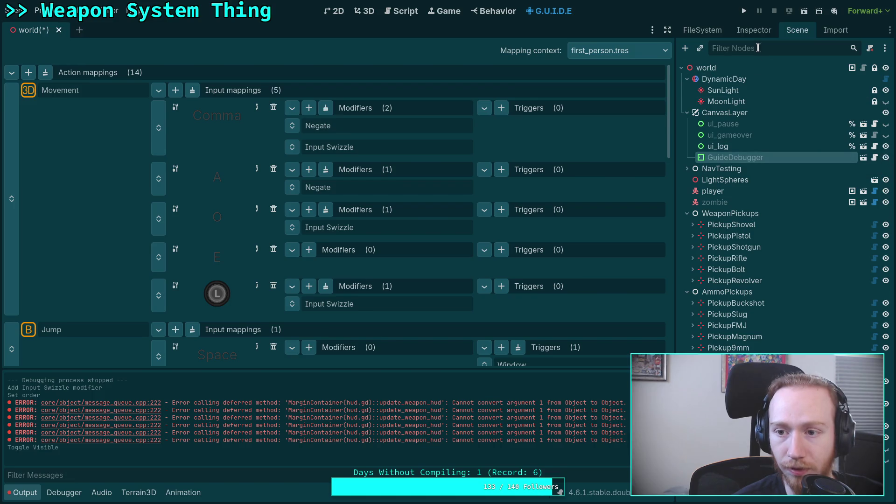
{"action": "left_click", "coordinate": [753, 30]}
{"action": "left_click", "coordinate": [821, 337]}
{"action": "left_click", "coordinate": [821, 390]}
{"action": "left_click", "coordinate": [780, 337]}
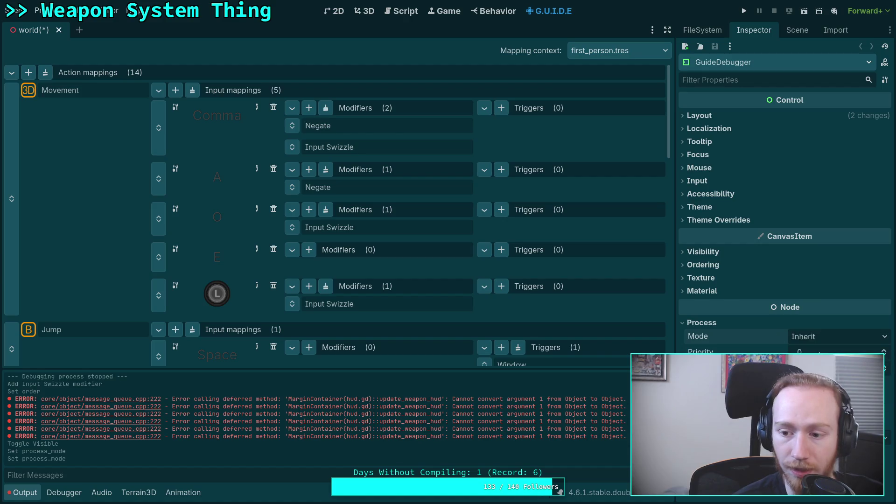
{"action": "key", "text": "ctrl+s"}
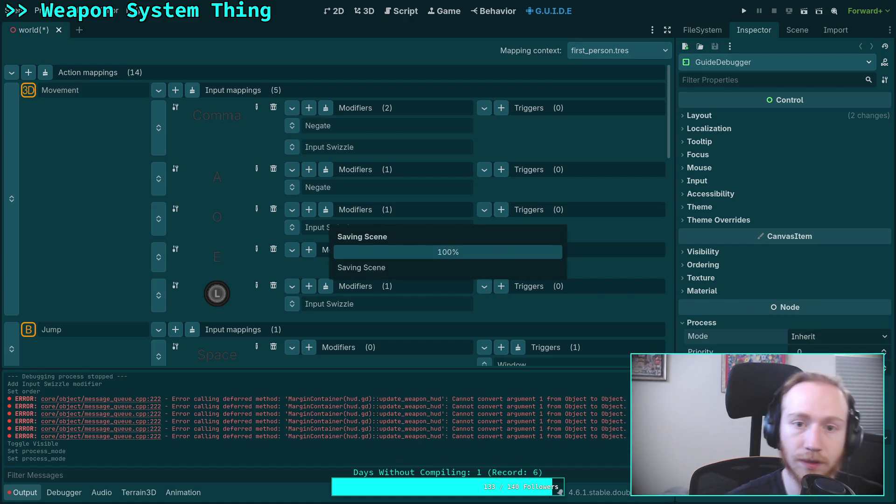
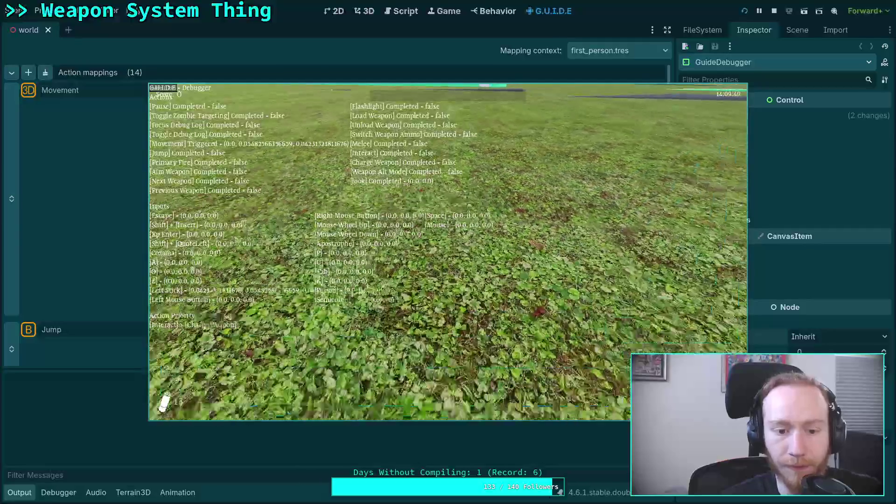
Stop the game and add a Deadzone modifier to the left stick ahead of Input Swizzle.
{"action": "key", "text": "F8"}
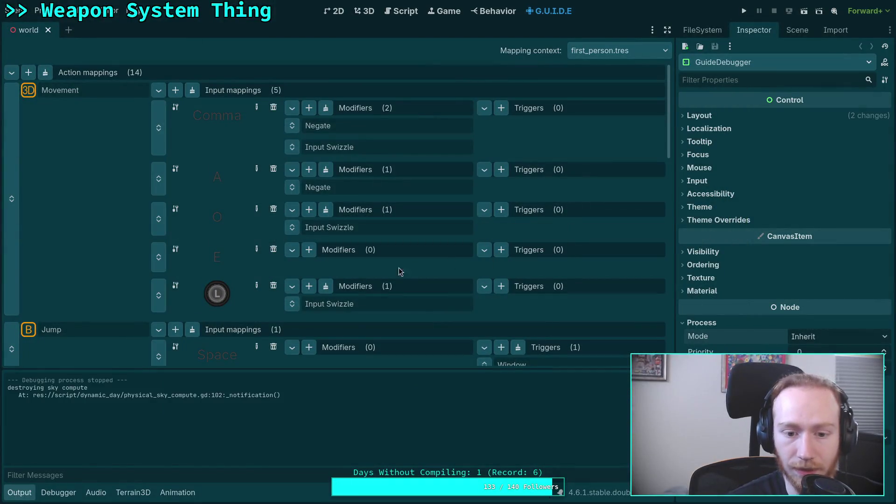
{"action": "left_click", "coordinate": [309, 287]}
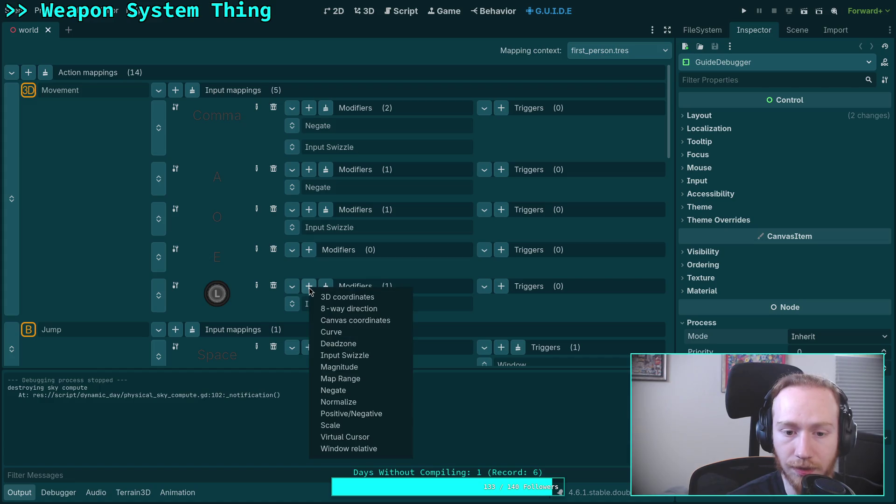
{"action": "left_click", "coordinate": [357, 344]}
{"action": "left_click_drag", "start_coordinate": [293, 325], "coordinate": [292, 305]}
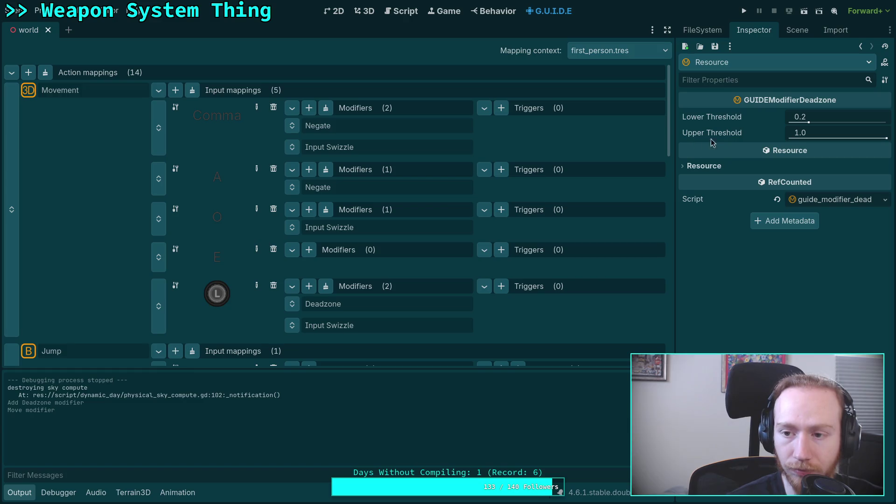
Set the Deadzone lower threshold to 0.1, save the scene, and run the game.
{"action": "left_click", "coordinate": [828, 118]}
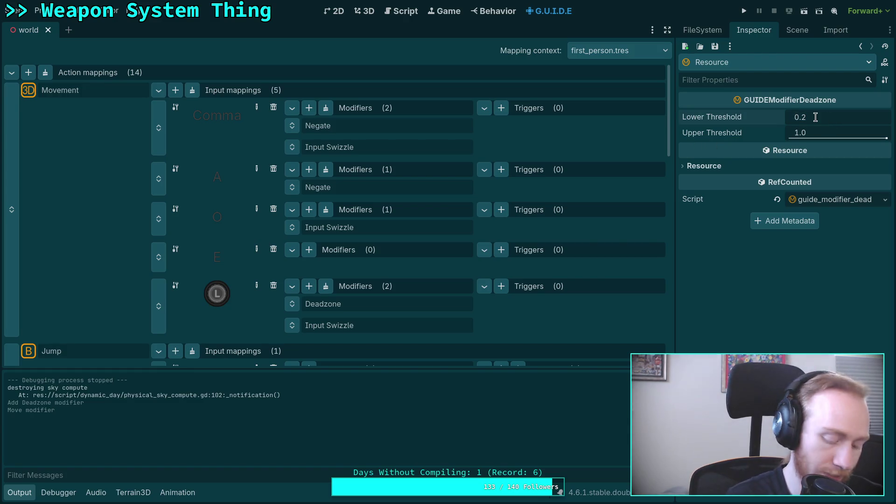
{"action": "type", "text": "0.1"}
{"action": "key", "text": "Return"}
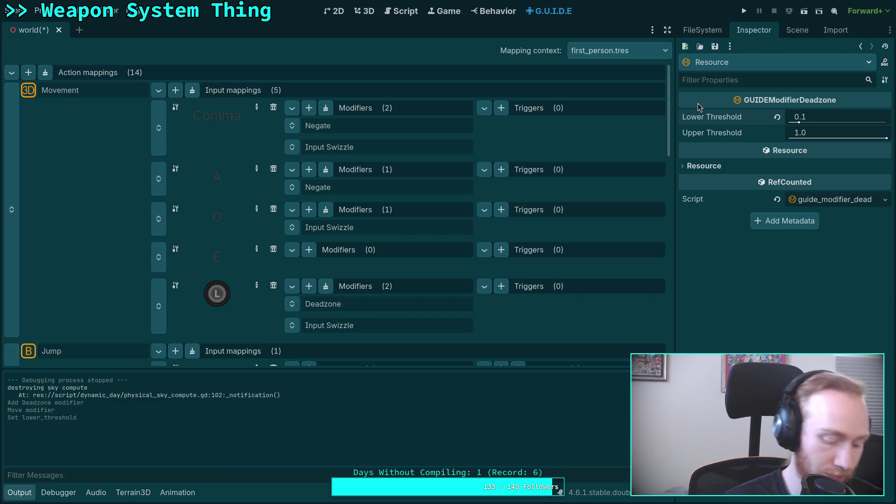
{"action": "key", "text": "ctrl+s"}
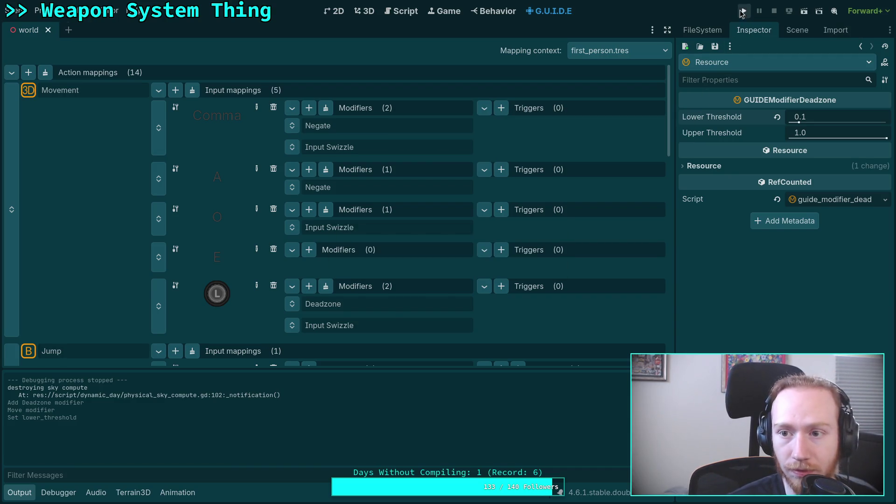
{"action": "left_click", "coordinate": [745, 9]}
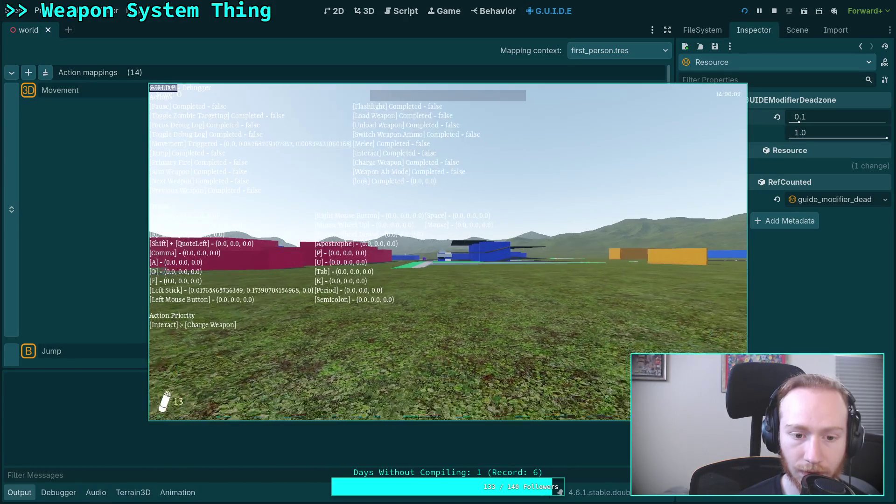
Exit the test run, set the Deadzone lower threshold to 0.18, and playtest again.
{"action": "key", "text": "Escape"}
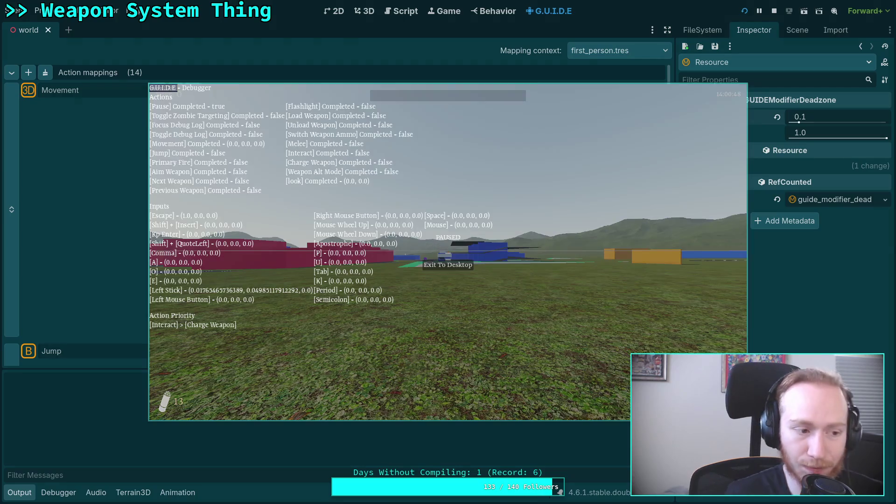
{"action": "left_click", "coordinate": [463, 264]}
{"action": "left_click", "coordinate": [832, 114]}
{"action": "left_click", "coordinate": [833, 114]}
{"action": "type", "text": "9"}
{"action": "key", "text": "Return"}
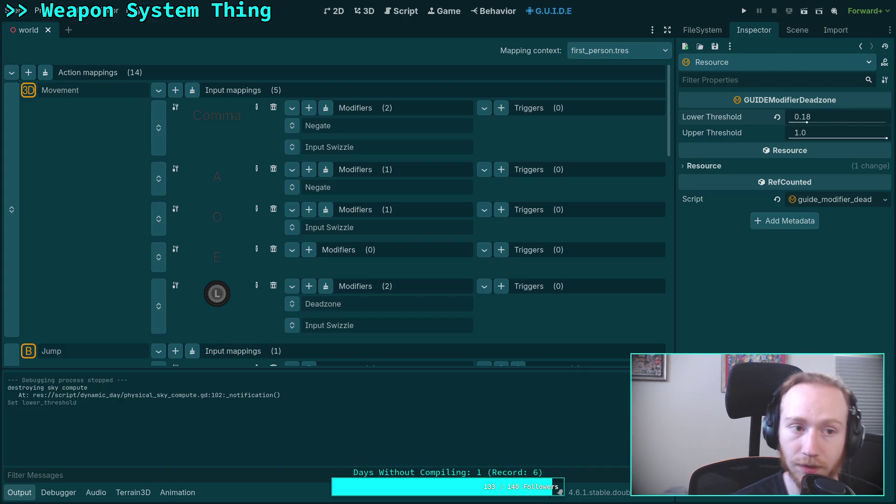
{"action": "left_click", "coordinate": [744, 12]}
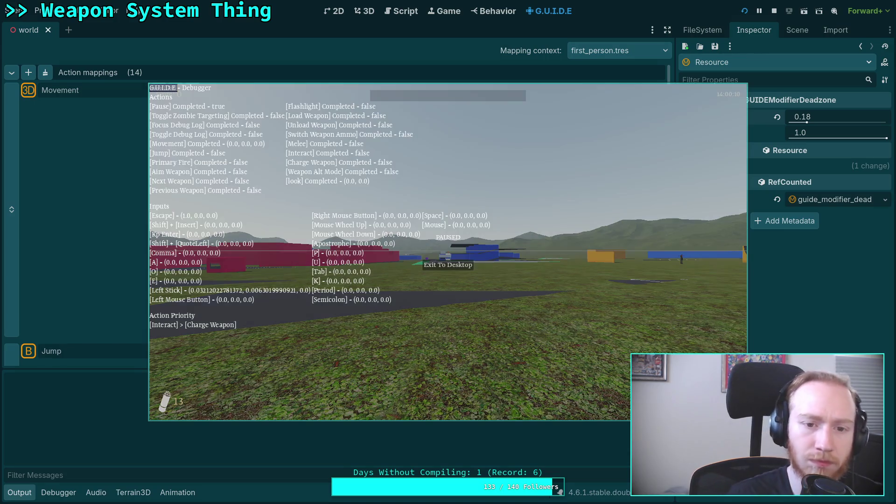
{"action": "key", "text": "F8"}
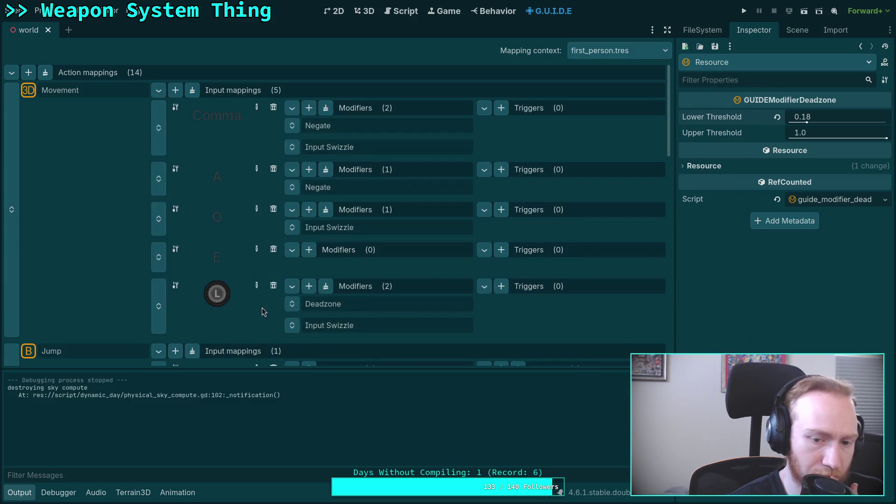
Inspect the first Input Swizzle modifier's order, leaving it at Zyx.
{"action": "left_click", "coordinate": [354, 149]}
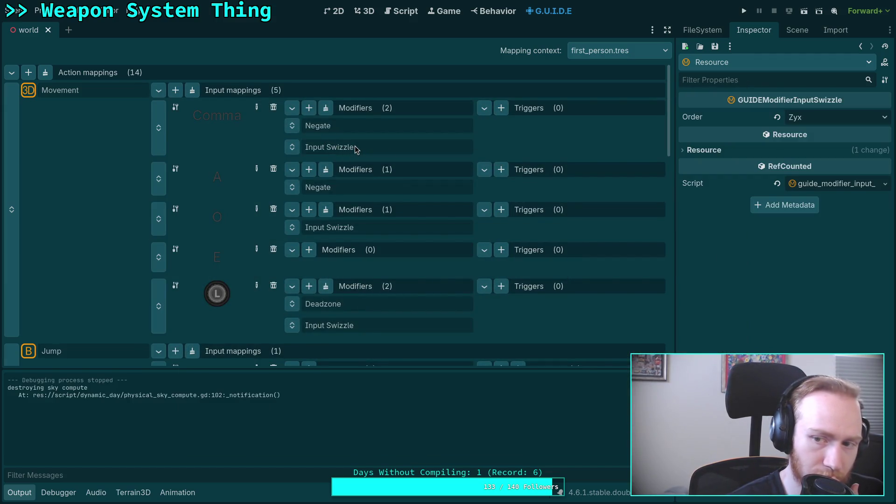
{"action": "left_click", "coordinate": [704, 151]}
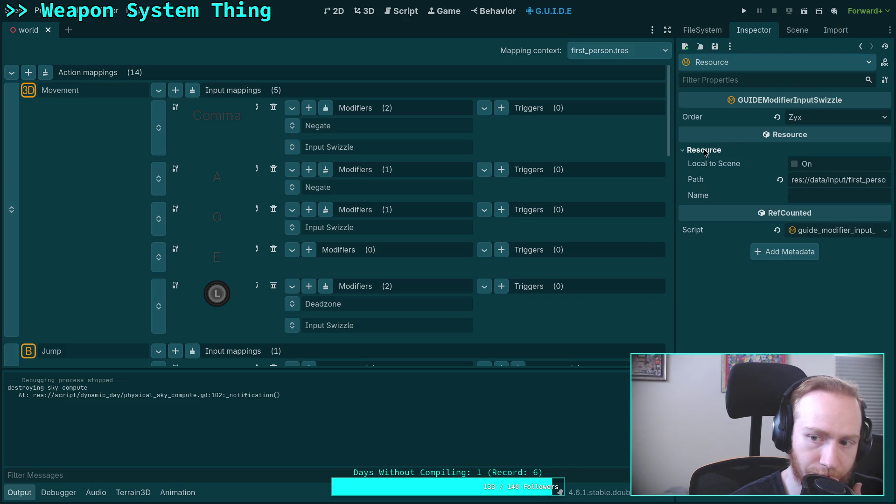
{"action": "left_click", "coordinate": [836, 120]}
{"action": "left_click", "coordinate": [731, 304]}
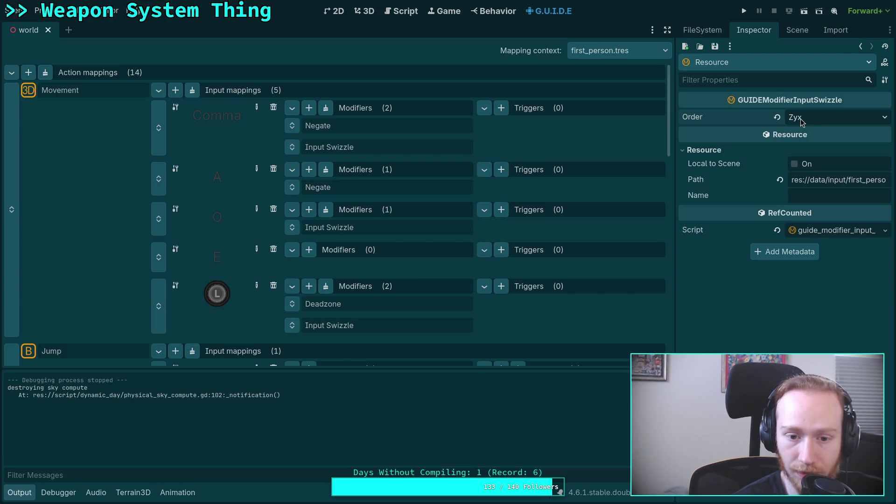
Set the other Input Swizzle modifier's order to Xzy.
{"action": "left_click", "coordinate": [357, 329]}
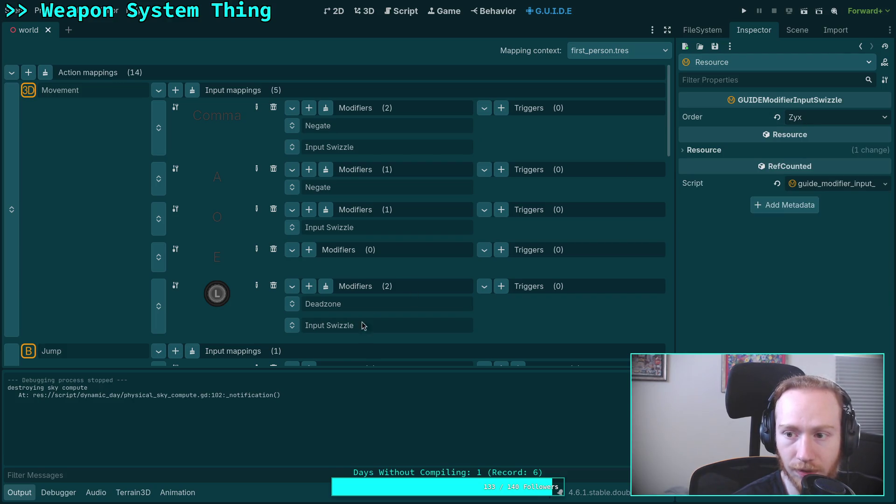
{"action": "left_click", "coordinate": [818, 117]}
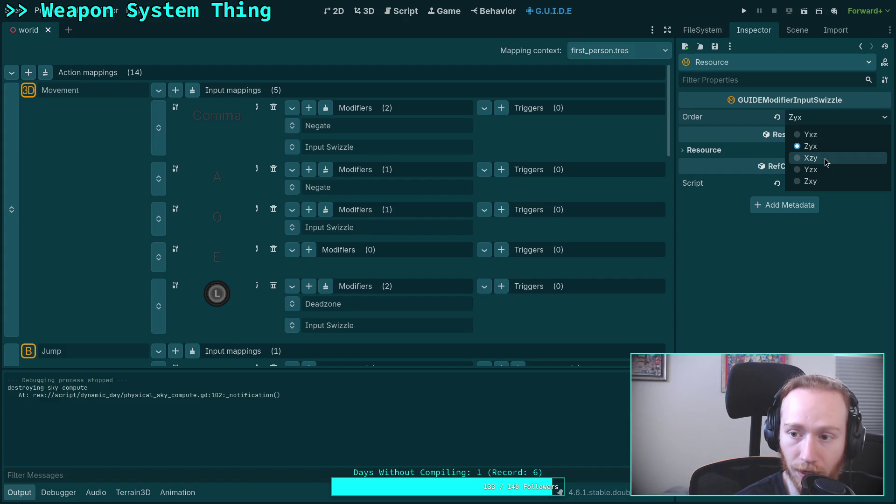
{"action": "left_click", "coordinate": [824, 158]}
{"action": "left_click", "coordinate": [824, 115]}
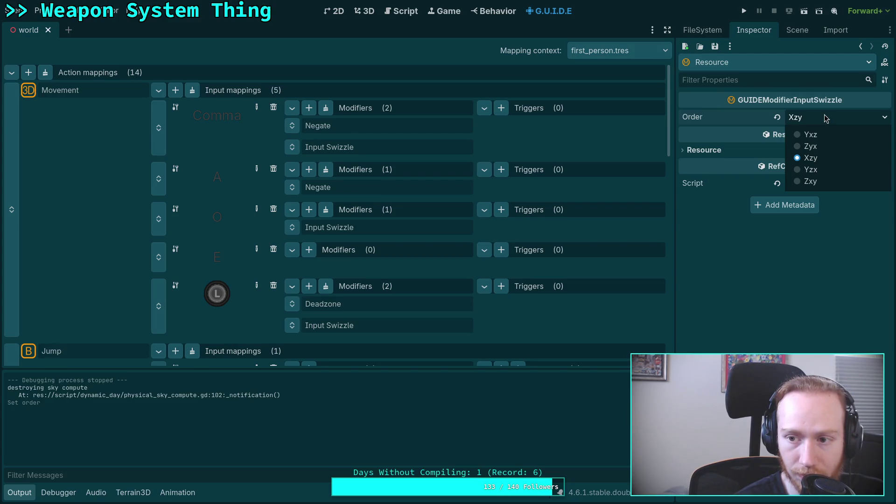
{"action": "left_click", "coordinate": [824, 114]}
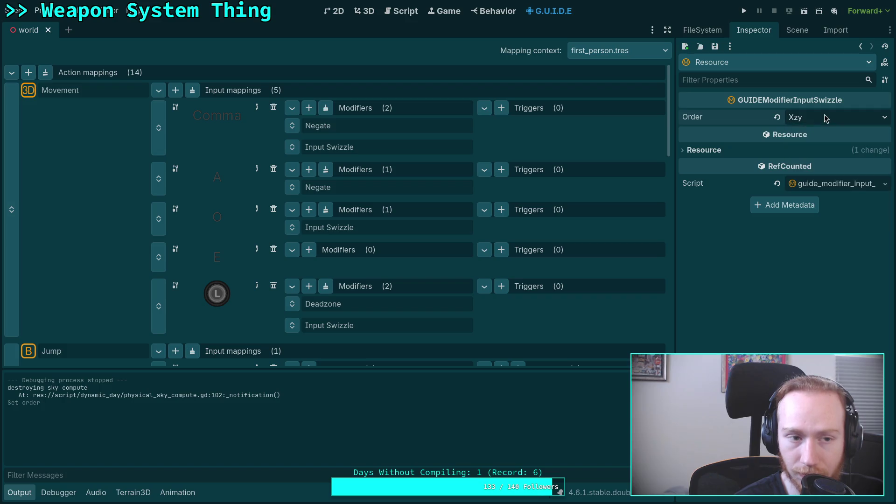
Playtest the Xzy-swizzled left stick, then pause and exit to the editor.
{"action": "left_click", "coordinate": [744, 11]}
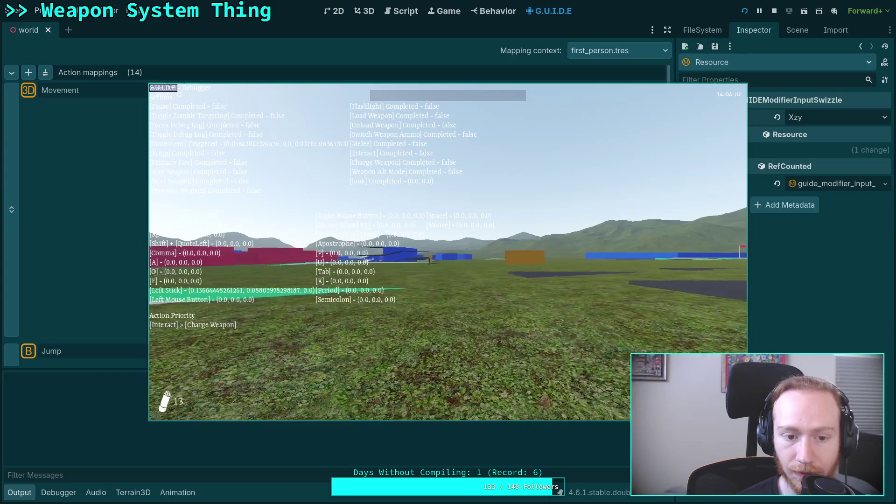
{"action": "key", "text": "Escape"}
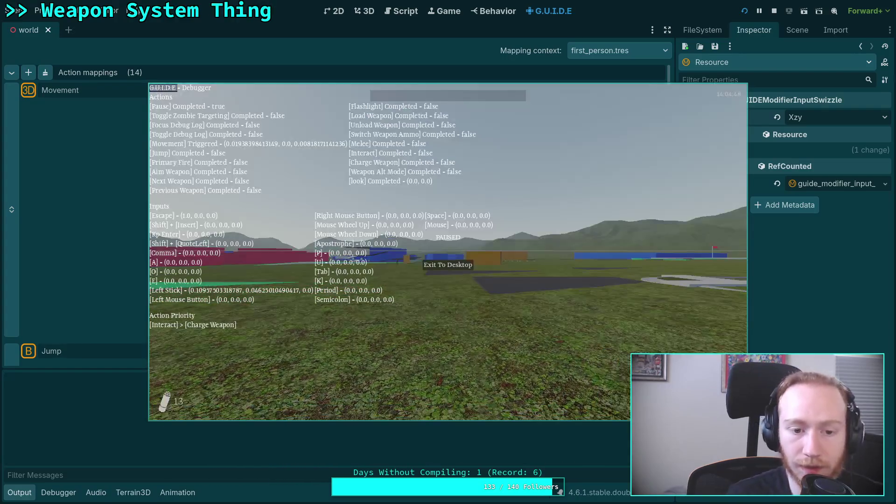
{"action": "left_click", "coordinate": [460, 264]}
Set the Deadzone lower threshold to 0.18 and save the scene.
{"action": "left_click", "coordinate": [355, 304]}
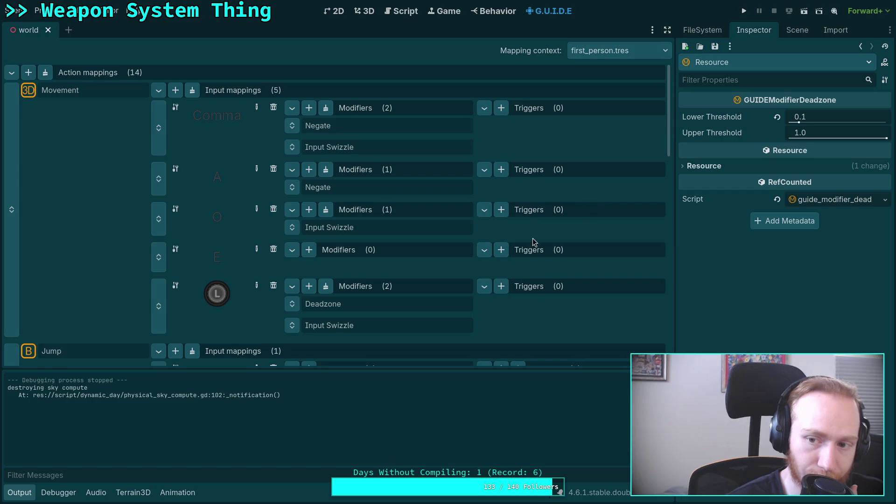
{"action": "left_click", "coordinate": [337, 327]}
{"action": "left_click", "coordinate": [387, 303]}
{"action": "left_click", "coordinate": [818, 117]}
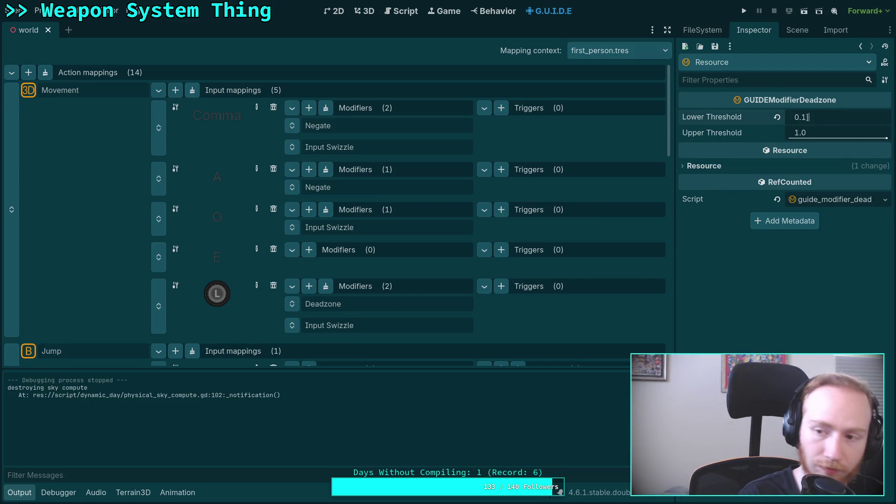
{"action": "type", "text": "8"}
{"action": "key", "text": "Return"}
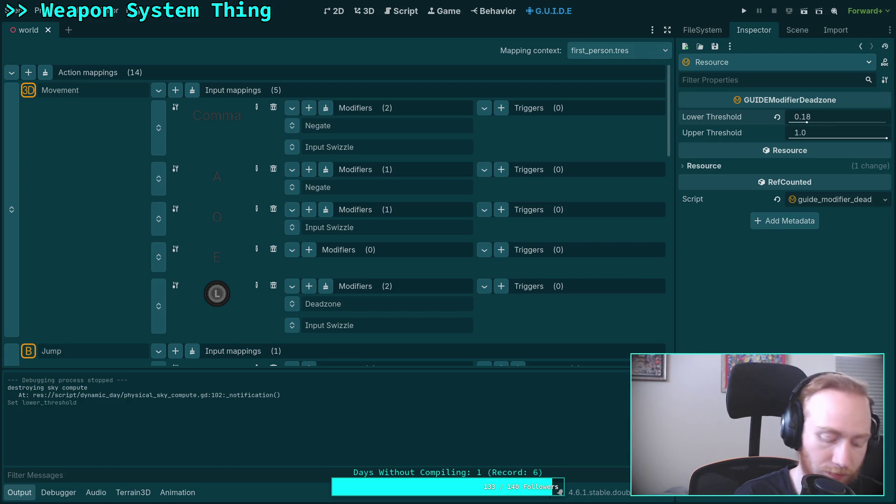
{"action": "key", "text": "ctrl+s"}
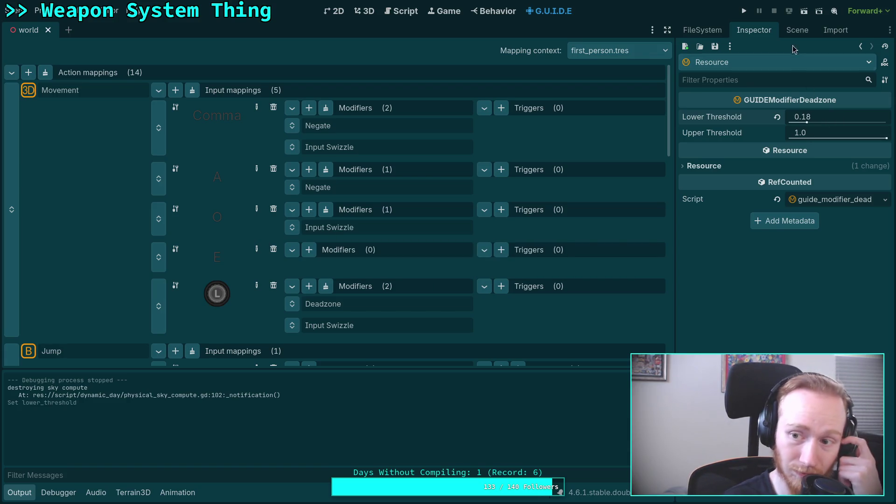
Compare the Deadzone and Input Swizzle settings, then playtest and exit to the editor.
{"action": "left_click", "coordinate": [356, 325]}
{"action": "left_click", "coordinate": [358, 303]}
{"action": "left_click", "coordinate": [360, 324]}
{"action": "left_click", "coordinate": [744, 11]}
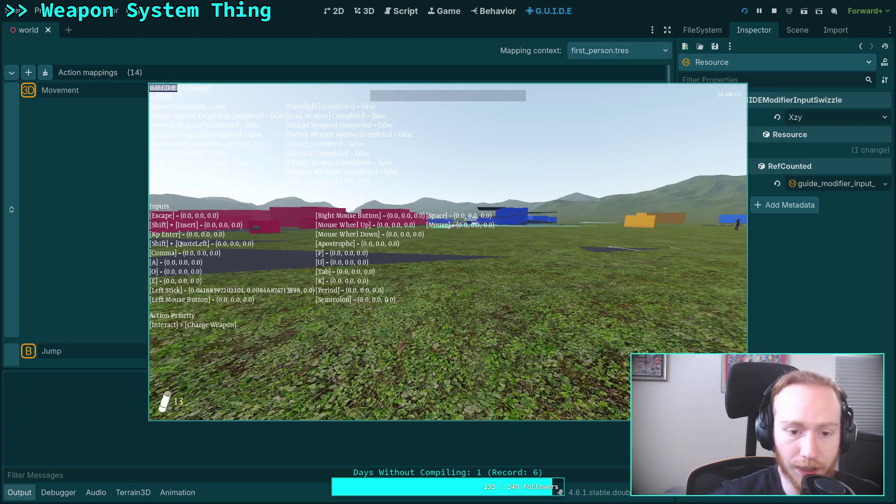
{"action": "key", "text": "Escape"}
{"action": "left_click", "coordinate": [459, 264]}
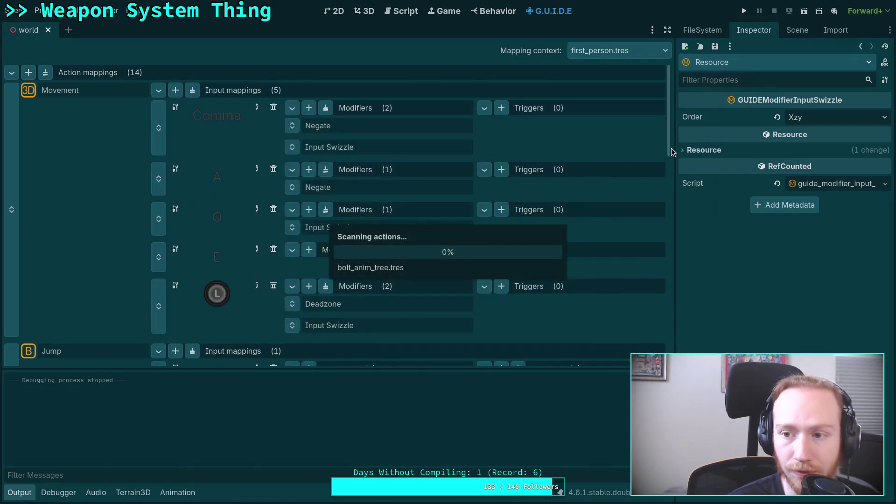
Set the left-stick Deadzone lower threshold to 0.25 and save the scene.
{"action": "left_click", "coordinate": [347, 306]}
{"action": "left_click", "coordinate": [826, 118]}
{"action": "type", "text": "0.25"}
{"action": "key", "text": "Return"}
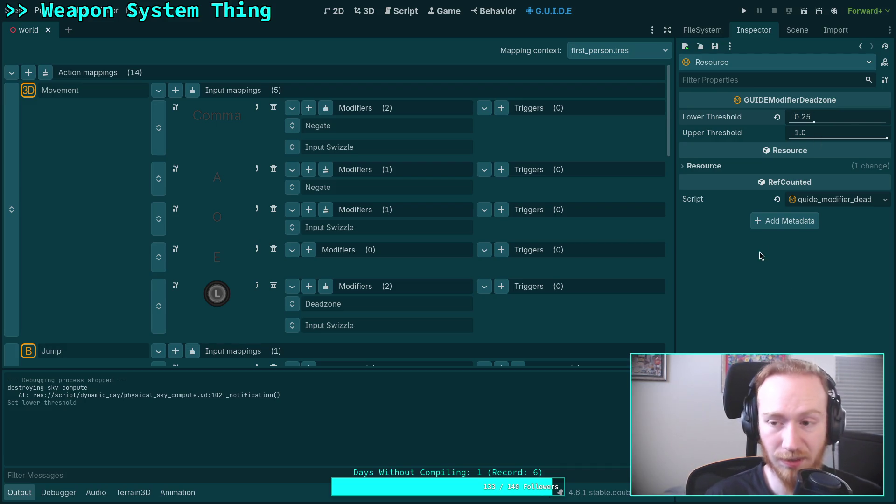
{"action": "left_click", "coordinate": [842, 114]}
{"action": "left_click", "coordinate": [835, 116]}
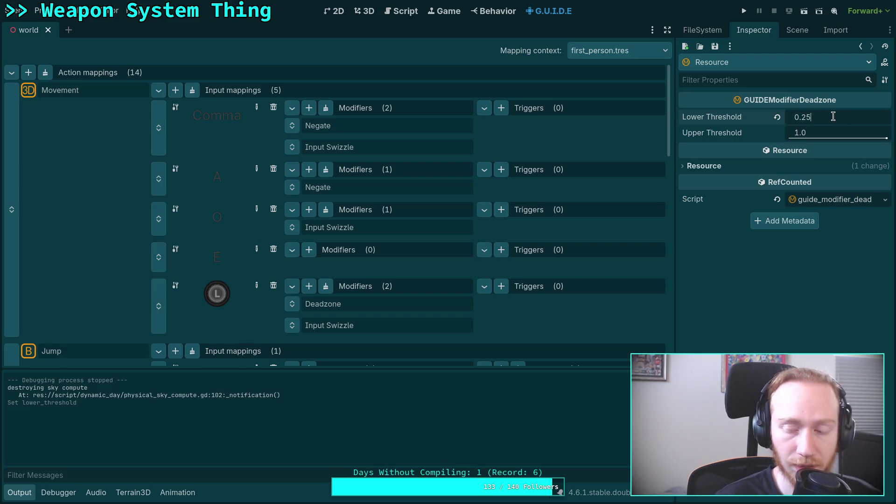
{"action": "key", "text": "Return"}
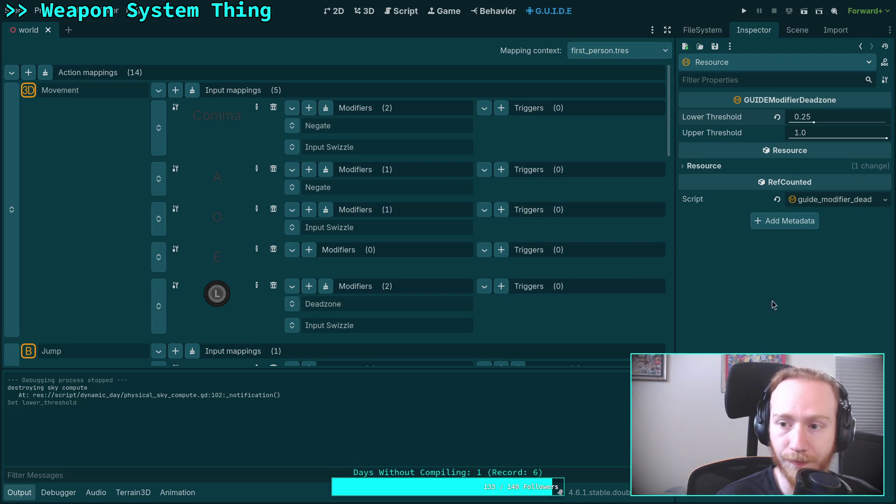
{"action": "key", "text": "ctrl+s"}
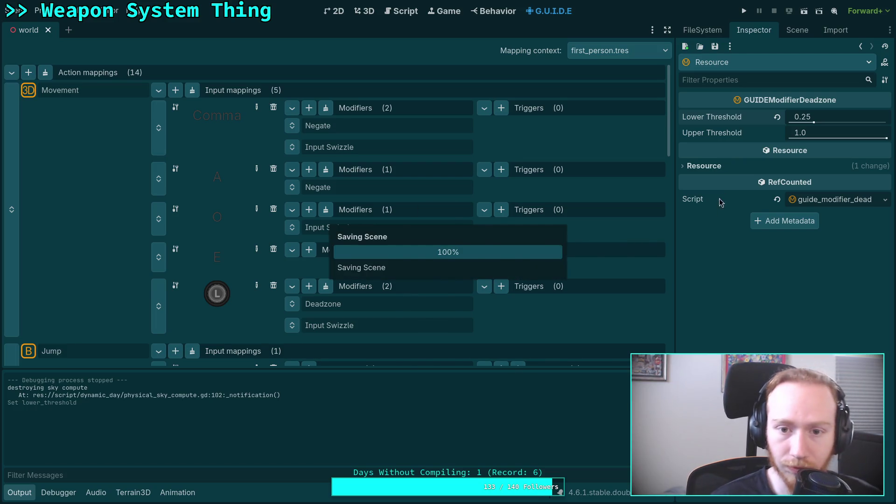
Playtest the 0.25 deadzone and stop the game.
{"action": "left_click", "coordinate": [371, 317]}
{"action": "left_click", "coordinate": [401, 304]}
{"action": "left_click", "coordinate": [744, 12]}
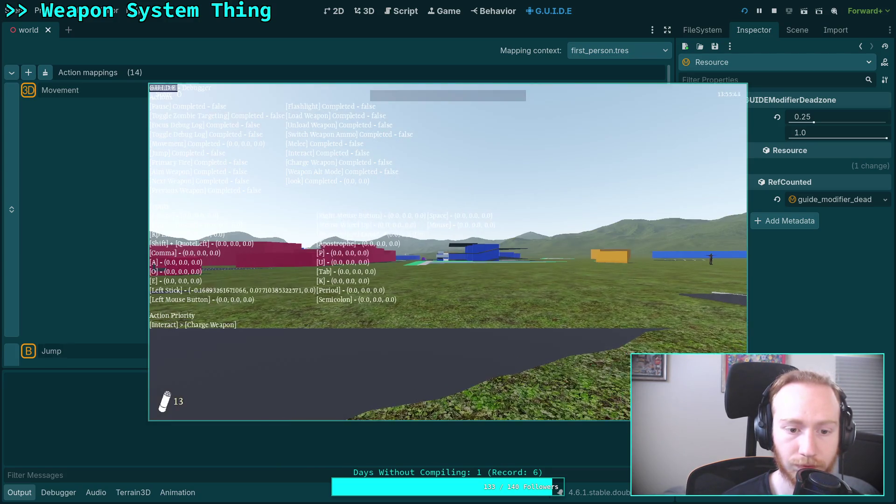
{"action": "key", "text": "F8"}
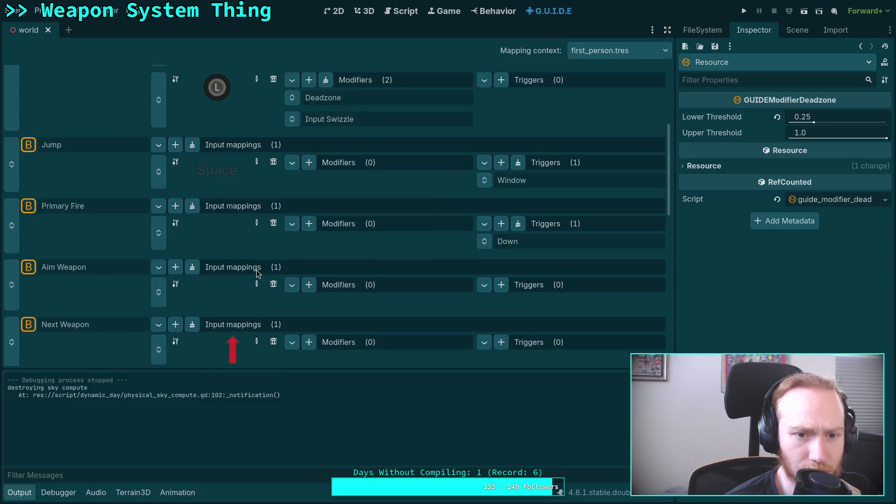
Scroll through the action mappings and open the mapping context list.
{"action": "scroll", "coordinate": [256, 274], "scroll_direction": "down", "scroll_amount": 5}
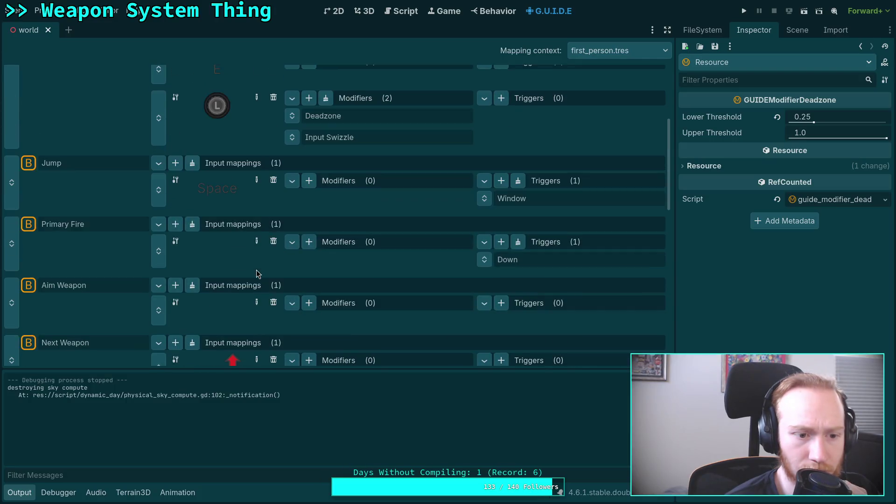
{"action": "scroll", "coordinate": [256, 274], "scroll_direction": "down", "scroll_amount": 1}
{"action": "scroll", "coordinate": [256, 274], "scroll_direction": "down", "scroll_amount": 10}
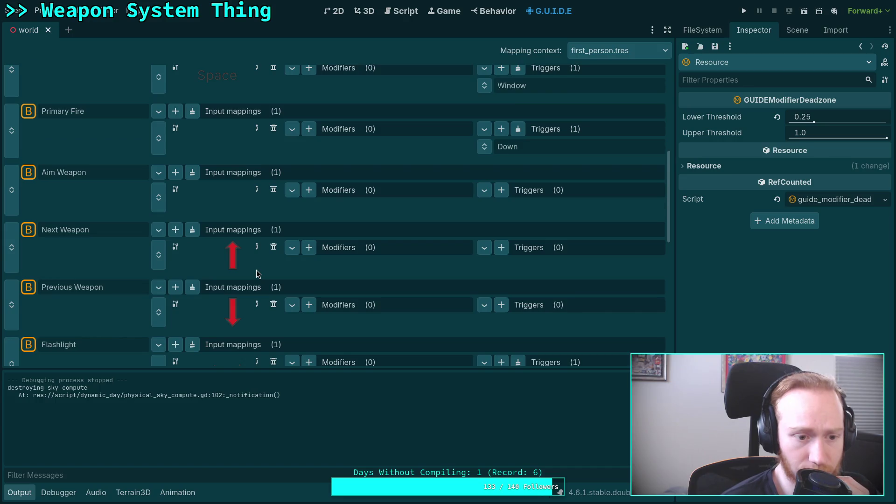
{"action": "scroll", "coordinate": [256, 274], "scroll_direction": "up", "scroll_amount": 15}
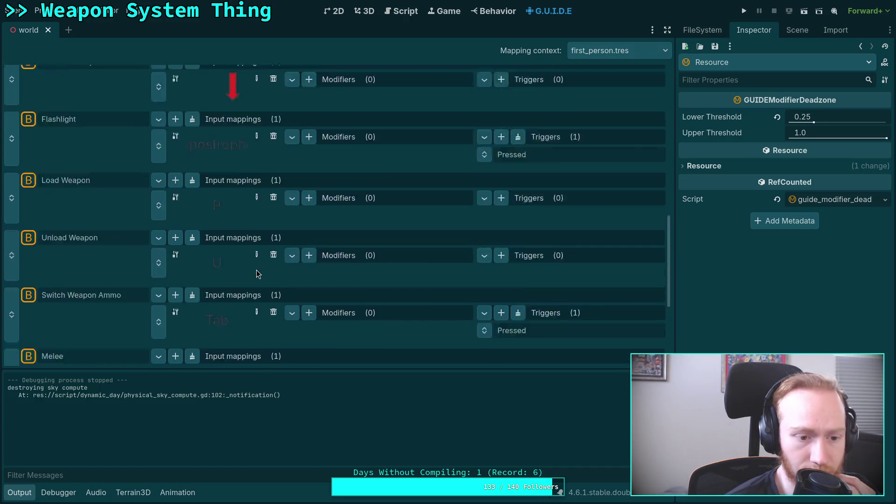
{"action": "left_click", "coordinate": [630, 52]}
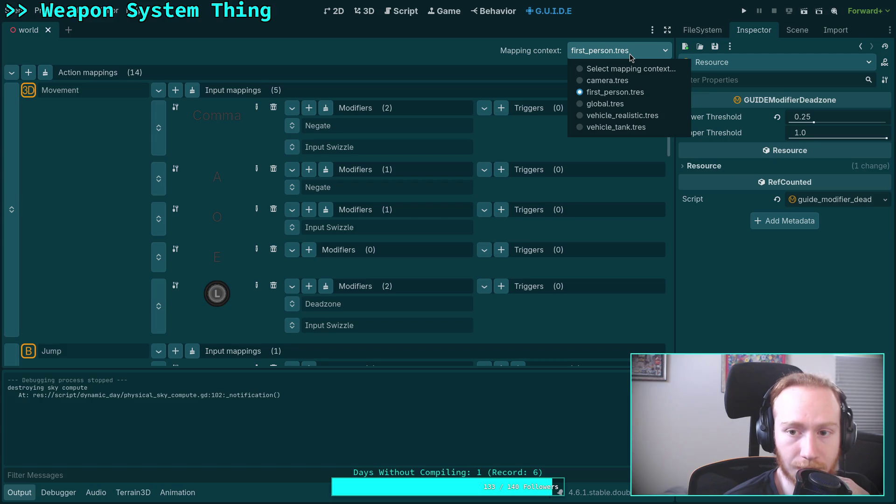
In the camera.tres context, add a right-stick 2D mapping to the look action.
{"action": "left_click", "coordinate": [628, 82]}
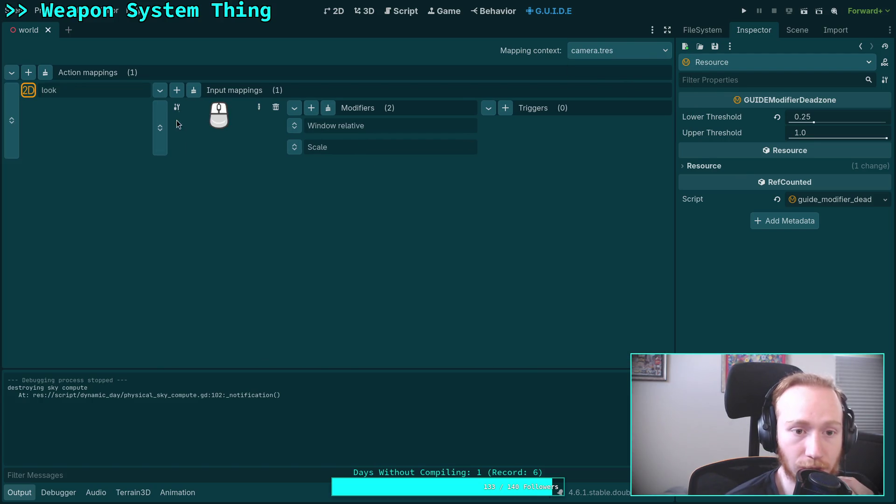
{"action": "left_click", "coordinate": [176, 91]}
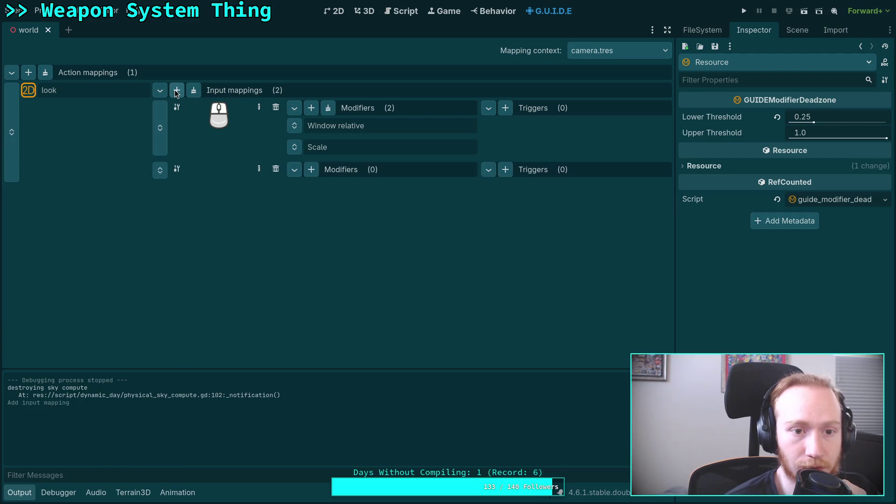
{"action": "left_click", "coordinate": [254, 170]}
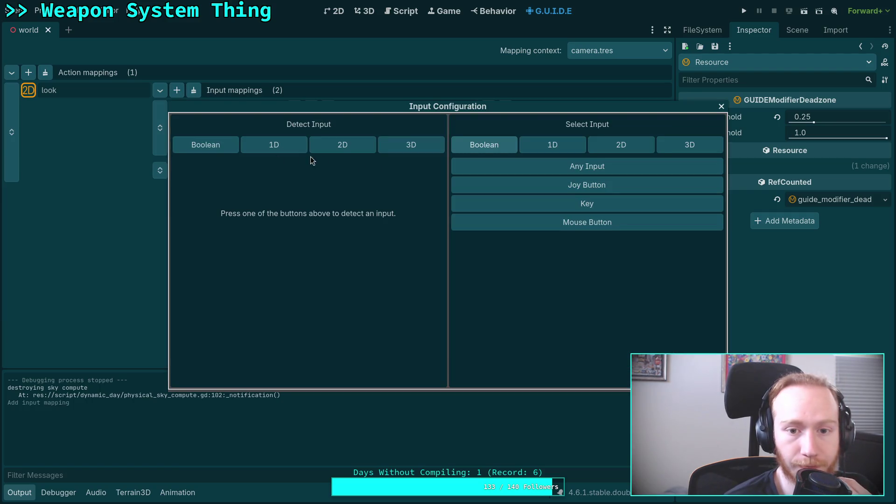
{"action": "left_click", "coordinate": [343, 148]}
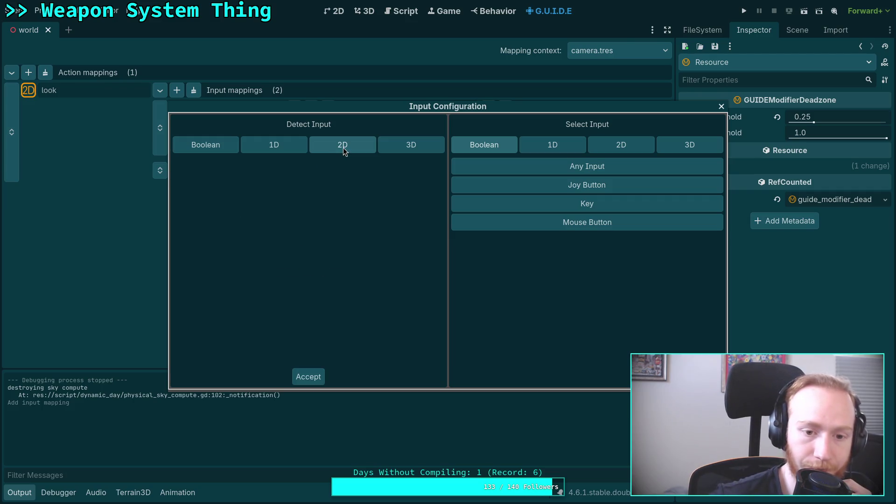
{"action": "left_click", "coordinate": [320, 377]}
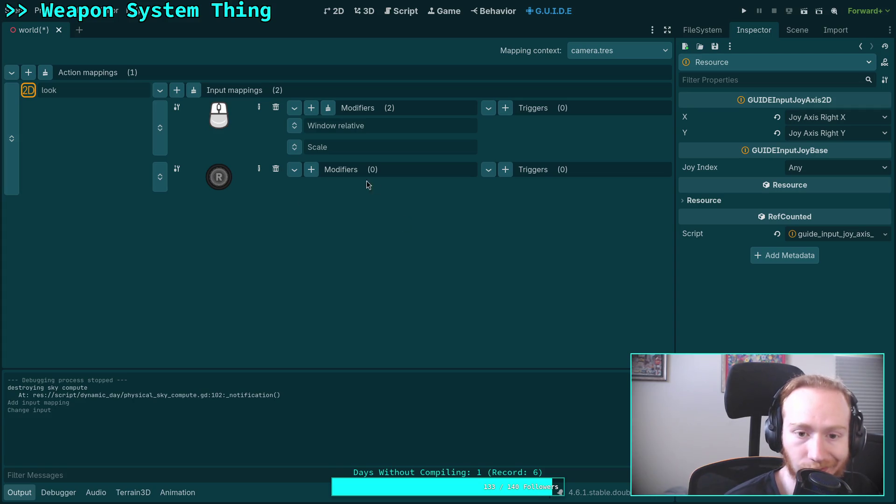
Add a Deadzone modifier to the right-stick mapping with lower threshold 0.25.
{"action": "left_click", "coordinate": [311, 169]}
{"action": "left_click", "coordinate": [374, 221]}
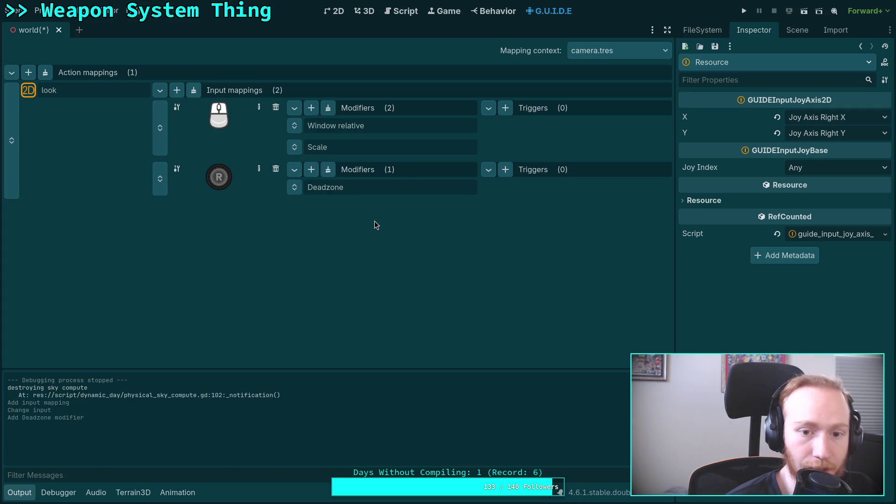
{"action": "left_click", "coordinate": [369, 188]}
{"action": "left_click", "coordinate": [855, 116]}
{"action": "type", "text": "0.25"}
{"action": "key", "text": "Return"}
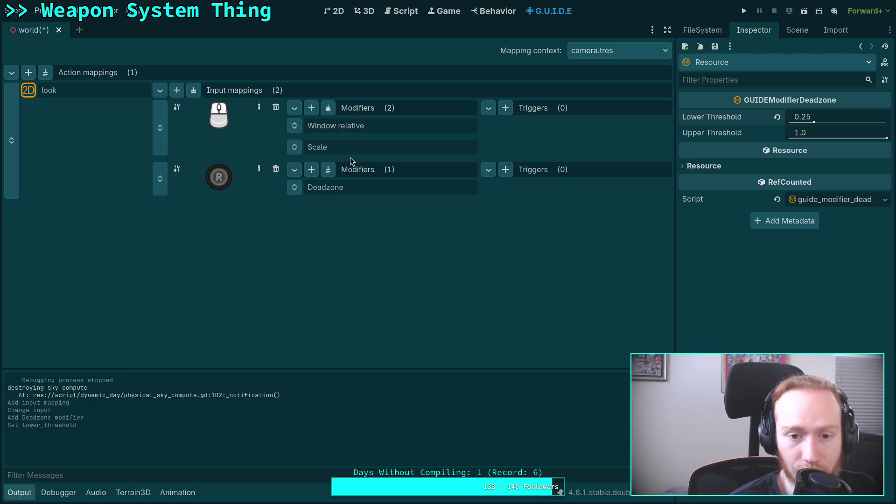
Inspect the mouse mapping's Scale modifier settings.
{"action": "left_click", "coordinate": [335, 148]}
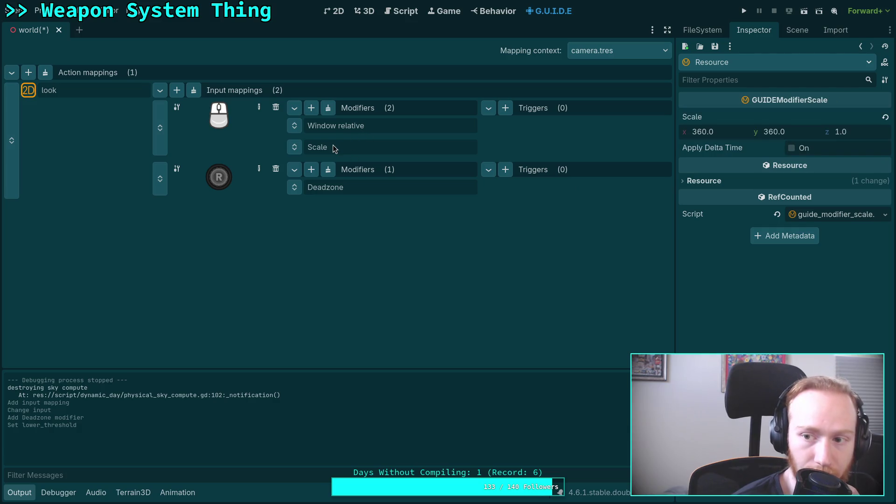
{"action": "left_click", "coordinate": [383, 125]}
{"action": "left_click", "coordinate": [365, 145]}
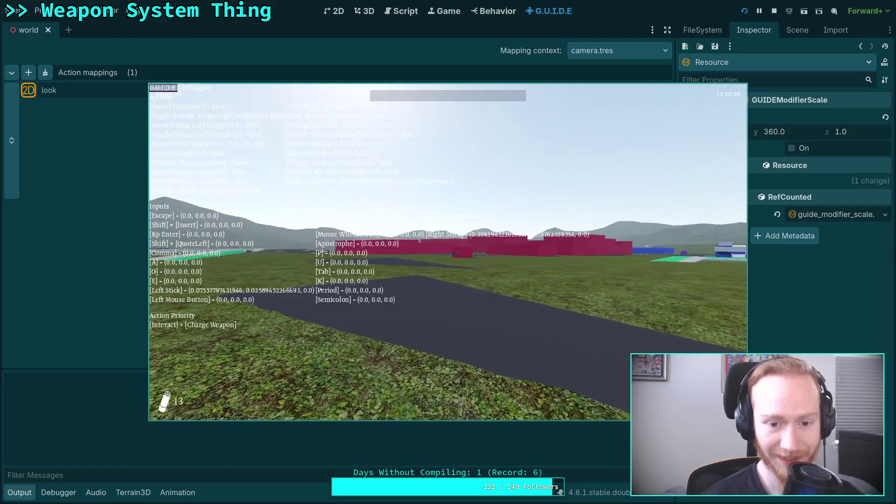
Pause the right-stick look test and quit back to the editor.
{"action": "key", "text": "Escape"}
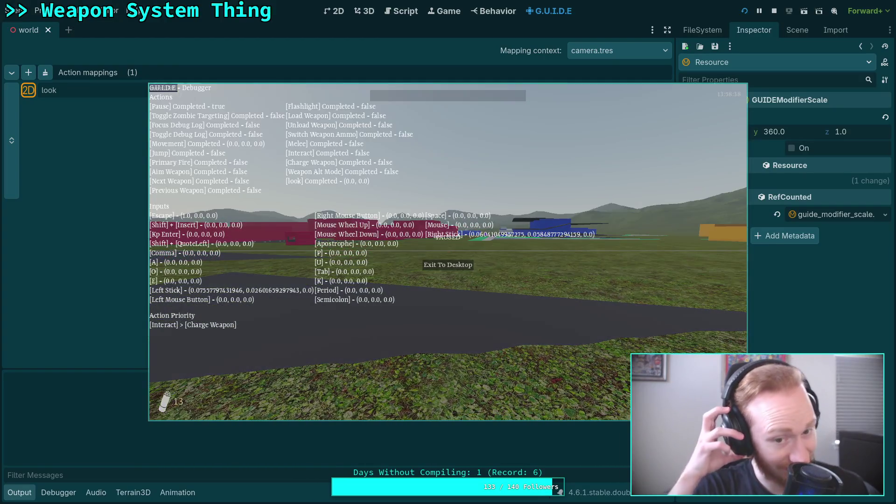
{"action": "left_click", "coordinate": [444, 270]}
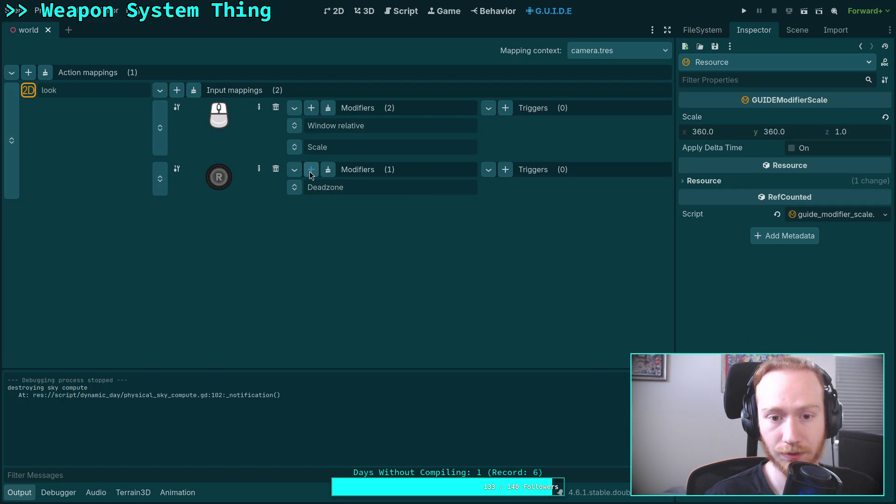
Add a Scale modifier after the Deadzone with x and y set to 360.
{"action": "left_click", "coordinate": [311, 171]}
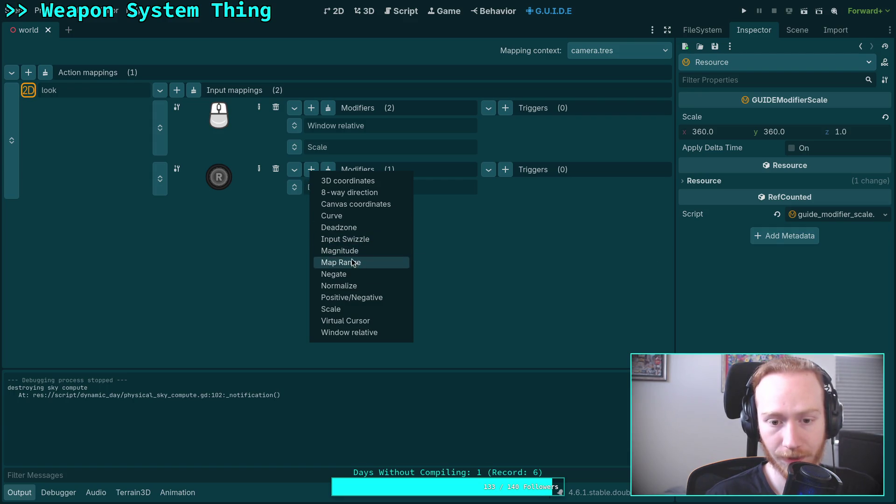
{"action": "left_click", "coordinate": [360, 309]}
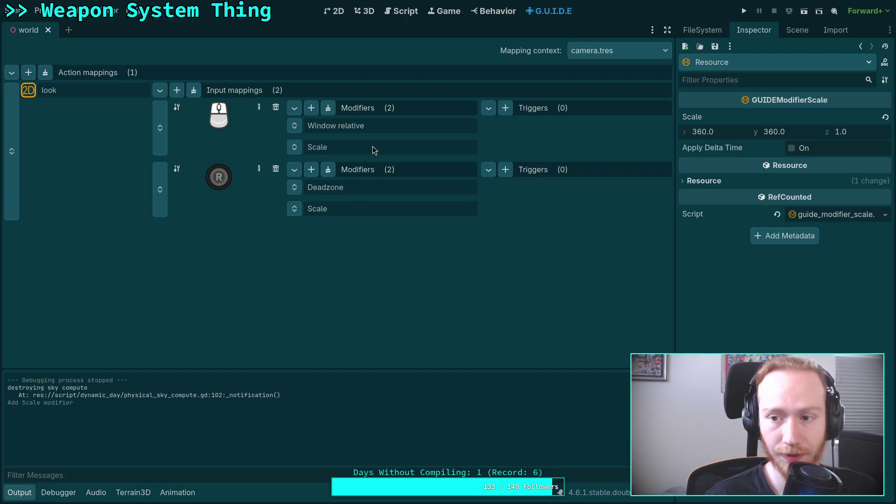
{"action": "left_click", "coordinate": [382, 208]}
{"action": "left_click", "coordinate": [717, 132]}
{"action": "type", "text": "2"}
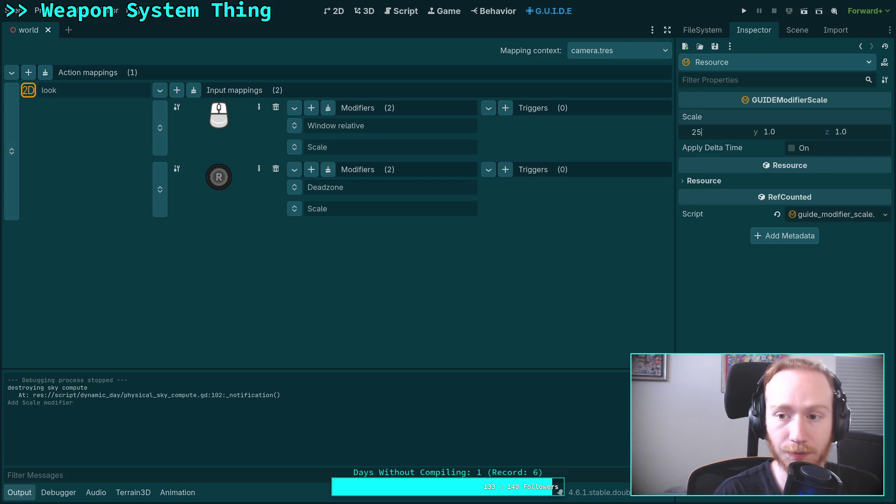
{"action": "left_click", "coordinate": [790, 132]}
{"action": "type", "text": "360"}
{"action": "key", "text": "Return"}
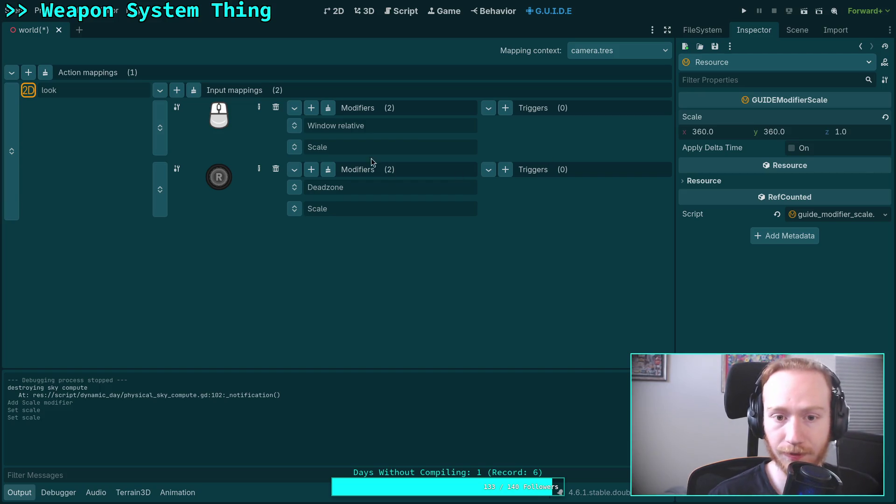
Save camera.tres and run the game to test the scaled look.
{"action": "left_click", "coordinate": [697, 180]}
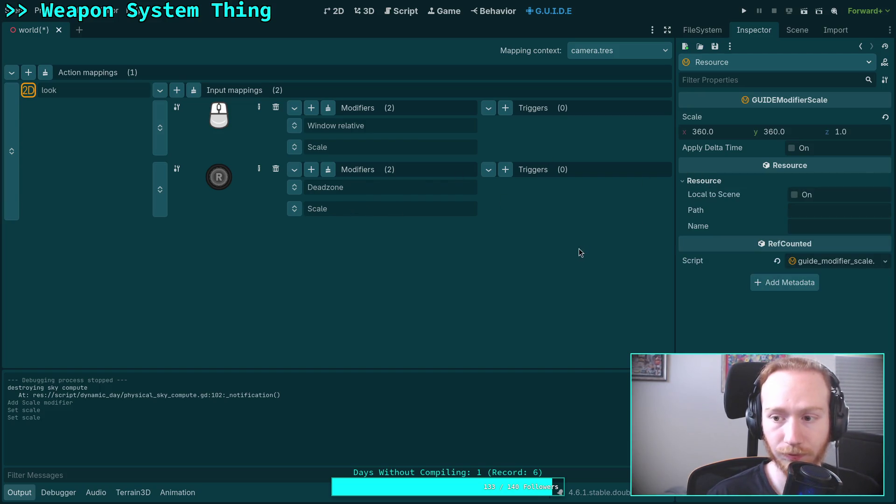
{"action": "key", "text": "ctrl+s"}
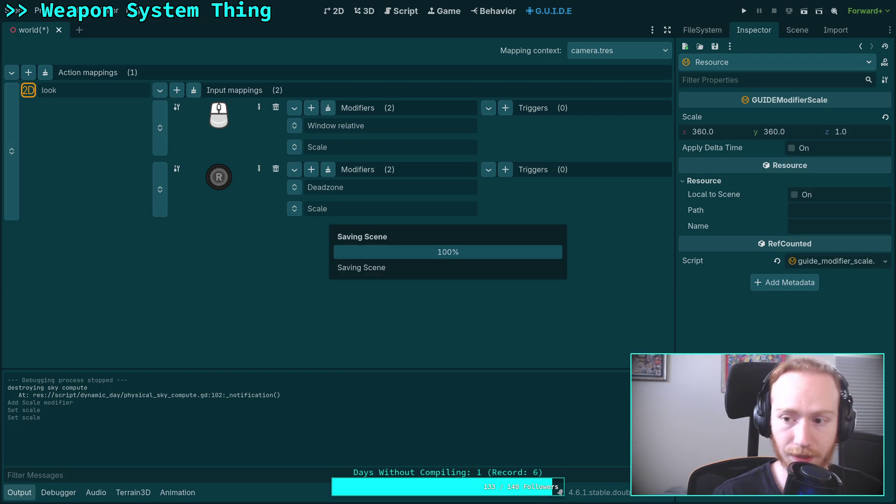
{"action": "left_click", "coordinate": [744, 11]}
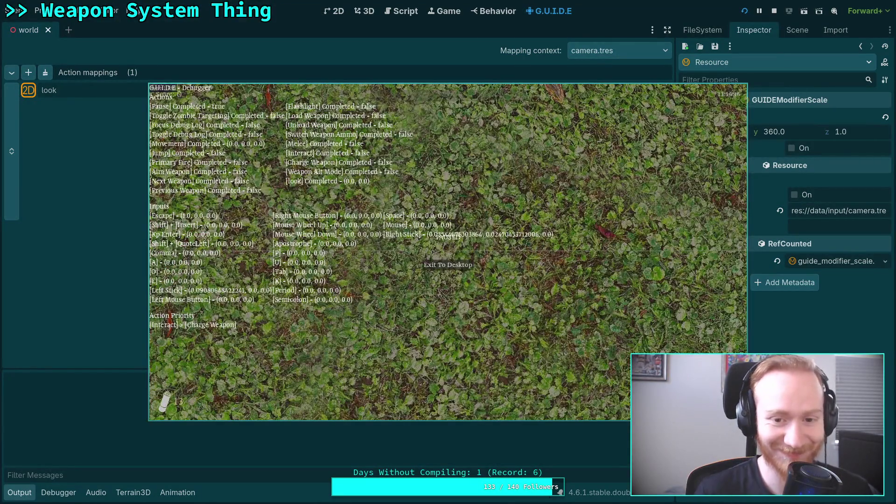
Exit the game, set the look Scale x and y to 10, save, and playtest.
{"action": "key", "text": "Escape"}
{"action": "left_click", "coordinate": [438, 266]}
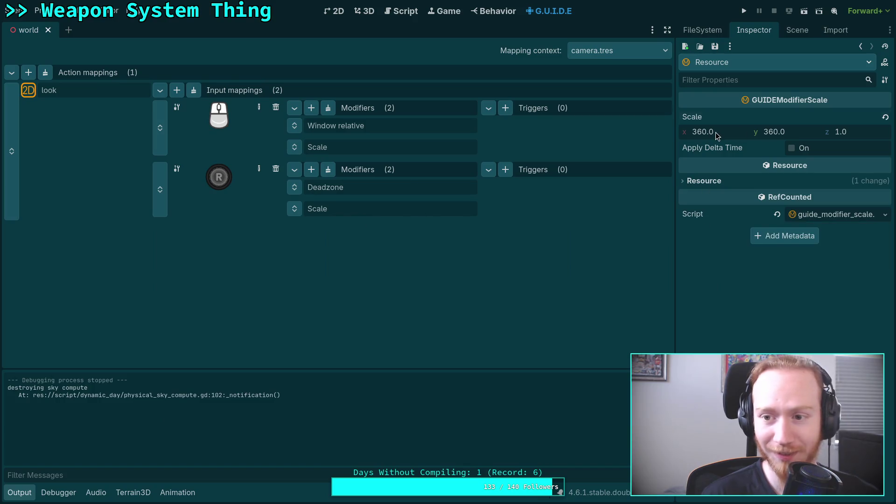
{"action": "left_click", "coordinate": [716, 135]}
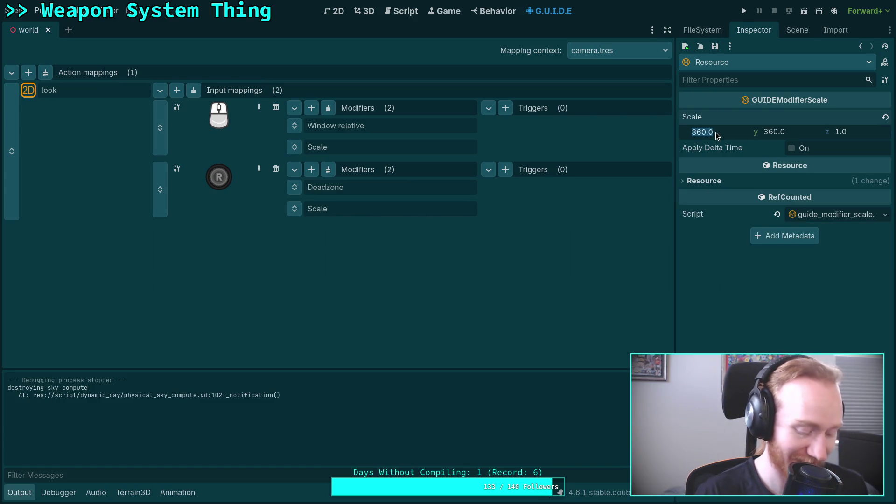
{"action": "type", "text": "10"}
{"action": "key", "text": "Tab"}
{"action": "type", "text": "10"}
{"action": "key", "text": "Return"}
{"action": "key", "text": "ctrl+s"}
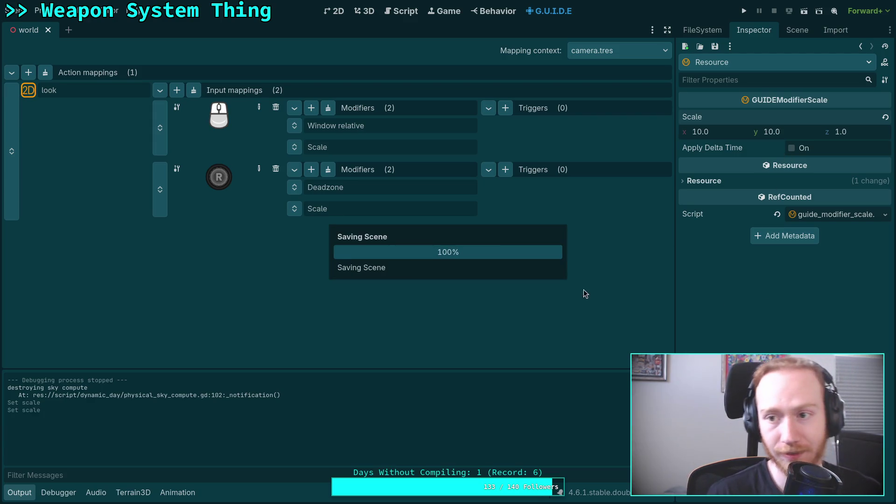
{"action": "left_click", "coordinate": [745, 10]}
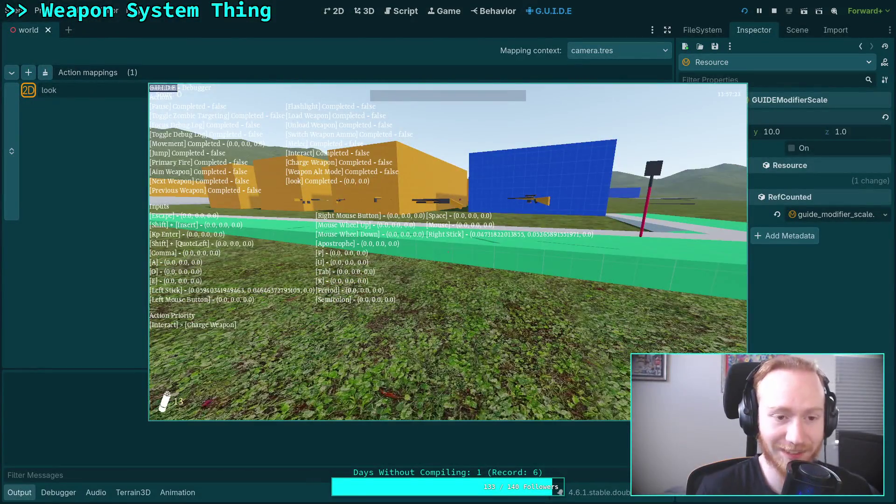
{"action": "key", "text": "F8"}
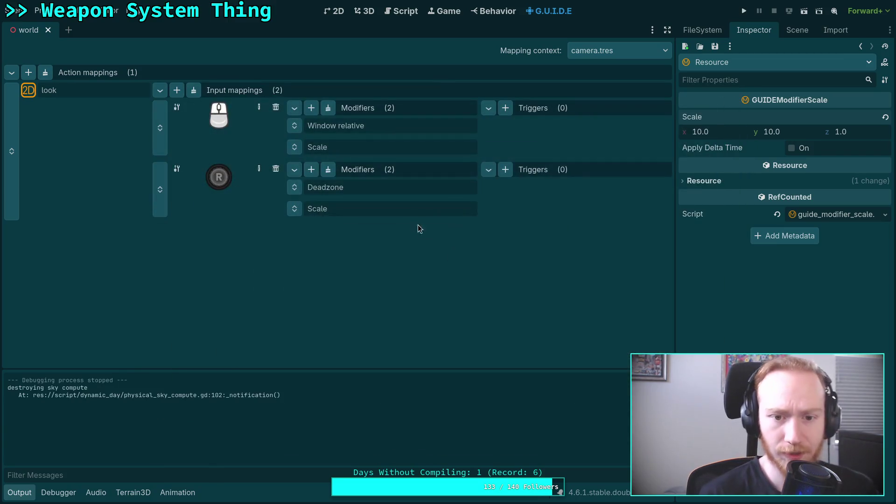
Set Scale x to 3.0, then save, playtest with F5, and exit to the editor.
{"action": "left_click", "coordinate": [722, 138]}
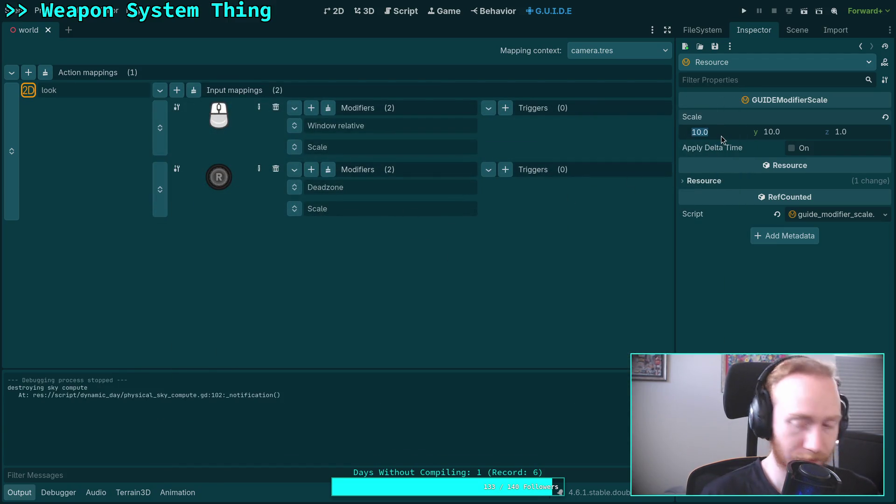
{"action": "type", "text": "2"}
{"action": "key", "text": "Tab"}
{"action": "type", "text": "2"}
{"action": "left_click", "coordinate": [713, 134]}
{"action": "type", "text": "3"}
{"action": "key", "text": "Return"}
{"action": "key", "text": "Return"}
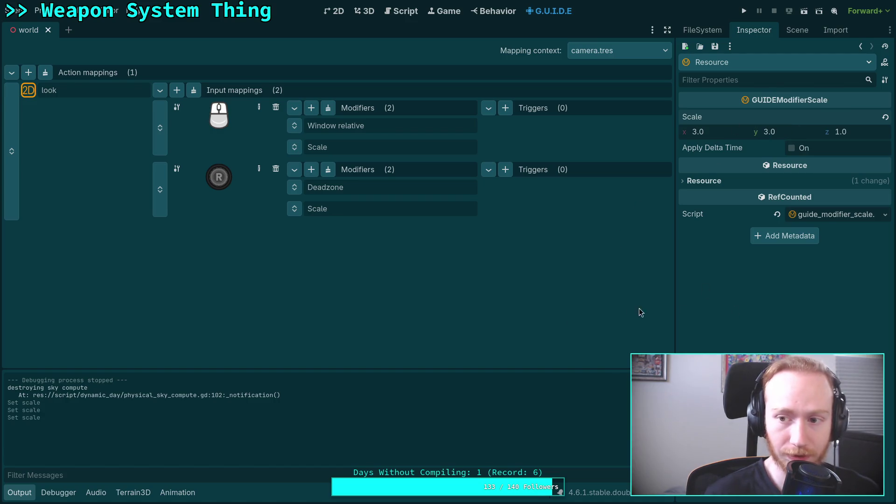
{"action": "key", "text": "F5"}
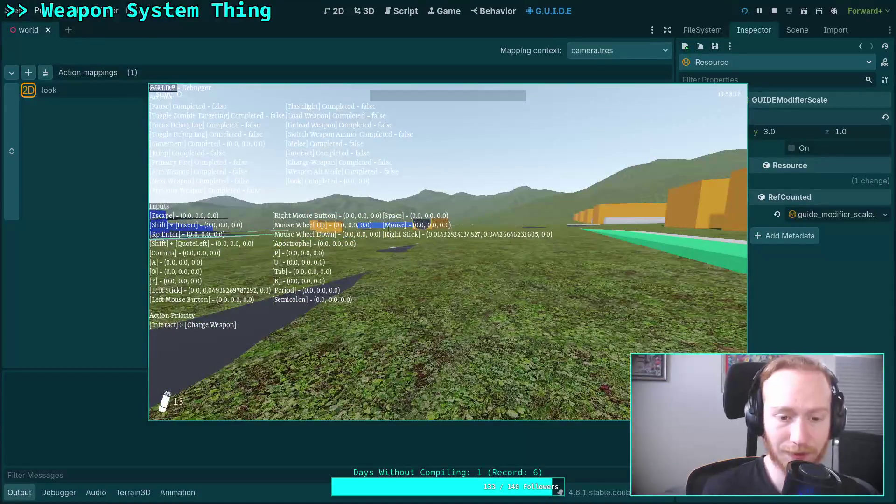
{"action": "key", "text": "Escape"}
{"action": "left_click", "coordinate": [467, 271]}
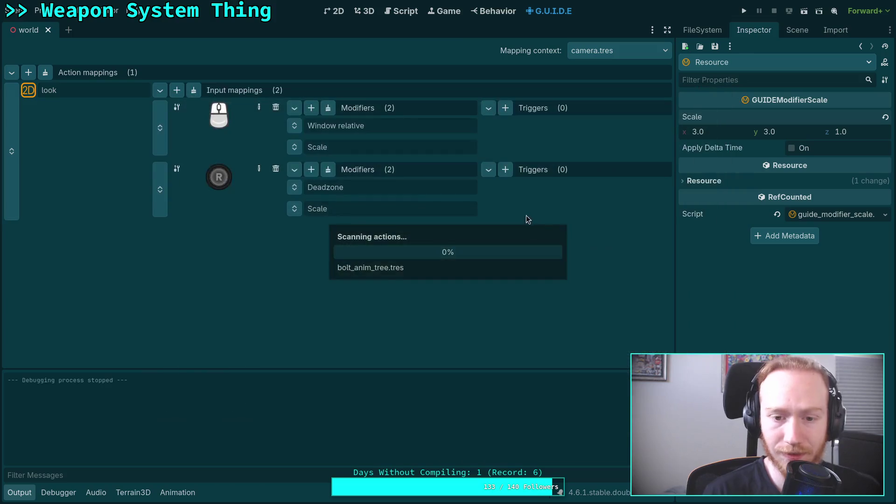
Set Scale x and y to 3, save, and playtest the look speed again.
{"action": "left_click", "coordinate": [712, 136]}
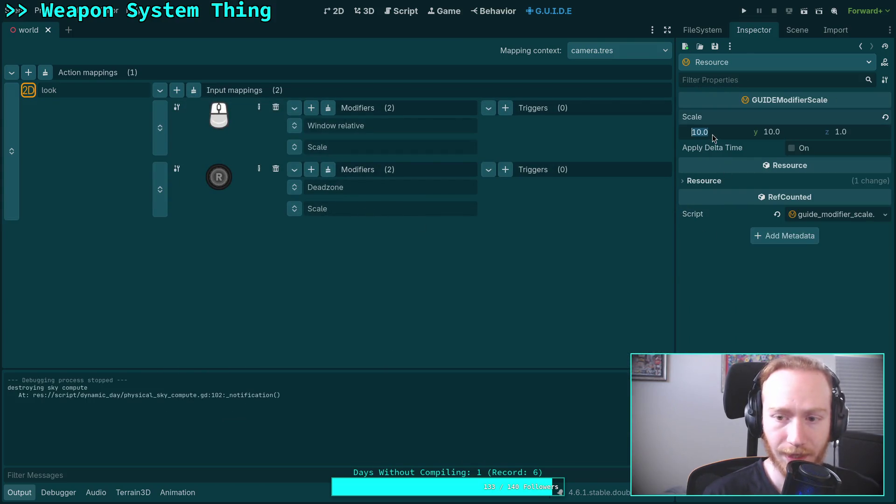
{"action": "type", "text": "3"}
{"action": "key", "text": "Tab"}
{"action": "type", "text": "3"}
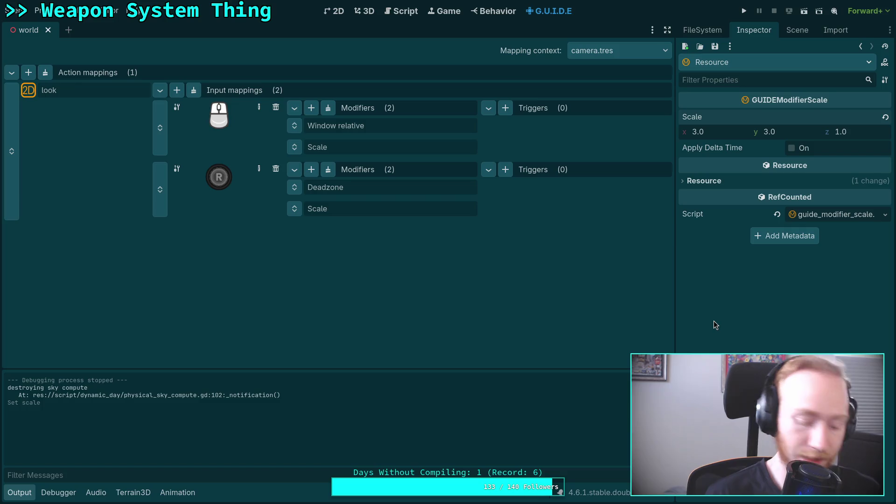
{"action": "key", "text": "ctrl+s"}
{"action": "left_click", "coordinate": [386, 188]}
{"action": "left_click", "coordinate": [378, 212]}
{"action": "left_click", "coordinate": [744, 11]}
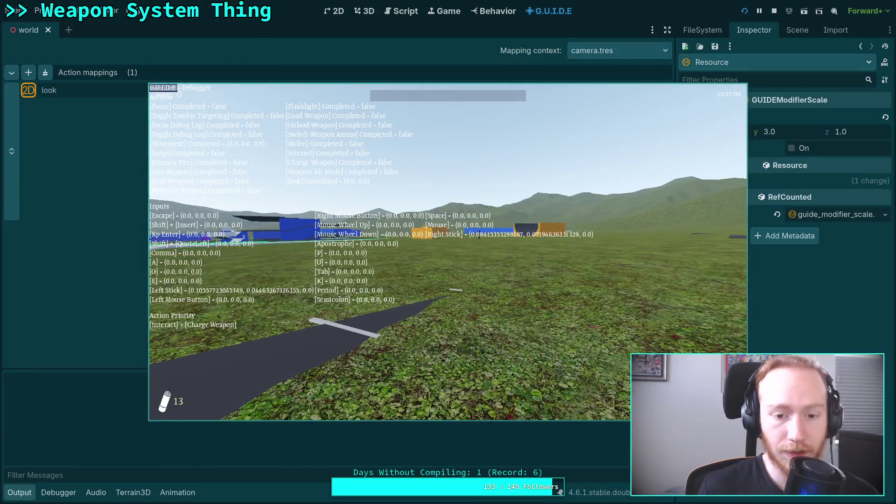
{"action": "key", "text": "Escape"}
{"action": "left_click", "coordinate": [464, 266]}
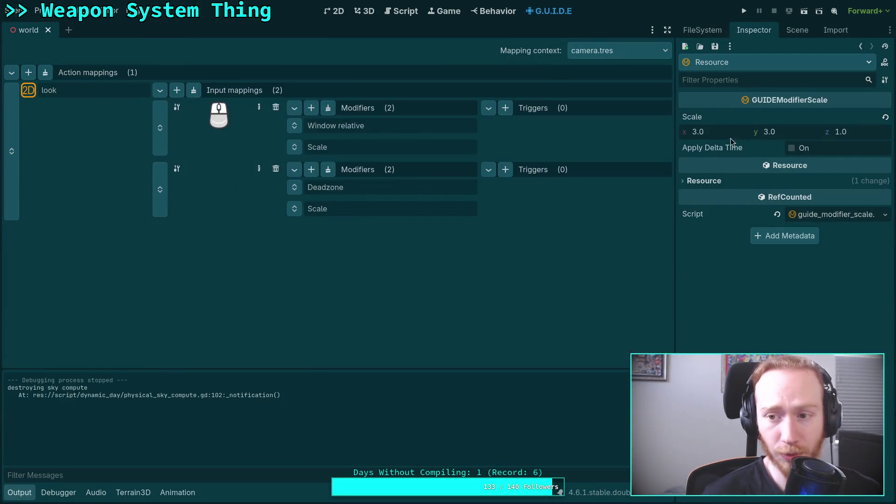
Set the look Scale modifier x and y to 4.0, save the resource, and test-run the game.
{"action": "type", "text": "4"}
{"action": "key", "text": "Return"}
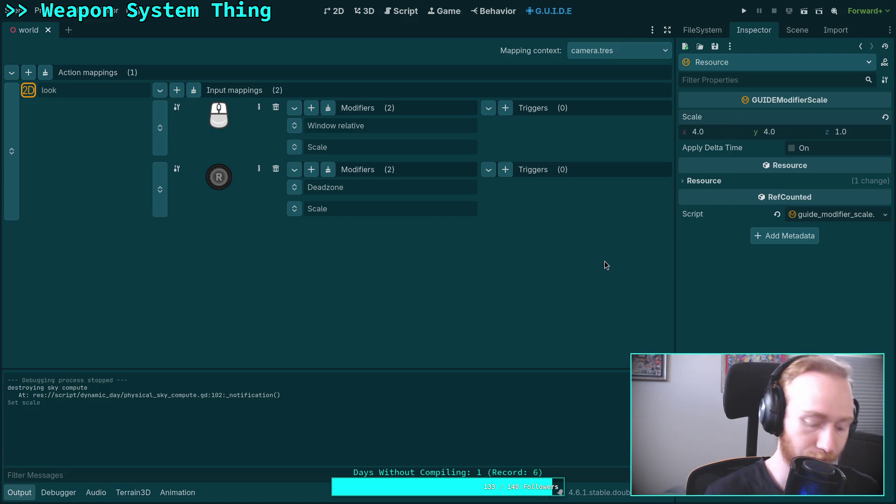
{"action": "key", "text": "ctrl+s"}
{"action": "key", "text": "ctrl+z"}
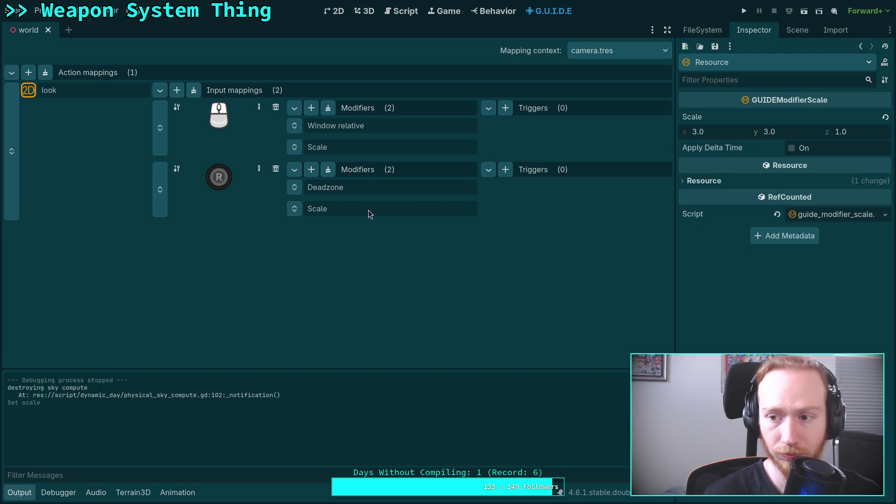
{"action": "left_click", "coordinate": [694, 133]}
{"action": "type", "text": "4"}
{"action": "key", "text": "Return"}
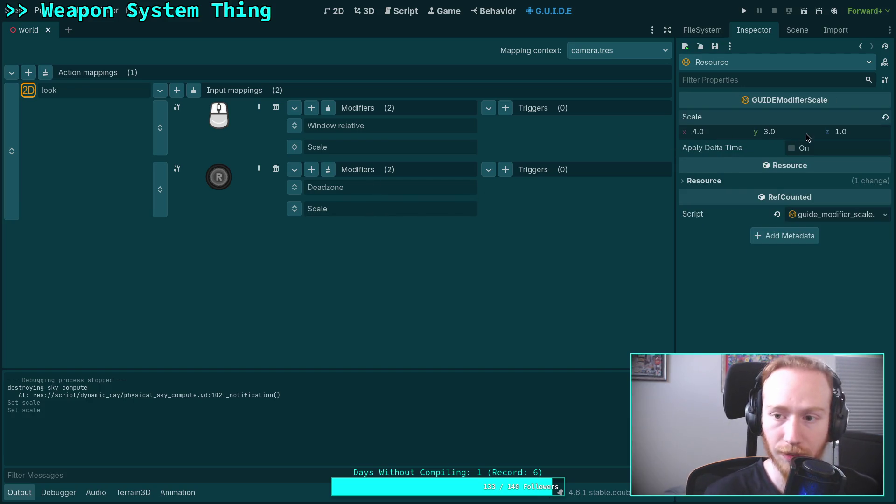
{"action": "type", "text": "4"}
{"action": "left_click", "coordinate": [714, 46]}
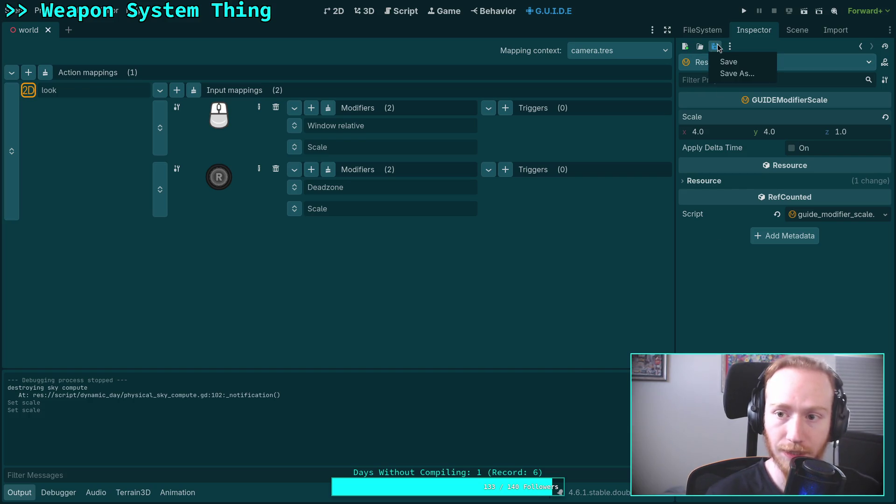
{"action": "left_click", "coordinate": [721, 62]}
{"action": "left_click", "coordinate": [743, 10]}
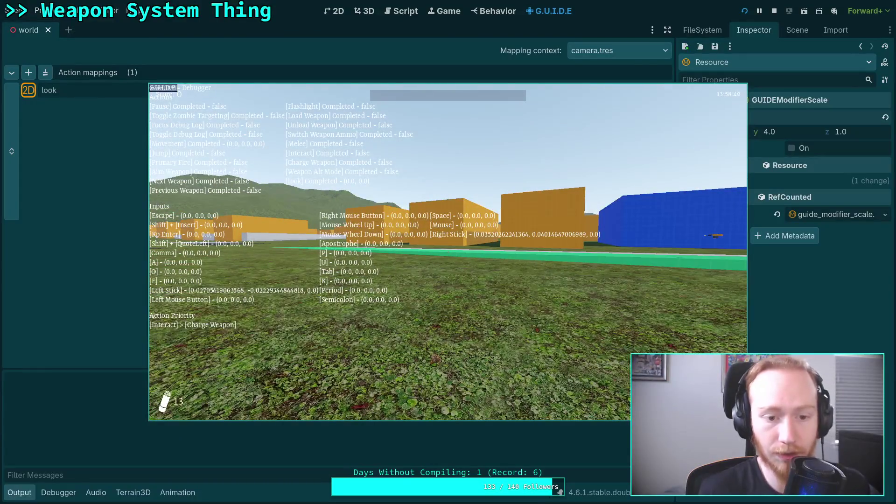
{"action": "key", "text": "Escape"}
{"action": "left_click", "coordinate": [460, 268]}
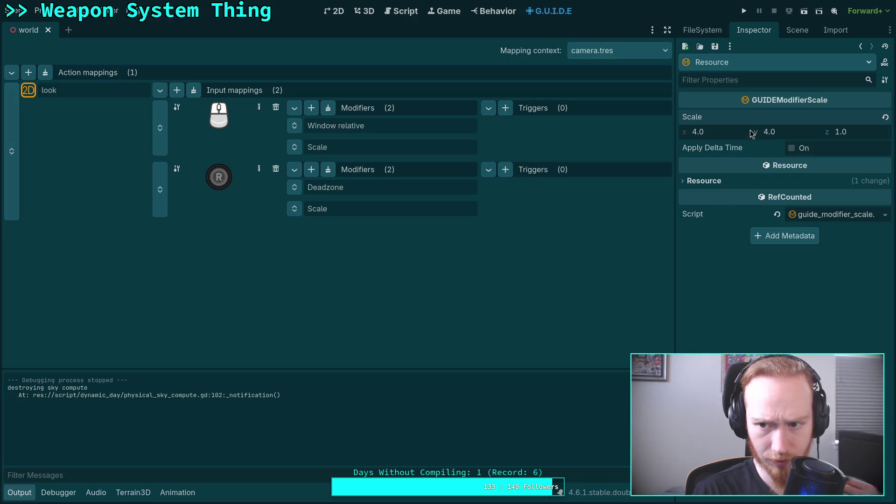
Change the Scale x and y to 3.5, save, and playtest the look speed.
{"action": "left_click", "coordinate": [726, 137]}
{"action": "type", "text": "3.5"}
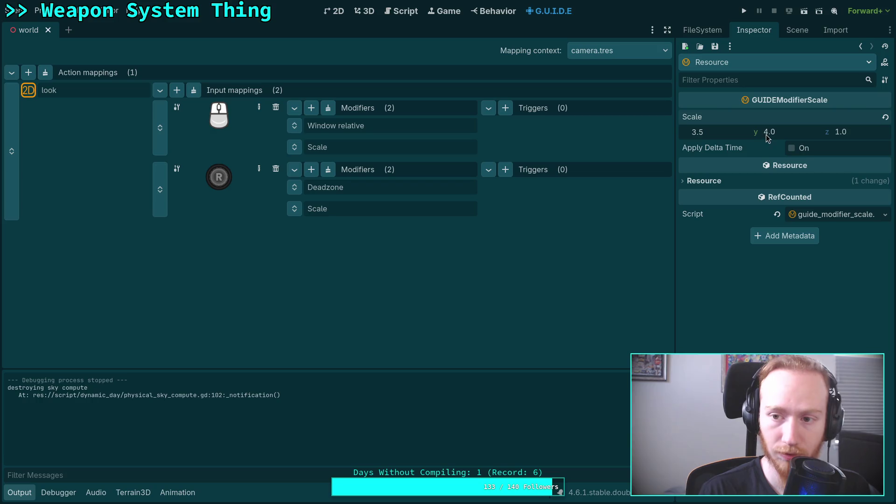
{"action": "left_click", "coordinate": [794, 132]}
{"action": "type", "text": "3.5"}
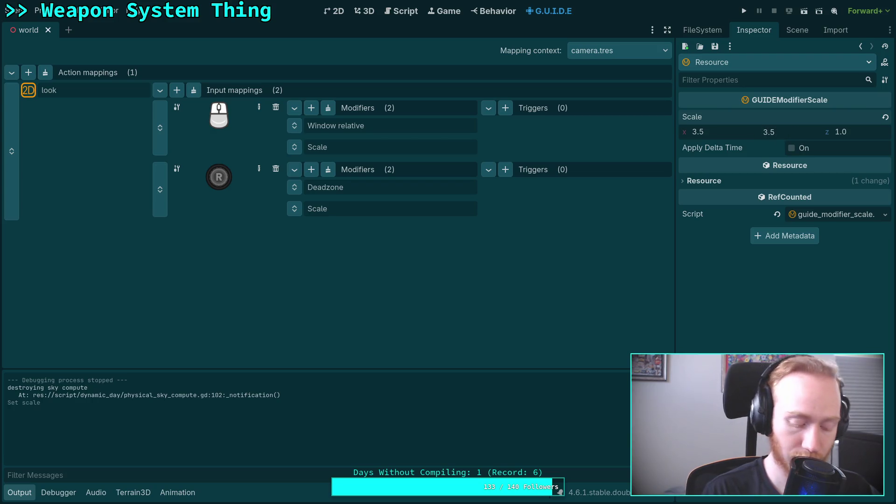
{"action": "key", "text": "Return"}
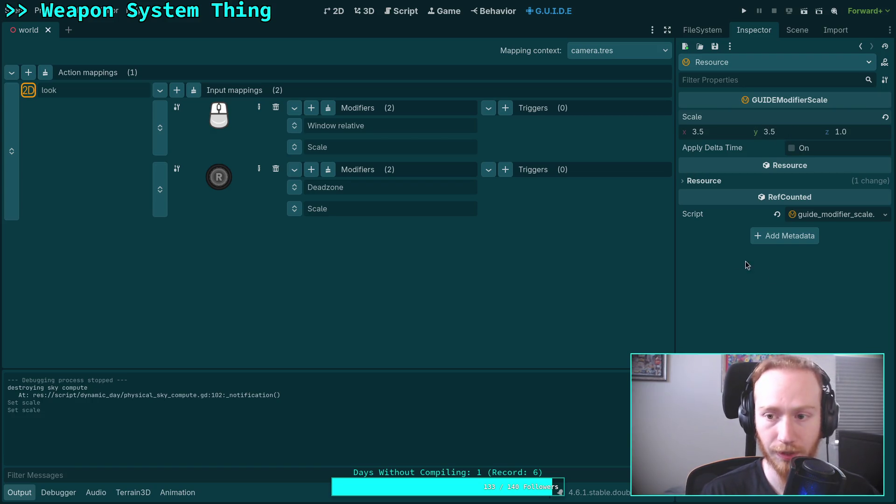
{"action": "key", "text": "ctrl+s"}
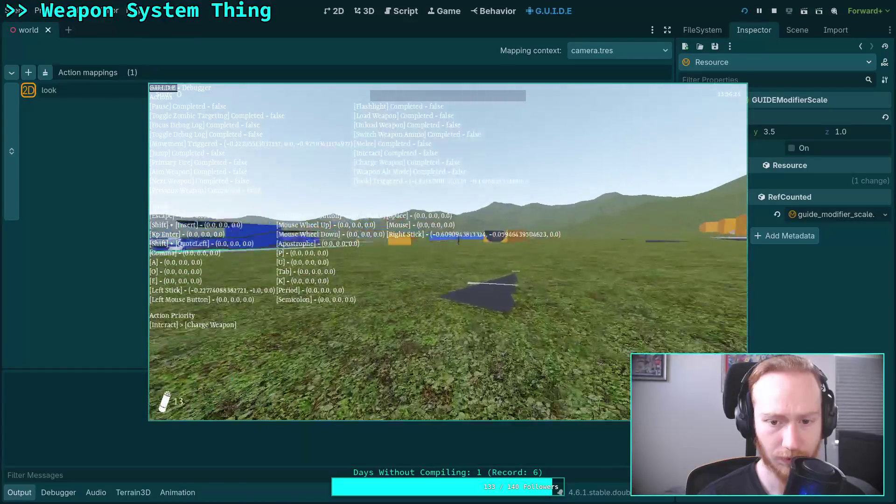
{"action": "key", "text": "Escape"}
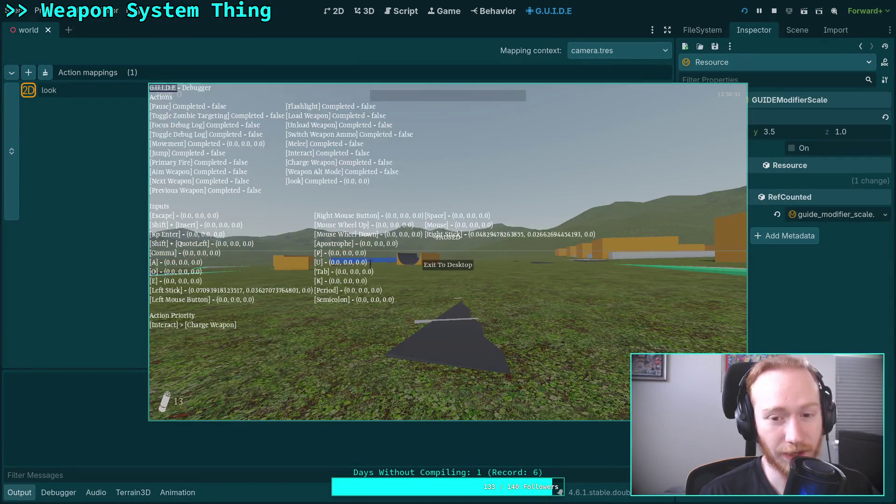
{"action": "left_click", "coordinate": [458, 264]}
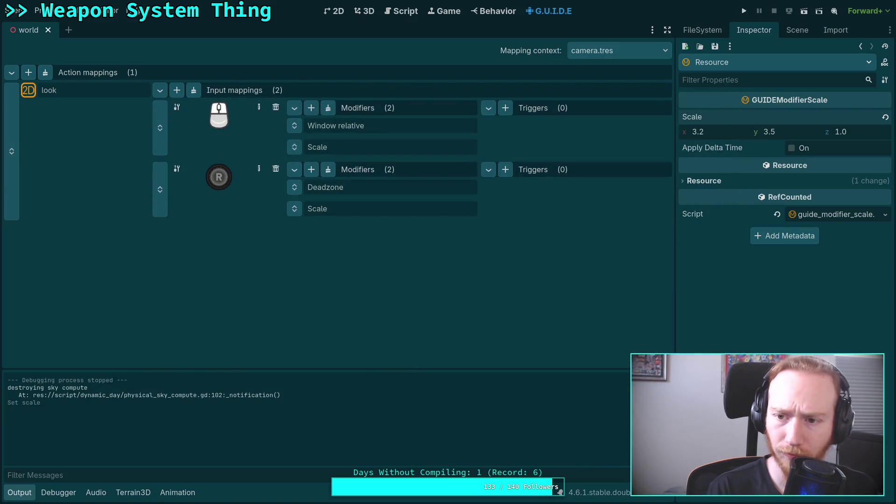
Lower the Scale to 3.2, save the scene, and run another test of the look.
{"action": "left_click", "coordinate": [807, 131]}
{"action": "type", "text": "3.2"}
{"action": "key", "text": "Return"}
{"action": "key", "text": "ctrl+s"}
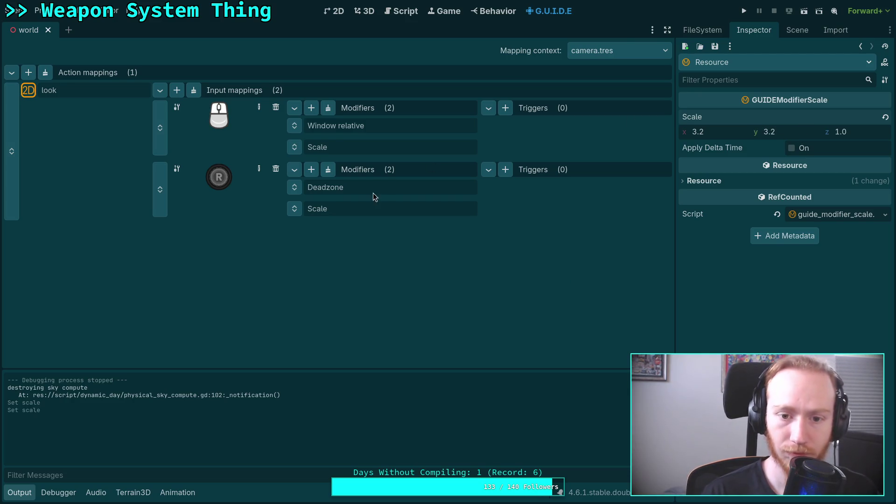
{"action": "left_click", "coordinate": [373, 191]}
{"action": "left_click", "coordinate": [377, 212]}
{"action": "left_click", "coordinate": [744, 11]}
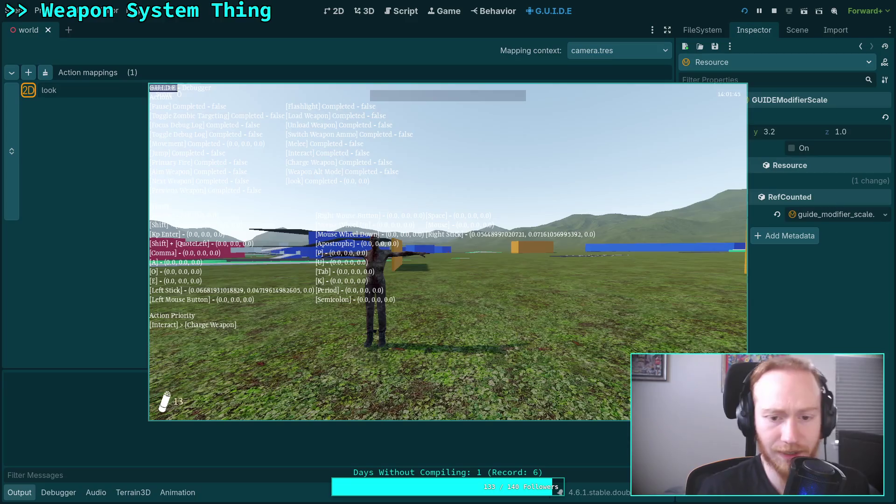
{"action": "key", "text": "Escape"}
{"action": "left_click", "coordinate": [449, 261]}
{"action": "left_click", "coordinate": [714, 132]}
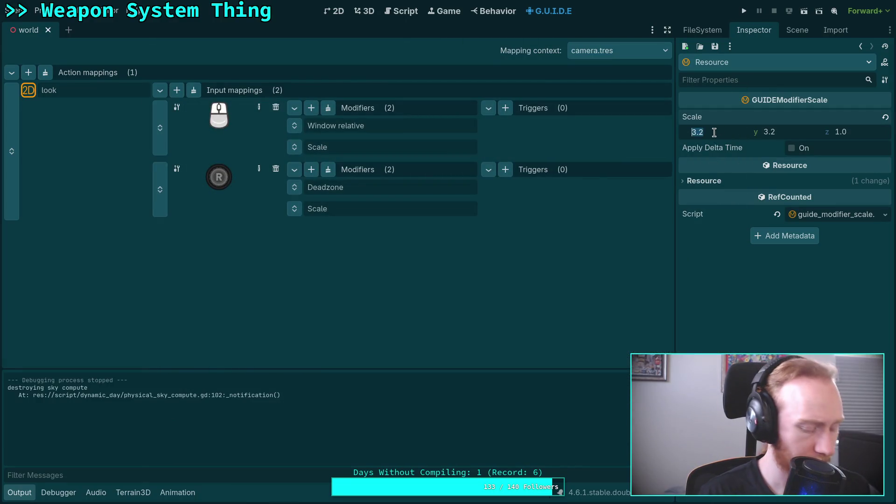
Set right-stick Scale x and y to 2.5, save, and test-run the game with F5.
{"action": "type", "text": "2.5"}
{"action": "left_click", "coordinate": [784, 134]}
{"action": "type", "text": "2.5"}
{"action": "key", "text": "Return"}
{"action": "key", "text": "ctrl+s"}
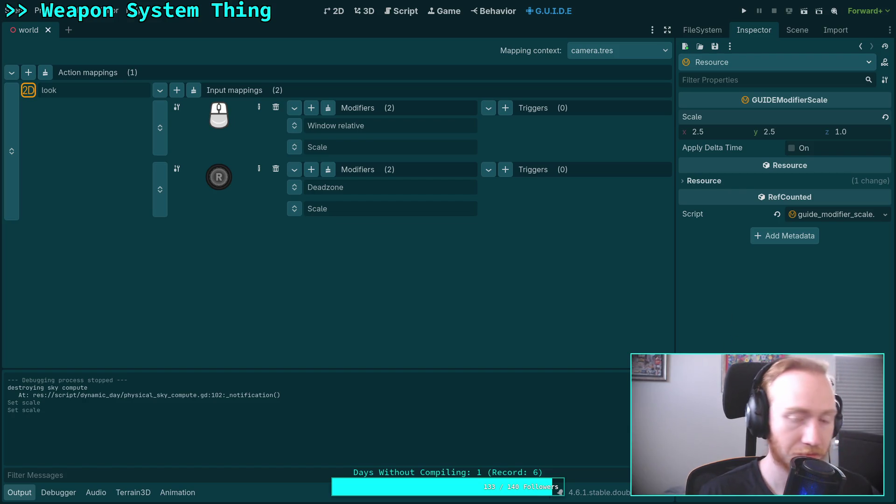
{"action": "left_click", "coordinate": [377, 188]}
{"action": "left_click", "coordinate": [368, 210]}
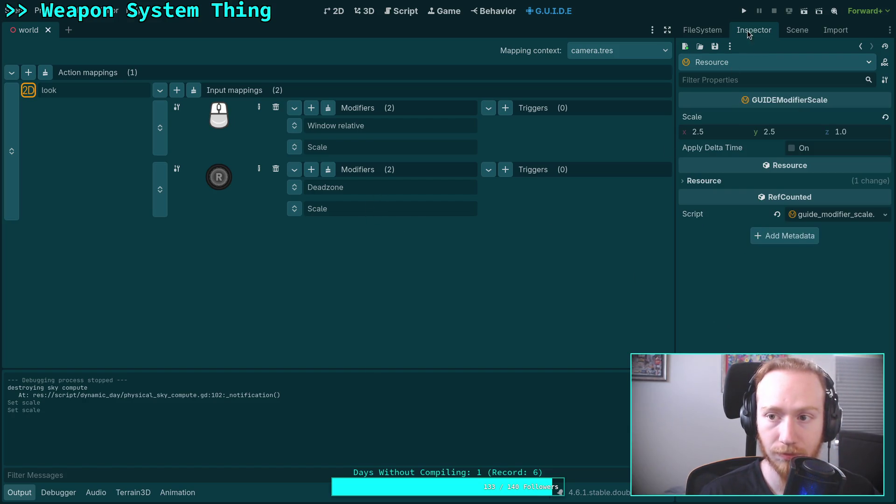
{"action": "key", "text": "F5"}
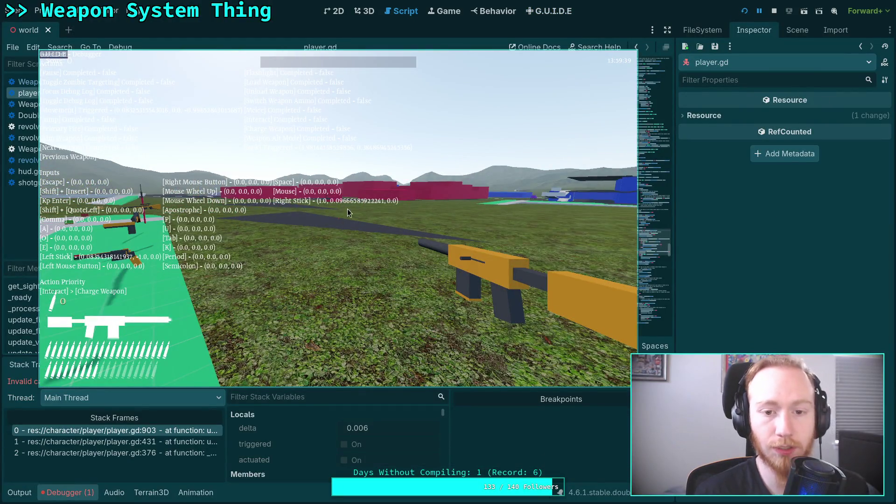
{"action": "left_click", "coordinate": [774, 12]}
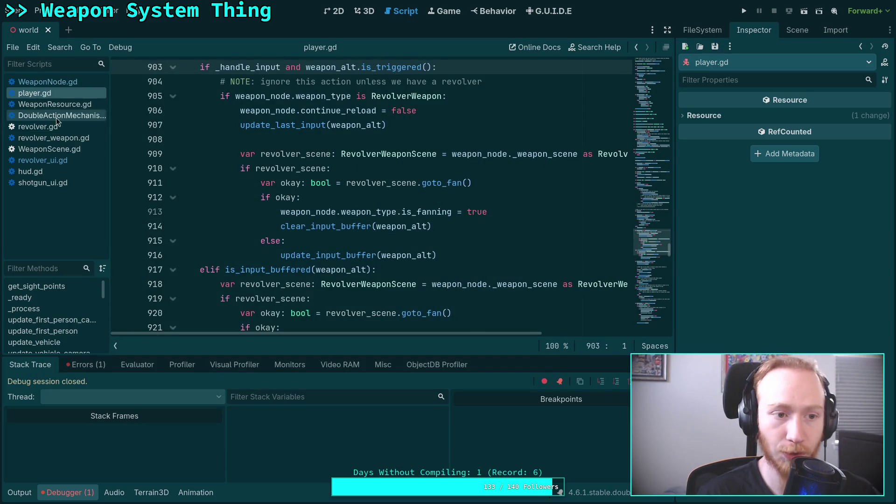
Back in the mapping editor, save the Scale modifier and run another stick-look test.
{"action": "left_click", "coordinate": [552, 11]}
{"action": "left_click", "coordinate": [369, 209]}
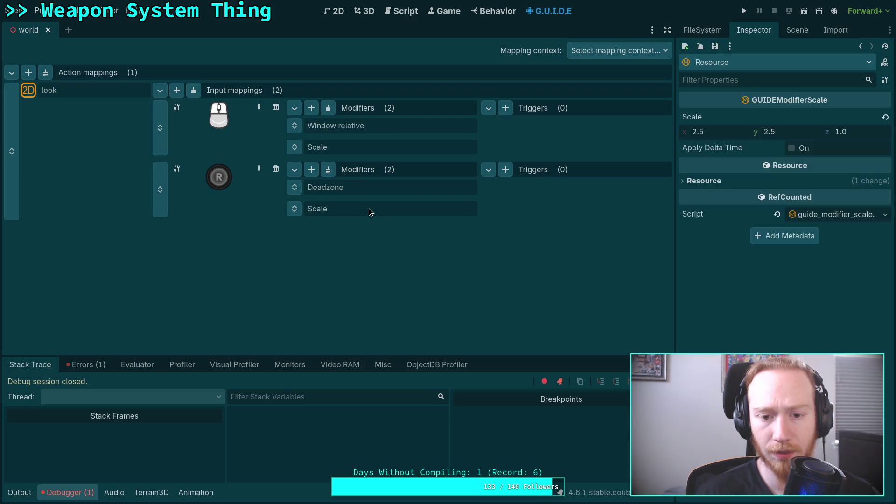
{"action": "left_click", "coordinate": [717, 129]}
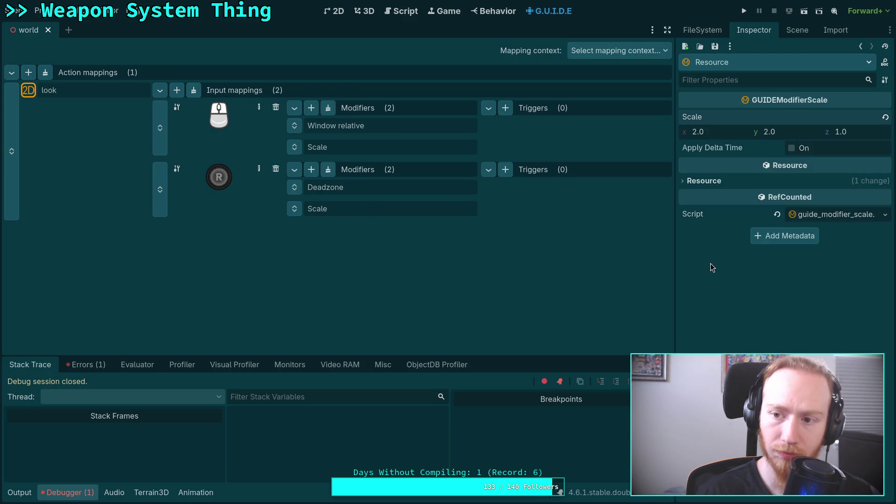
{"action": "key", "text": "ctrl+s"}
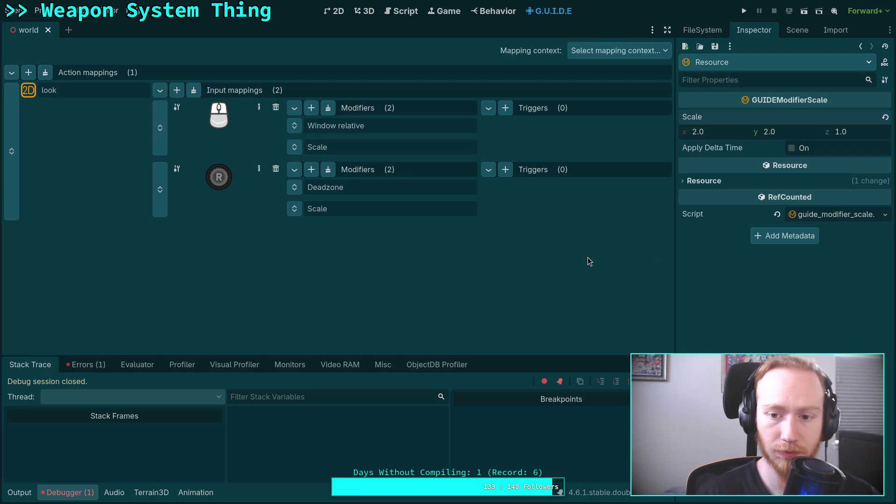
{"action": "left_click", "coordinate": [420, 187]}
{"action": "left_click", "coordinate": [408, 208]}
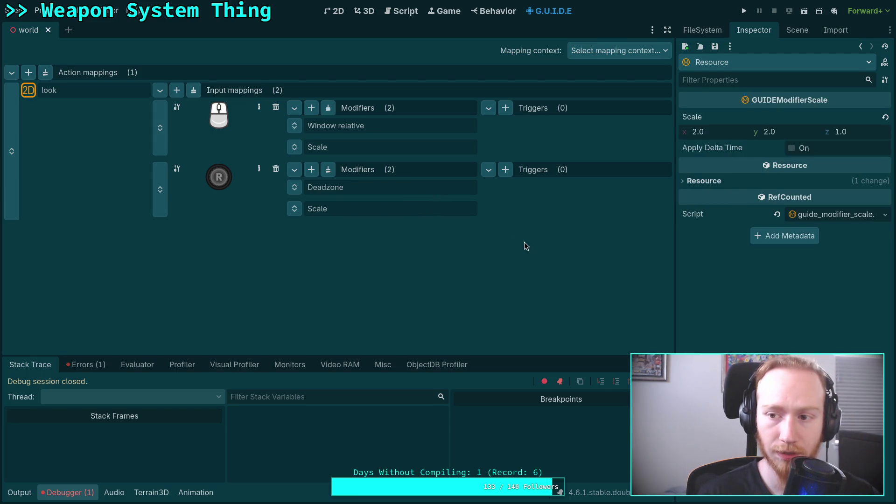
{"action": "left_click", "coordinate": [739, 10]}
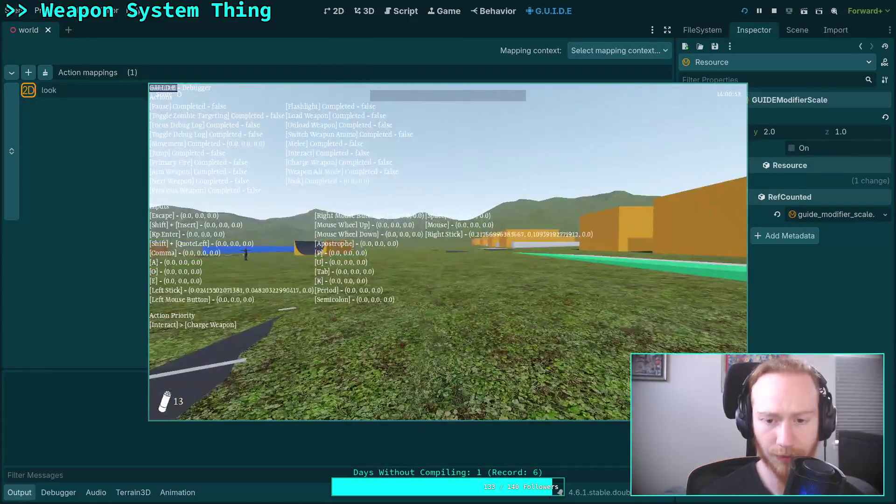
{"action": "key", "text": "Escape"}
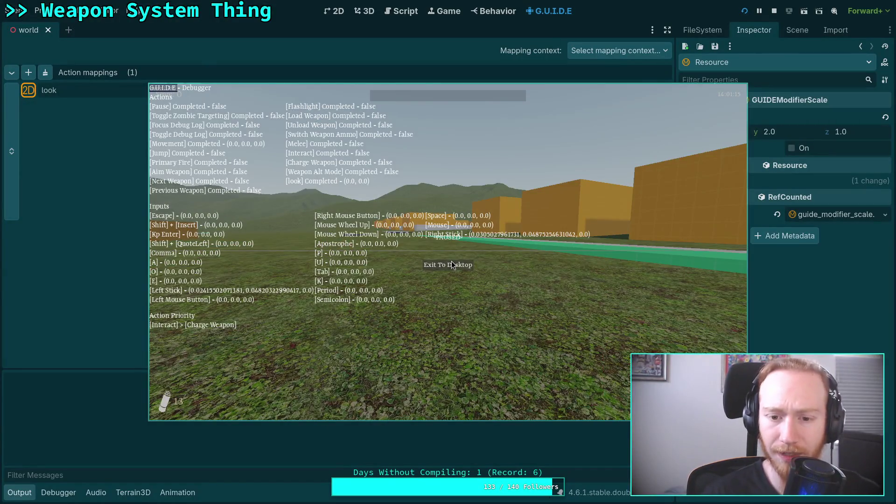
{"action": "left_click", "coordinate": [452, 262]}
Set right-stick Scale x and y to 1.0, save, and playtest the slower stick look.
{"action": "left_click", "coordinate": [698, 131]}
{"action": "type", "text": "1"}
{"action": "left_click", "coordinate": [788, 130]}
{"action": "type", "text": "1"}
{"action": "key", "text": "Return"}
{"action": "key", "text": "ctrl+s"}
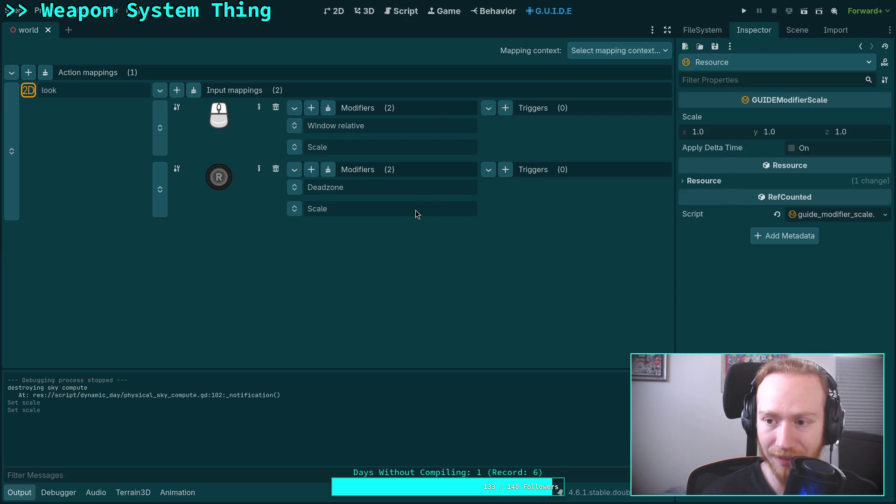
{"action": "left_click", "coordinate": [745, 14]}
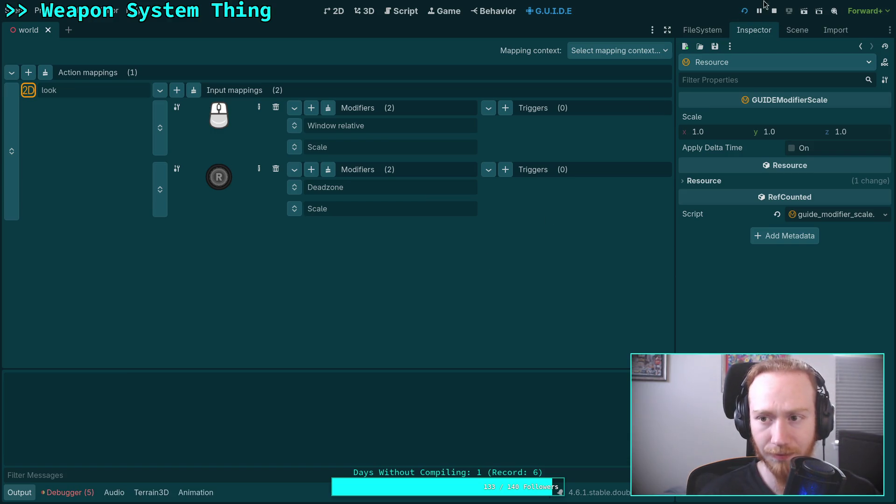
{"action": "left_click", "coordinate": [747, 13]}
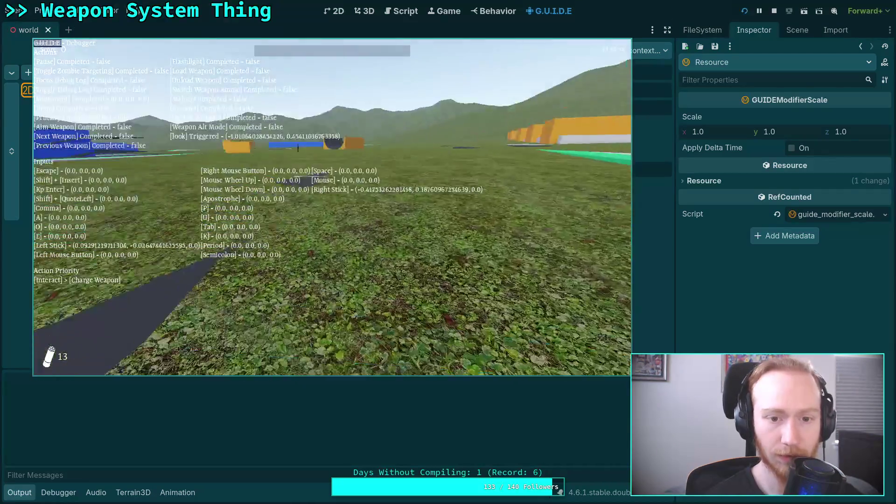
{"action": "key", "text": "Escape"}
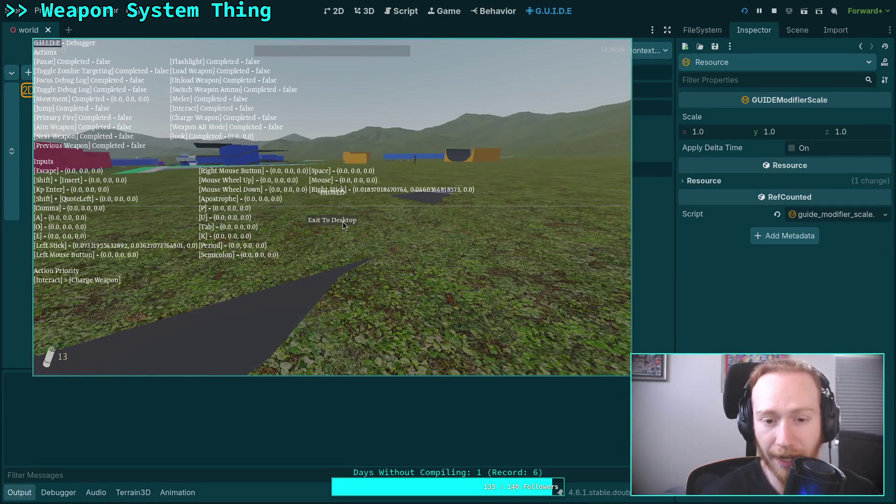
{"action": "left_click", "coordinate": [346, 222]}
{"action": "left_click", "coordinate": [394, 208]}
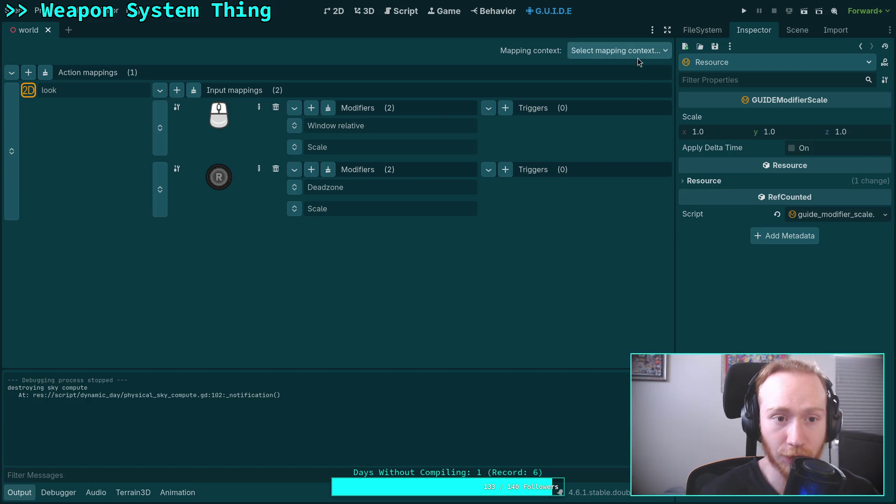
{"action": "left_click", "coordinate": [651, 50]}
Switch the mapping context to camera.tres, save the resource, and playtest it.
{"action": "left_click", "coordinate": [622, 79]}
{"action": "left_click", "coordinate": [420, 188]}
{"action": "left_click", "coordinate": [372, 210]}
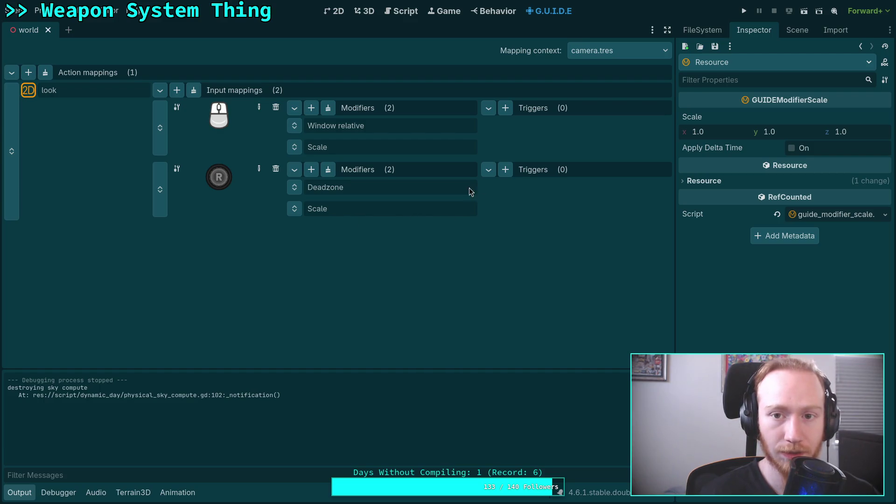
{"action": "left_click", "coordinate": [719, 48]}
{"action": "left_click", "coordinate": [726, 61]}
{"action": "left_click", "coordinate": [743, 11]}
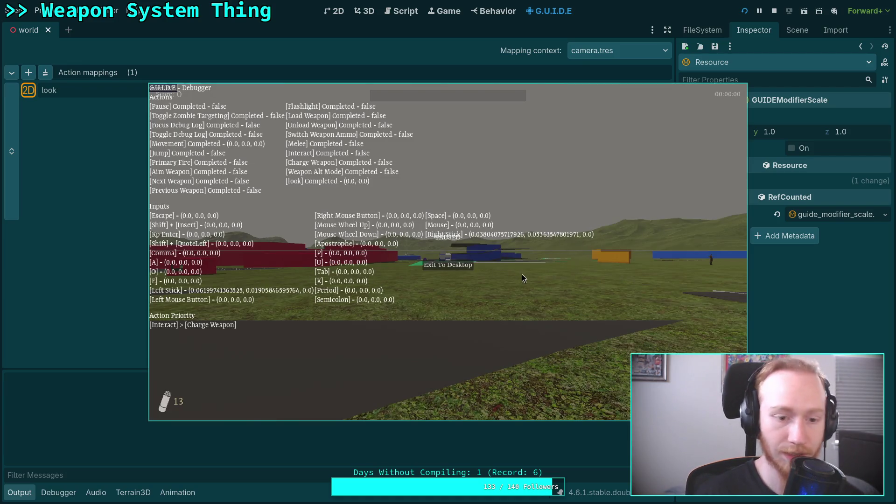
{"action": "key", "text": "Escape"}
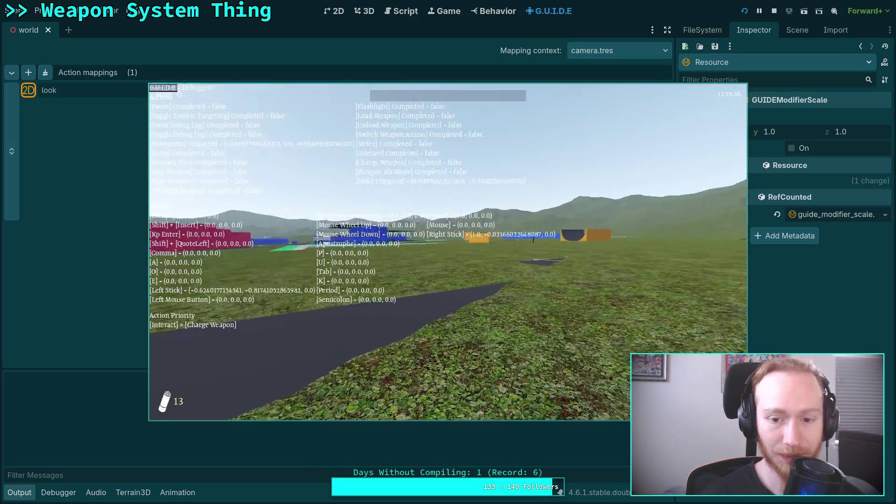
{"action": "key", "text": "Escape"}
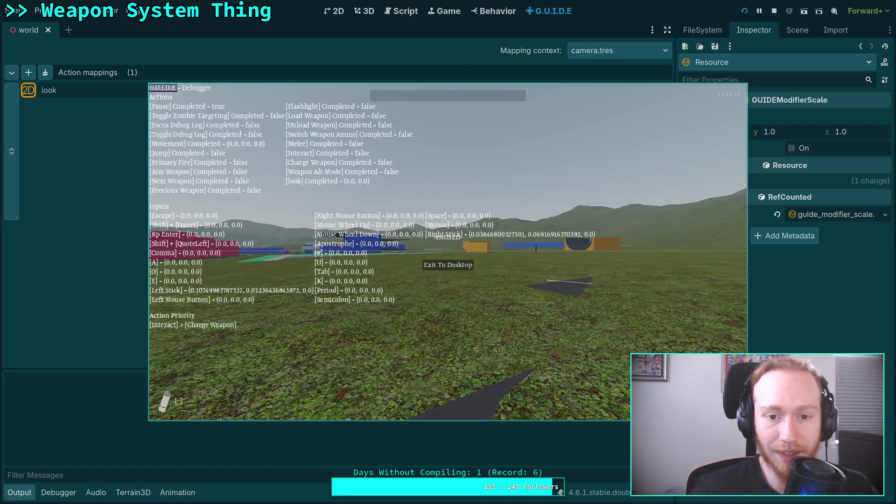
{"action": "left_click", "coordinate": [445, 265]}
Restore right-stick Scale x and y to 2.0, save the mapping, and playtest again.
{"action": "left_click", "coordinate": [712, 134]}
{"action": "type", "text": "2"}
{"action": "left_click", "coordinate": [781, 131]}
{"action": "type", "text": "2"}
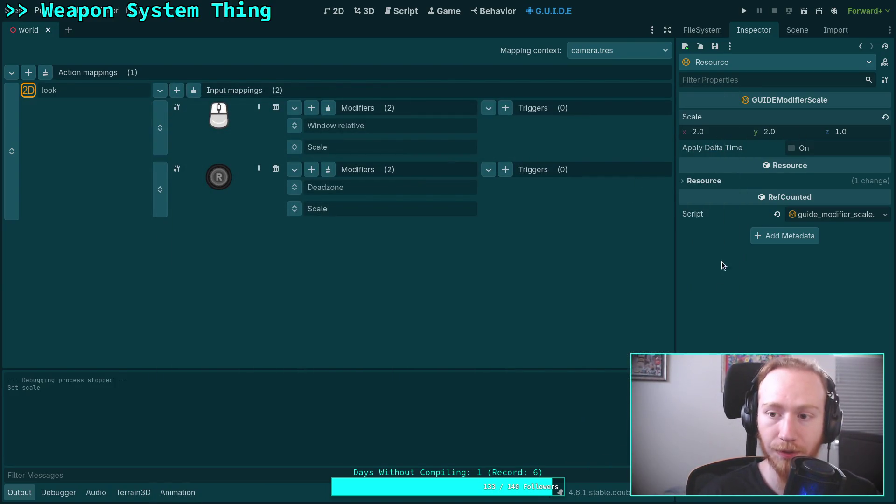
{"action": "left_click", "coordinate": [716, 49]}
{"action": "left_click", "coordinate": [725, 60]}
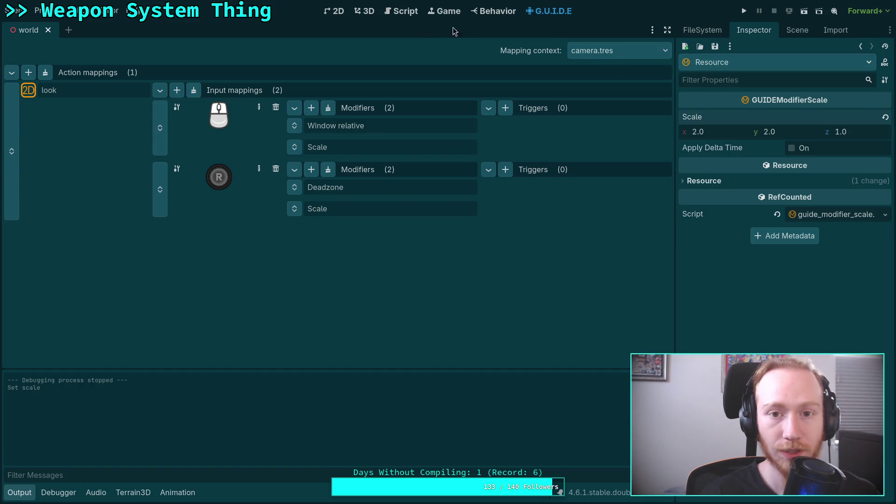
{"action": "left_click", "coordinate": [743, 12]}
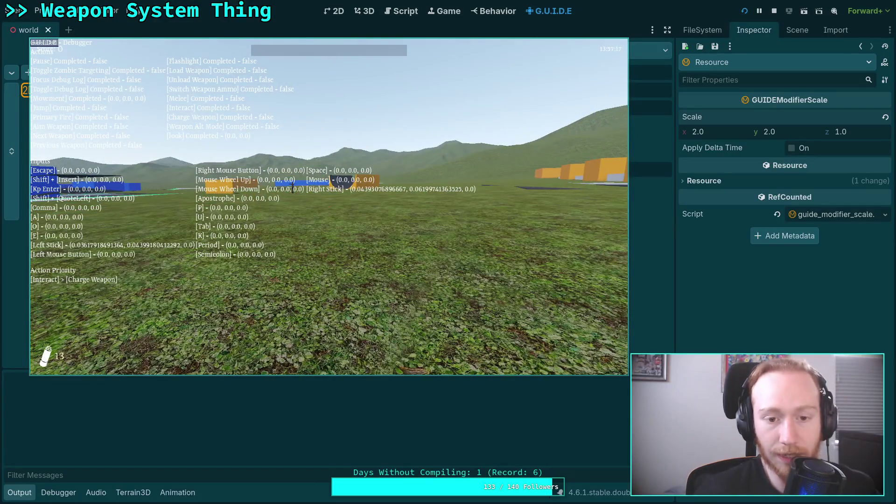
{"action": "key", "text": "F8"}
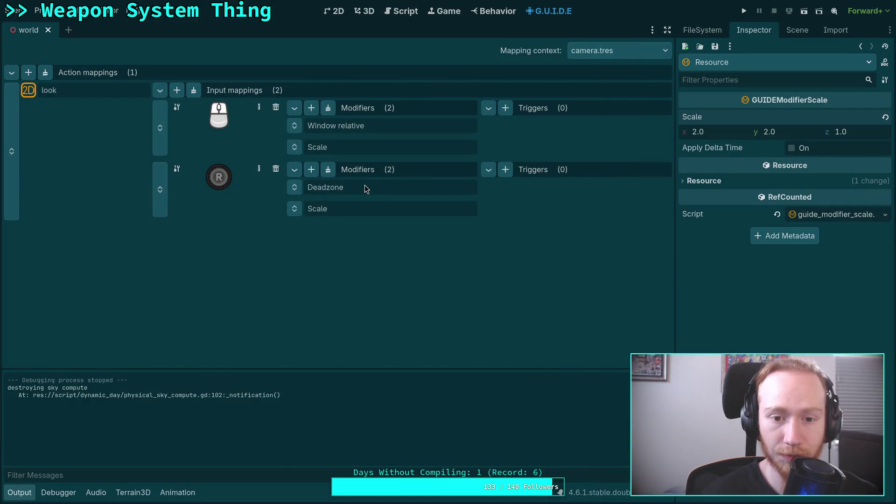
{"action": "left_click", "coordinate": [365, 187]}
{"action": "left_click", "coordinate": [821, 117]}
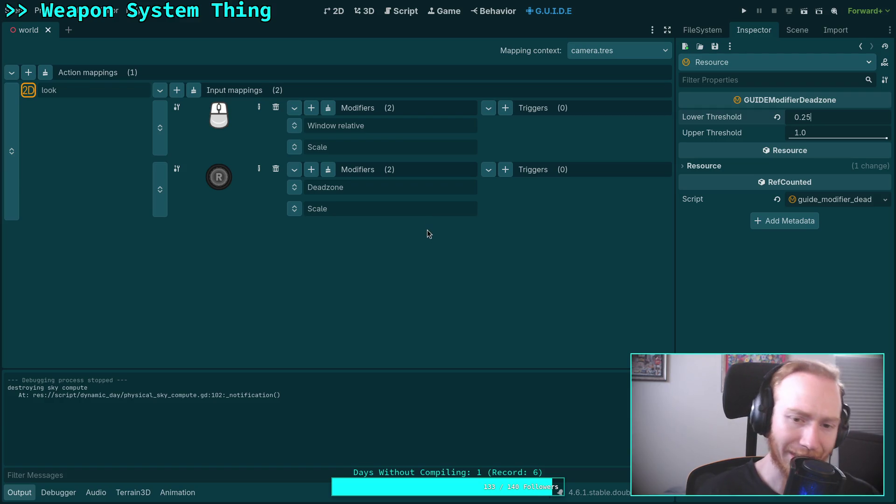
Add a Curve modifier to the right stick that applies to X and Y only, not Z.
{"action": "left_click", "coordinate": [311, 170]}
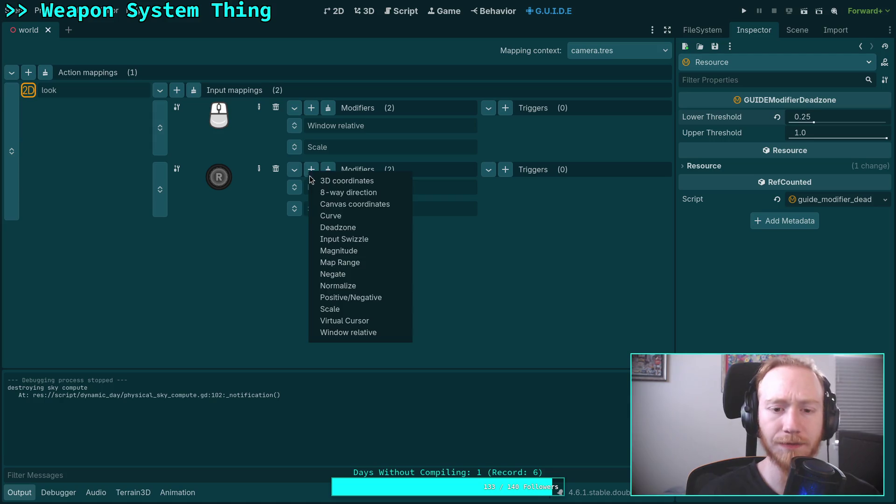
{"action": "left_click", "coordinate": [343, 215]}
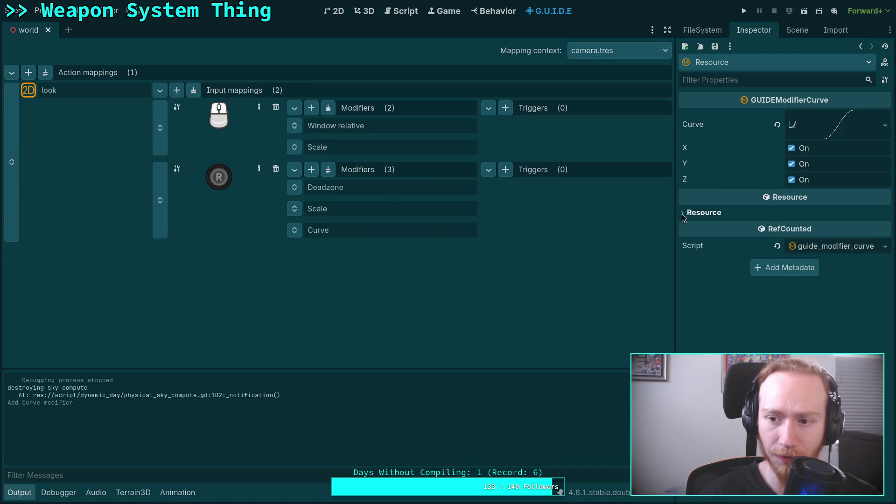
{"action": "left_click", "coordinate": [790, 180]}
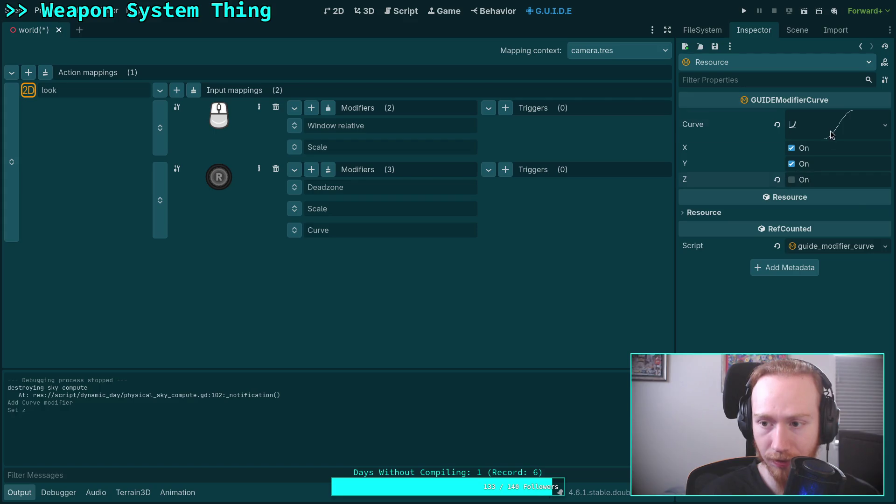
{"action": "left_click", "coordinate": [830, 136]}
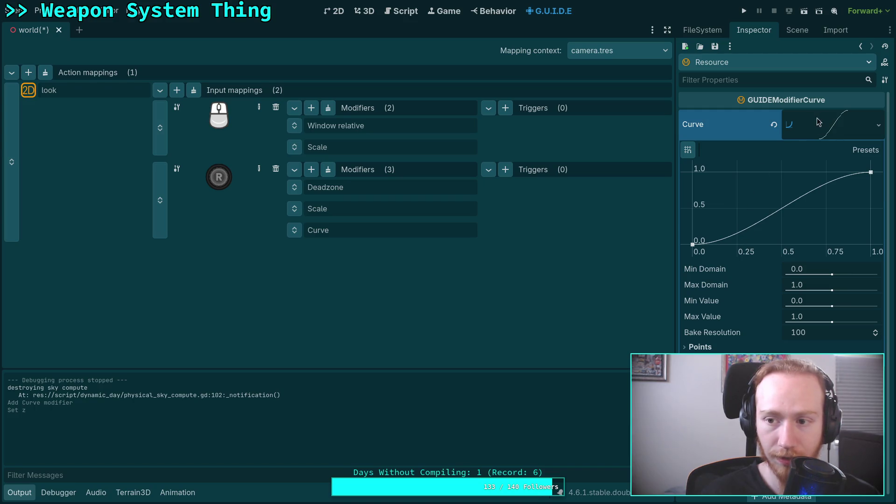
Save the scene, cancelling the attempt to save the Curve modifier as a separate file.
{"action": "left_click", "coordinate": [400, 209]}
{"action": "key", "text": "ctrl+s"}
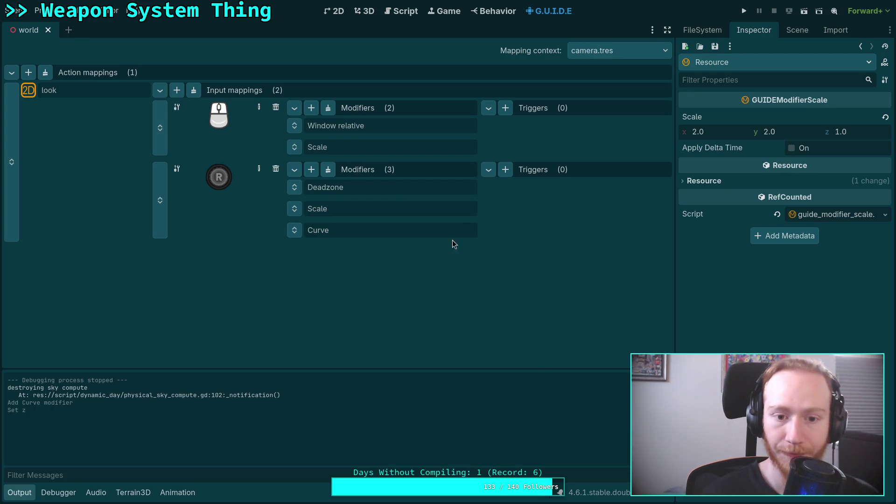
{"action": "left_click", "coordinate": [368, 232]}
{"action": "left_click", "coordinate": [715, 46]}
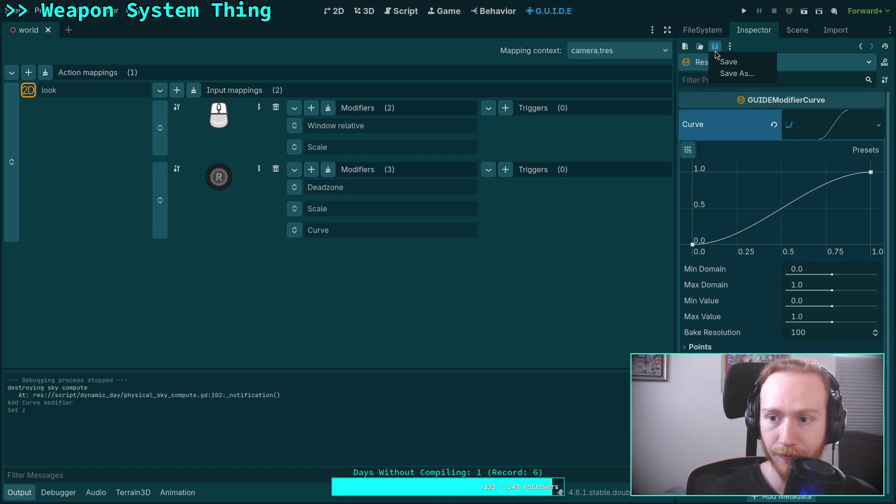
{"action": "left_click", "coordinate": [712, 63]}
{"action": "left_click", "coordinate": [259, 36]}
{"action": "left_click", "coordinate": [333, 209]}
{"action": "left_click", "coordinate": [392, 231]}
{"action": "left_click", "coordinate": [816, 118]}
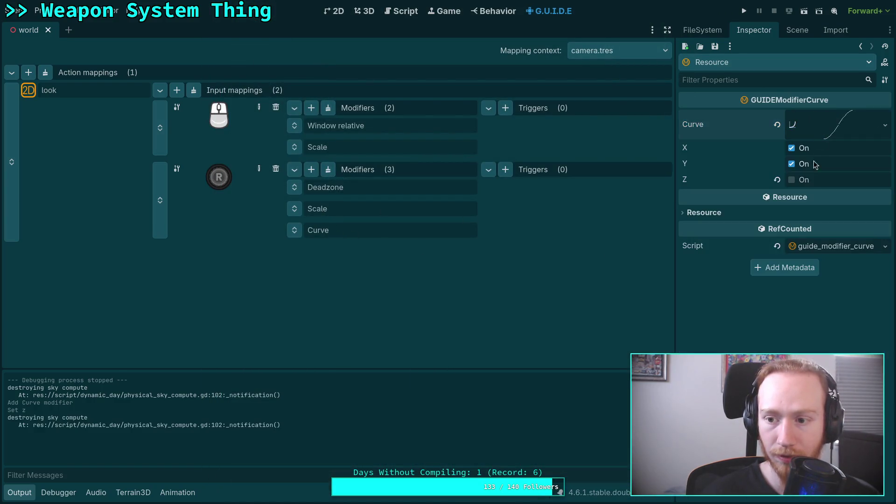
{"action": "left_click", "coordinate": [783, 214]}
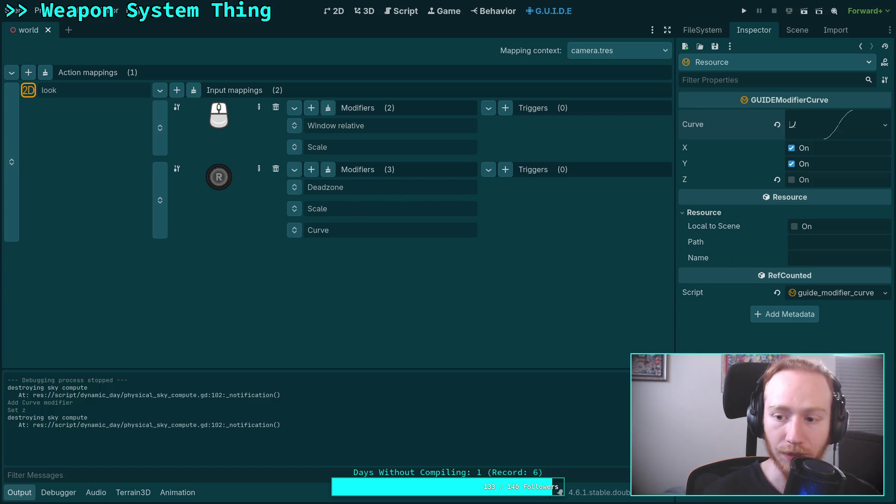
Save the input mapping resource with the Curve modifier and launch the game to test it.
{"action": "key", "text": "ctrl+s"}
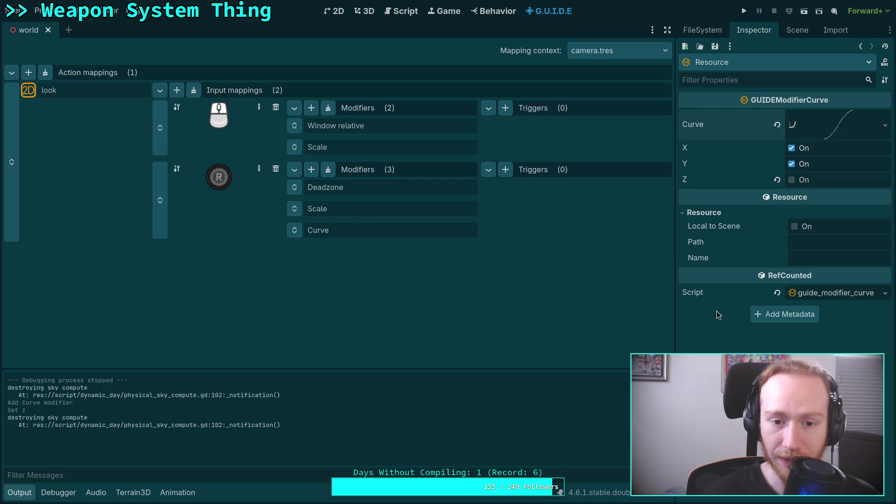
{"action": "left_click", "coordinate": [419, 188]}
{"action": "key", "text": "ctrl+s"}
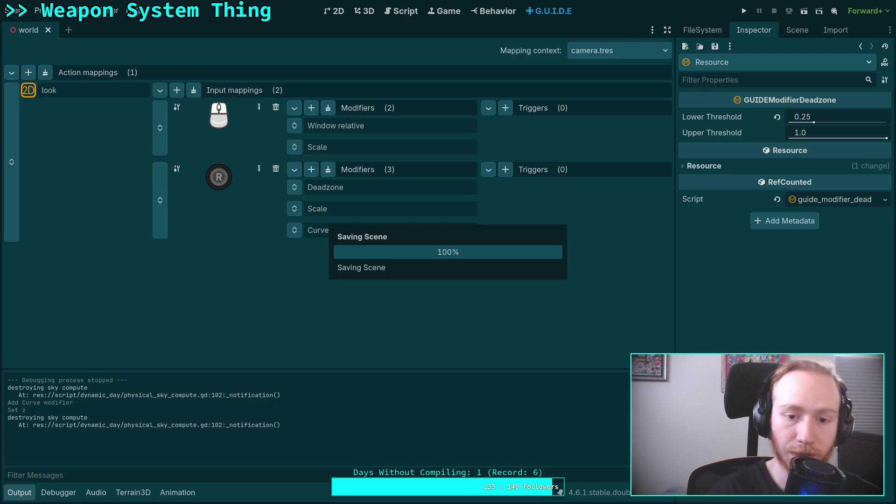
{"action": "left_click", "coordinate": [382, 231]}
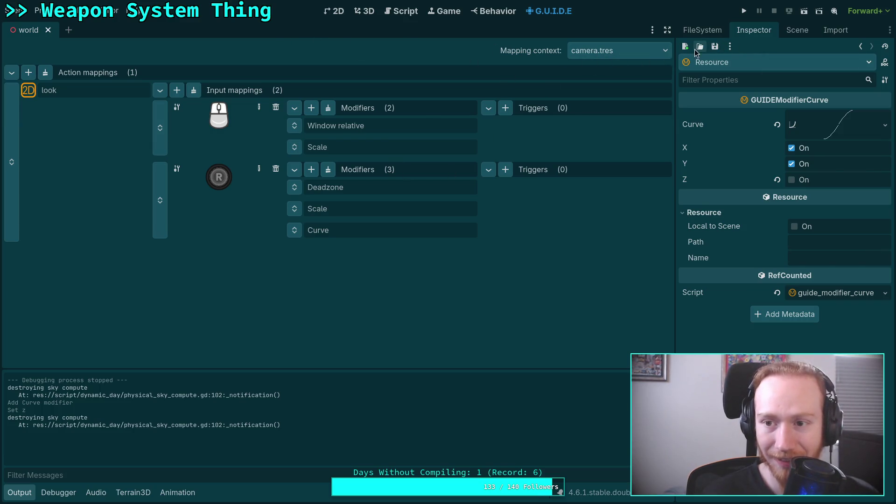
{"action": "left_click", "coordinate": [78, 88]}
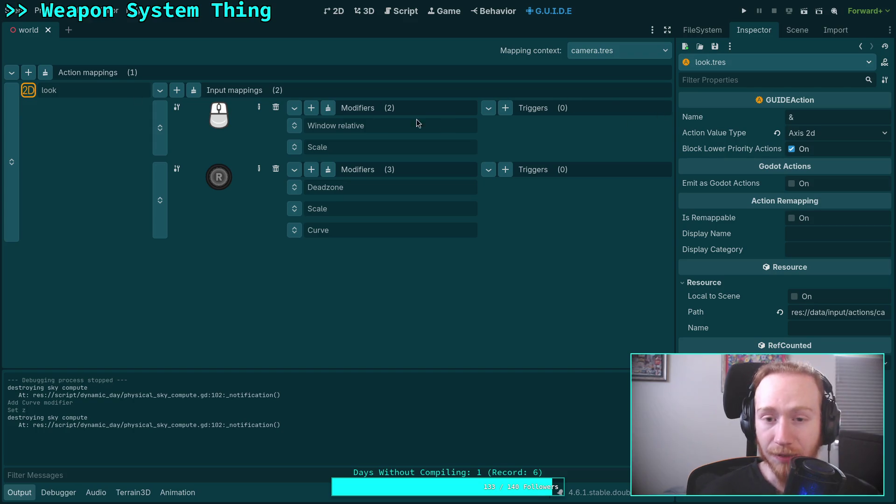
{"action": "left_click", "coordinate": [373, 187]}
{"action": "left_click", "coordinate": [243, 178]}
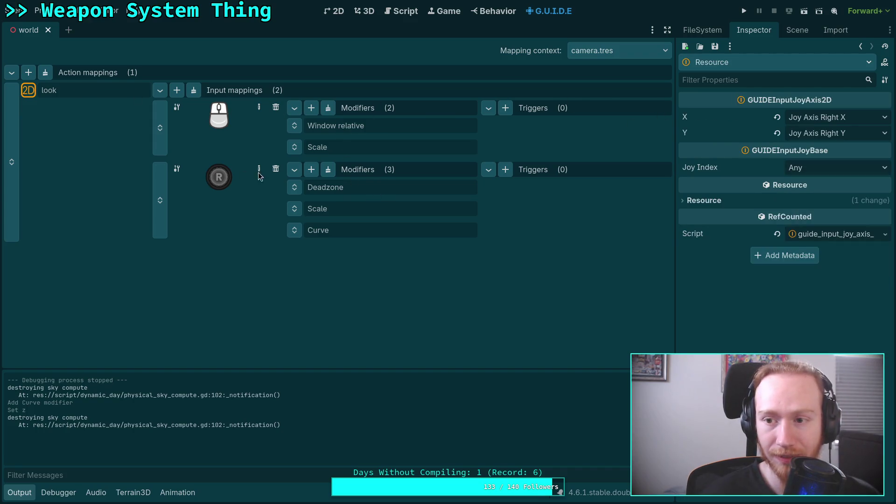
{"action": "left_click", "coordinate": [715, 46]}
{"action": "left_click", "coordinate": [725, 62]}
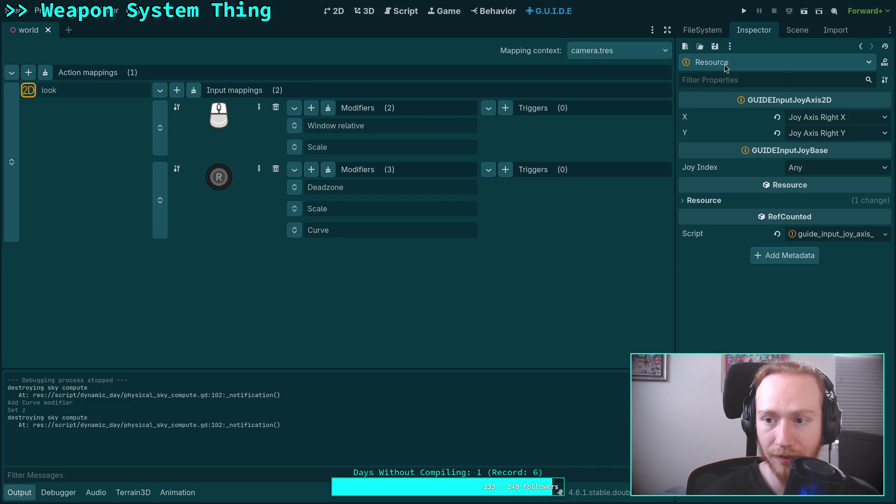
{"action": "left_click", "coordinate": [348, 230]}
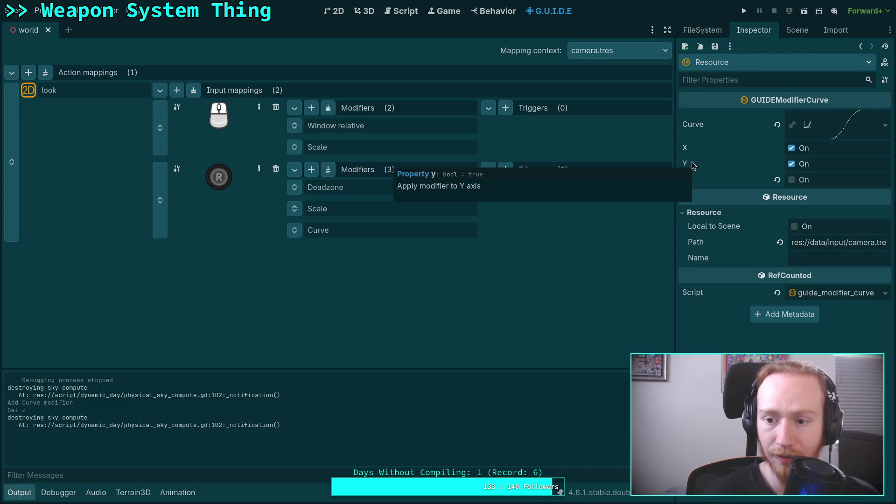
{"action": "left_click", "coordinate": [715, 47]}
{"action": "left_click", "coordinate": [723, 62]}
{"action": "left_click", "coordinate": [744, 11]}
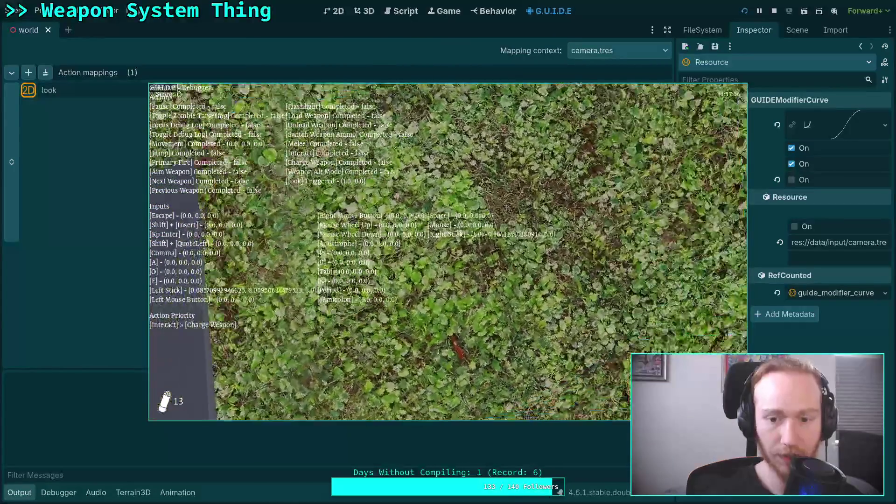
After exiting the game, set the curve's Min Domain to -1 and add a left-edge point.
{"action": "key", "text": "Escape"}
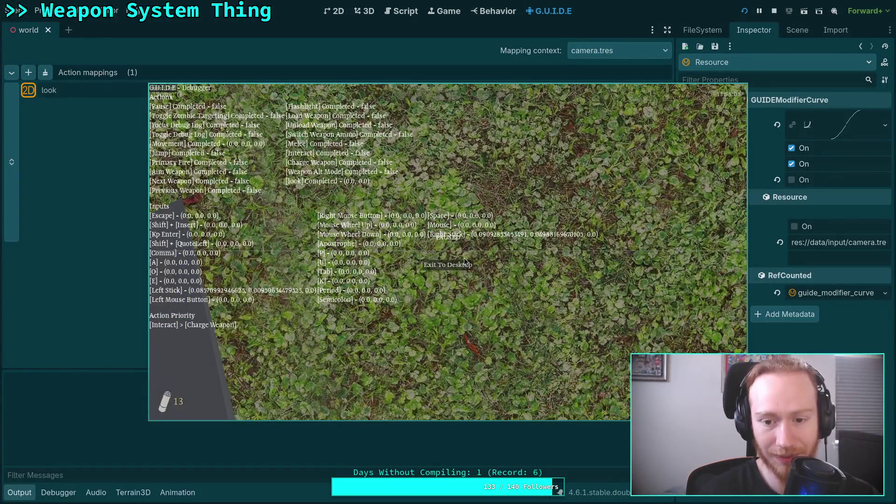
{"action": "left_click", "coordinate": [483, 258]}
{"action": "left_click", "coordinate": [840, 125]}
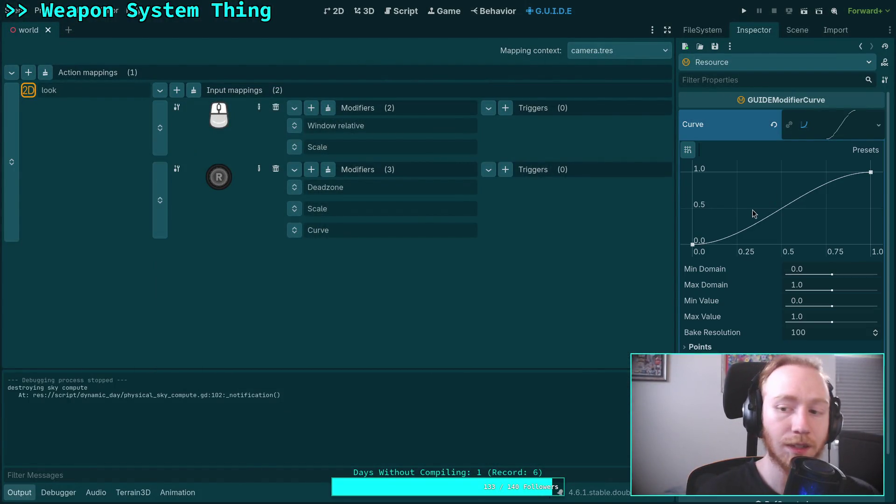
{"action": "mouse_move", "coordinate": [778, 283]}
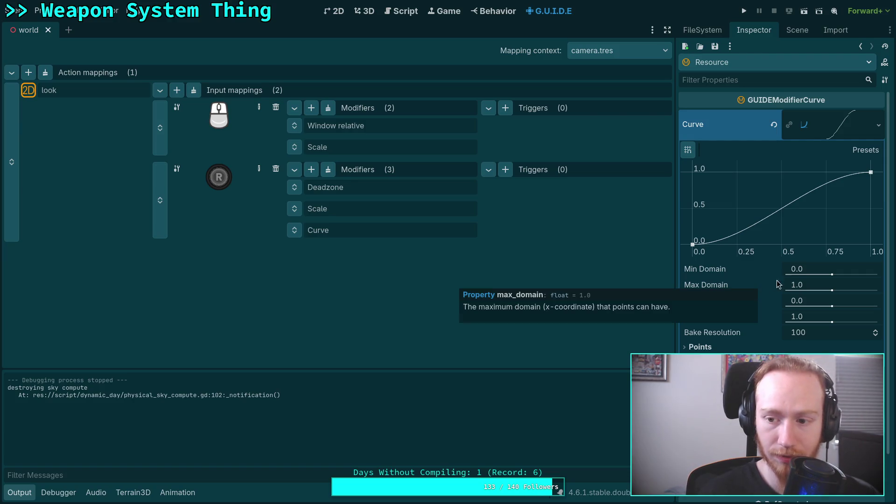
{"action": "left_click", "coordinate": [810, 270]}
{"action": "type", "text": "-1"}
{"action": "key", "text": "Return"}
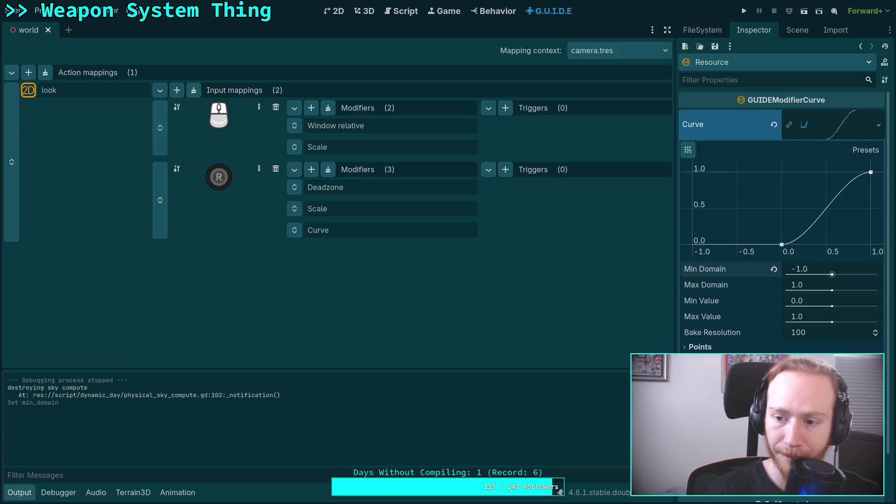
{"action": "left_click", "coordinate": [686, 179]}
{"action": "left_click_drag", "start_coordinate": [686, 182], "coordinate": [672, 160]}
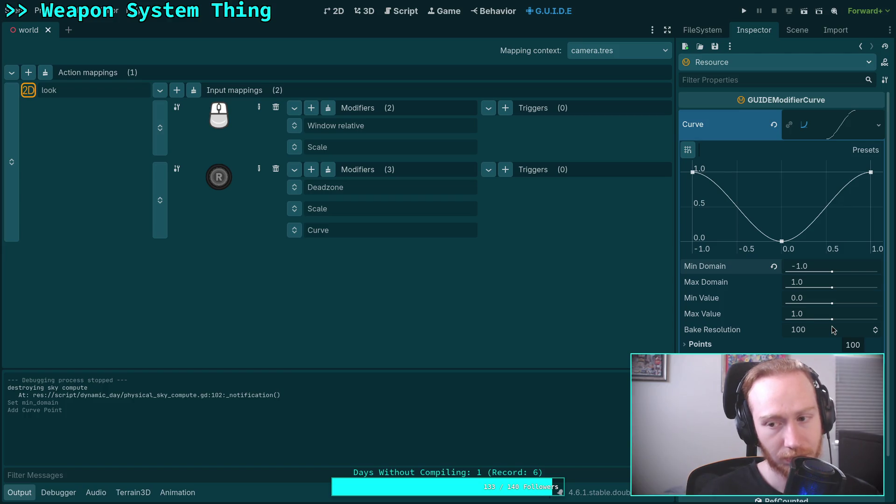
Set the curve's Min Value to -1, move the left point to (-1, -1), and save.
{"action": "left_click", "coordinate": [812, 306]}
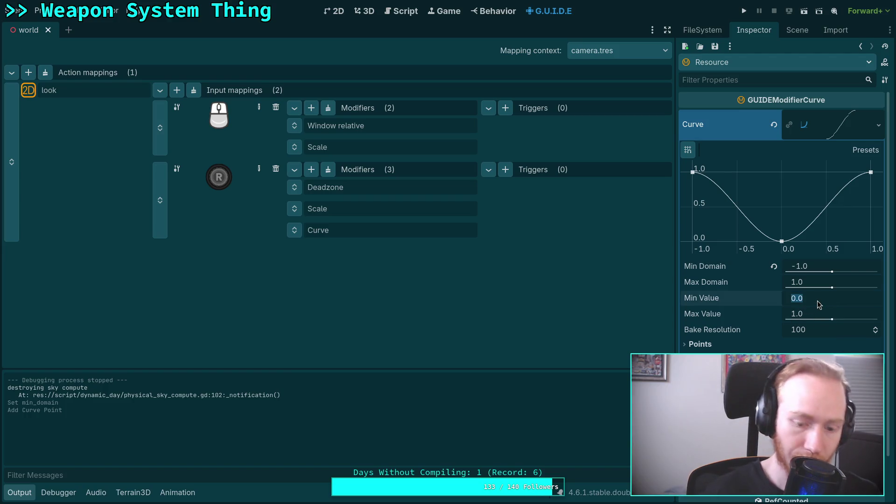
{"action": "type", "text": "-1"}
{"action": "key", "text": "Return"}
{"action": "left_click_drag", "start_coordinate": [692, 172], "coordinate": [672, 293]}
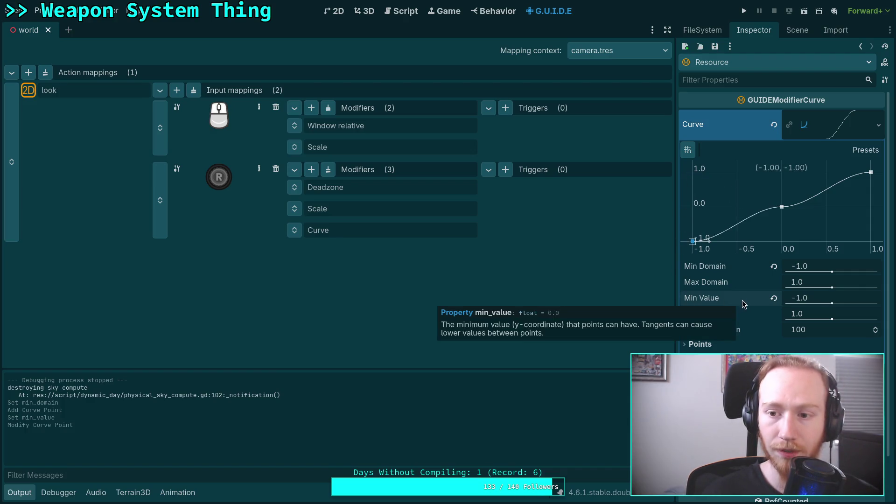
{"action": "left_click", "coordinate": [714, 47]}
{"action": "left_click", "coordinate": [728, 60]}
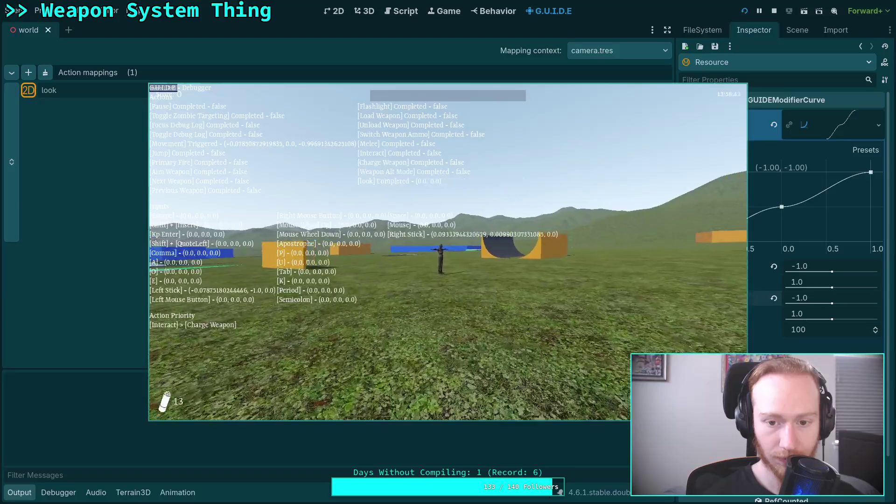
Exit the game and set the right-stick Deadzone to 0.25 lower and 1.0 upper threshold.
{"action": "key", "text": "Escape"}
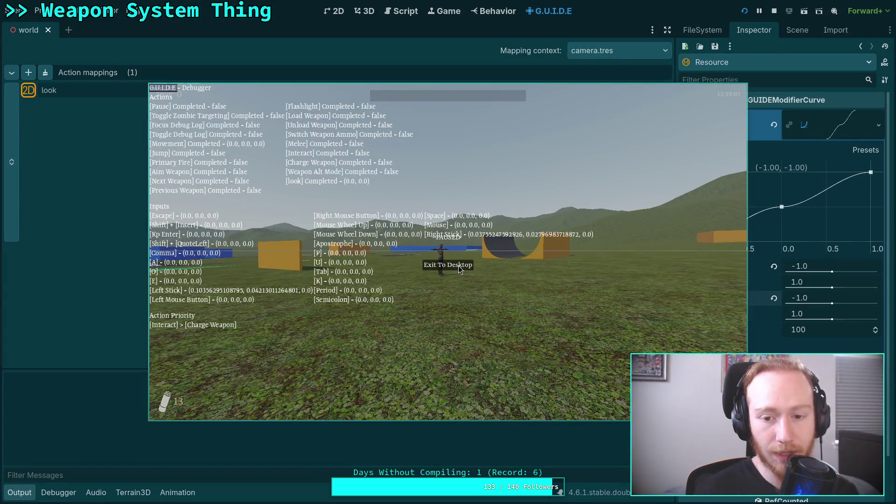
{"action": "left_click", "coordinate": [458, 265]}
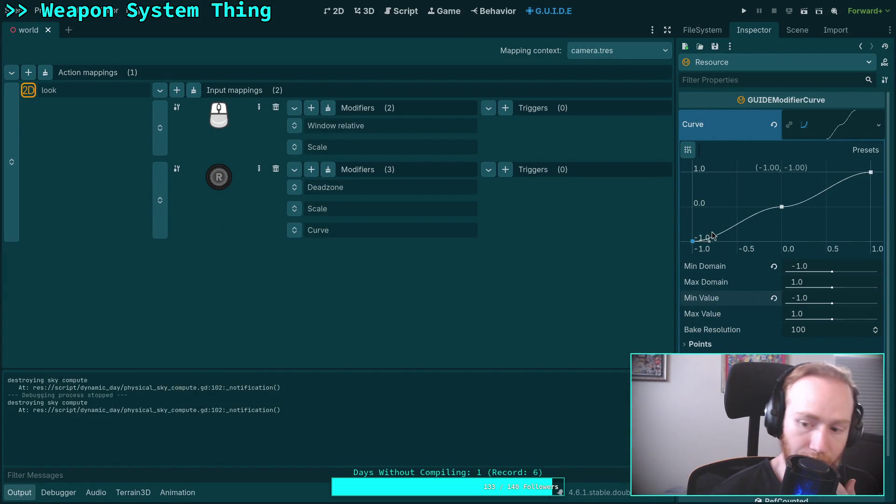
{"action": "left_click", "coordinate": [386, 187]}
{"action": "type", "text": "0.25"}
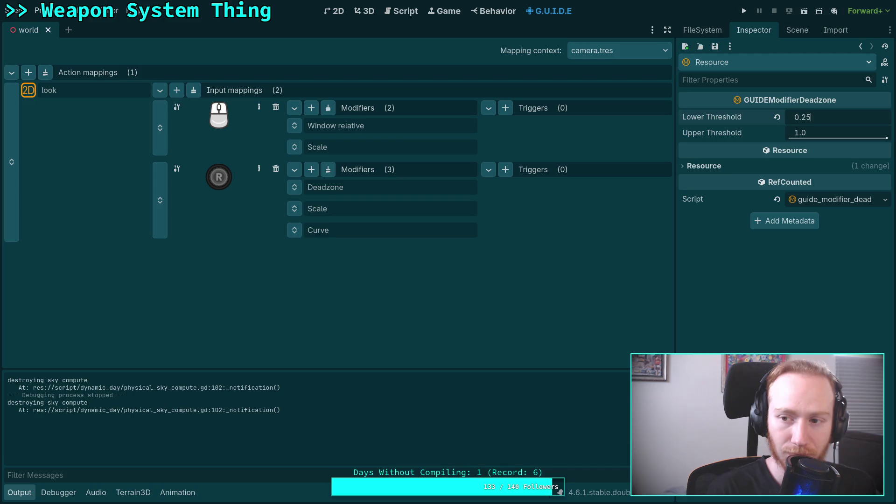
{"action": "key", "text": "Return"}
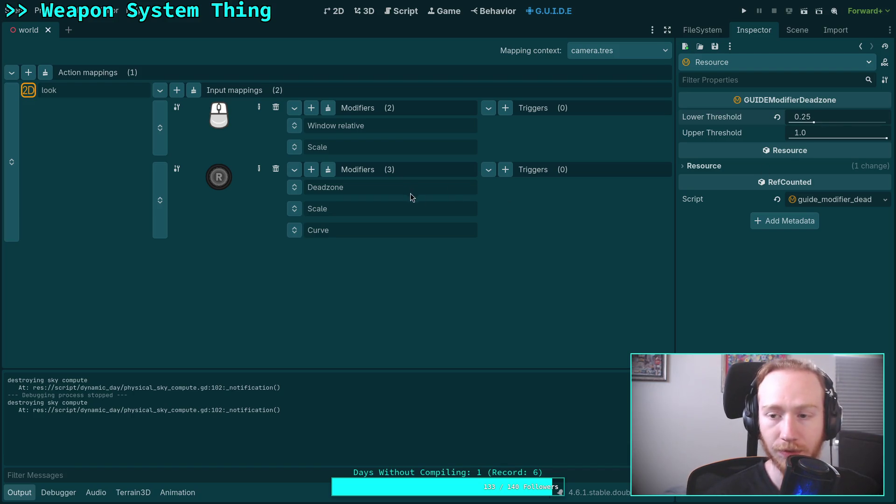
{"action": "left_click", "coordinate": [820, 135]}
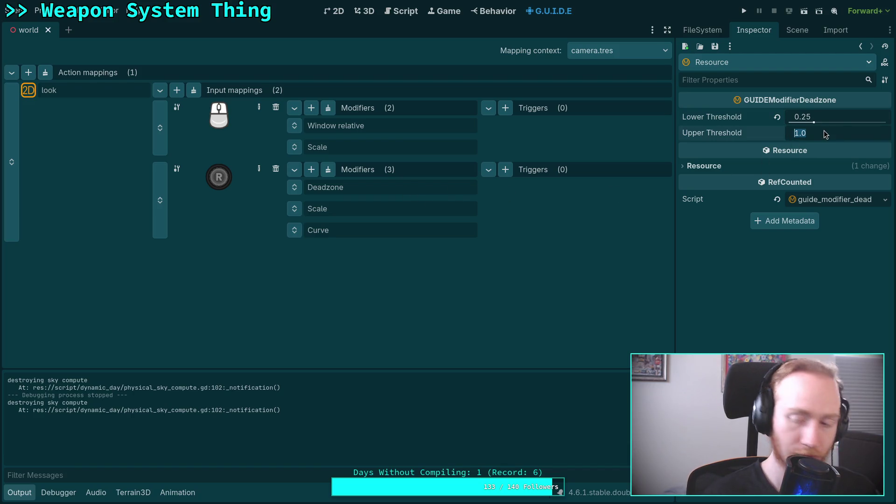
{"action": "key", "text": "Return"}
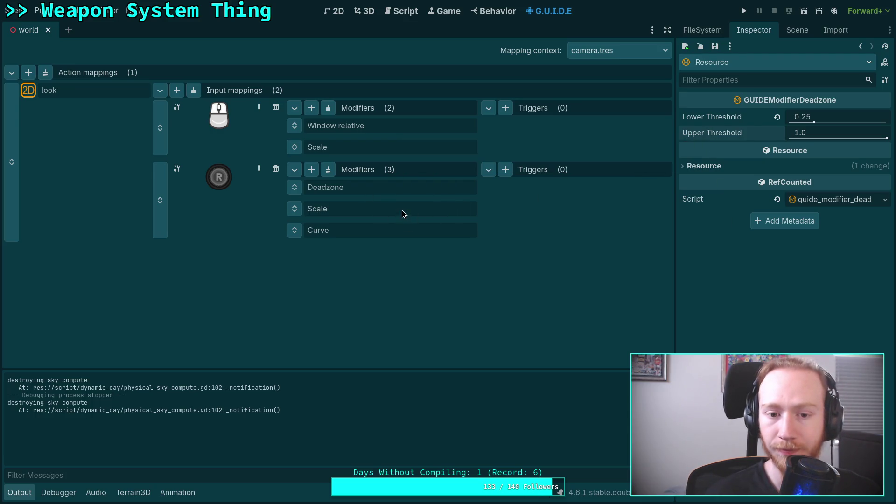
{"action": "left_click", "coordinate": [379, 230]}
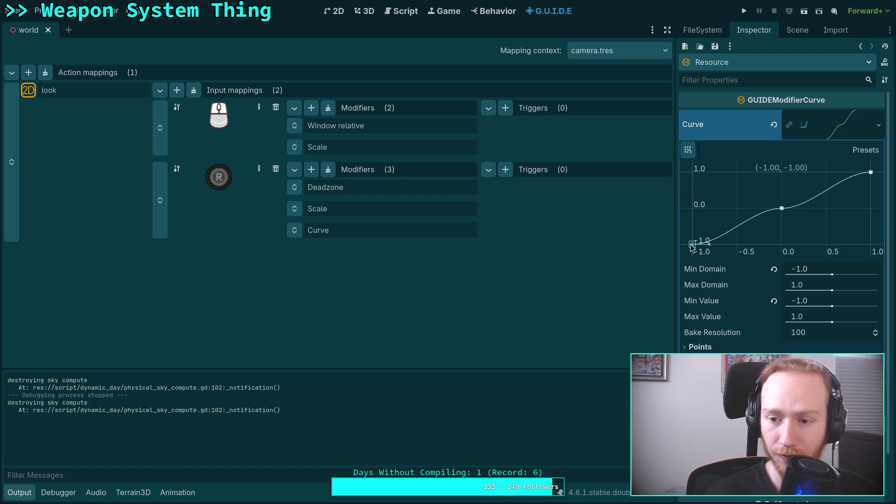
Adjust the tangents at the curve's left point and centre point (0, 0) for a gentler response near rest.
{"action": "left_click_drag", "start_coordinate": [721, 251], "coordinate": [706, 250]}
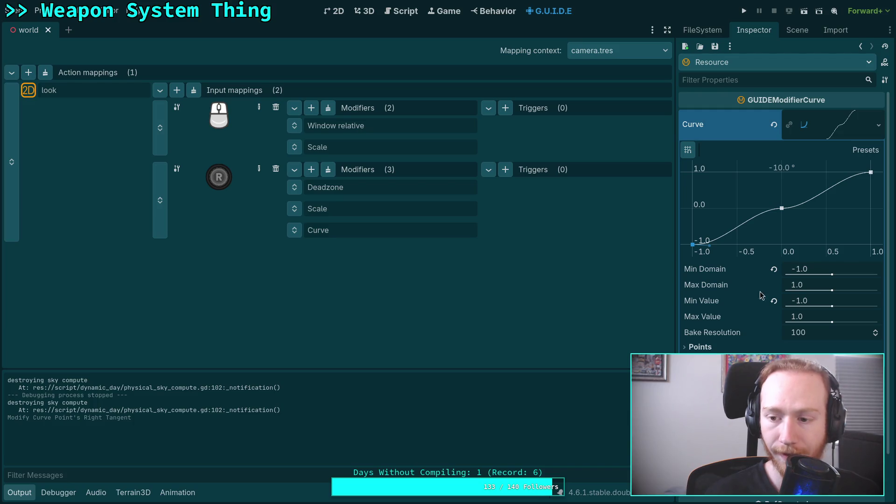
{"action": "left_click", "coordinate": [700, 347]}
{"action": "scroll", "coordinate": [784, 323], "scroll_direction": "down", "scroll_amount": 2}
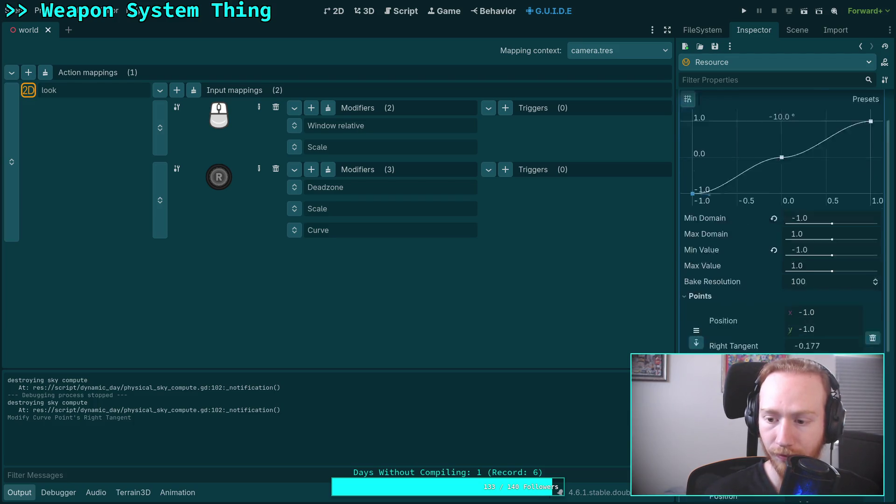
{"action": "scroll", "coordinate": [785, 323], "scroll_direction": "up", "scroll_amount": 2}
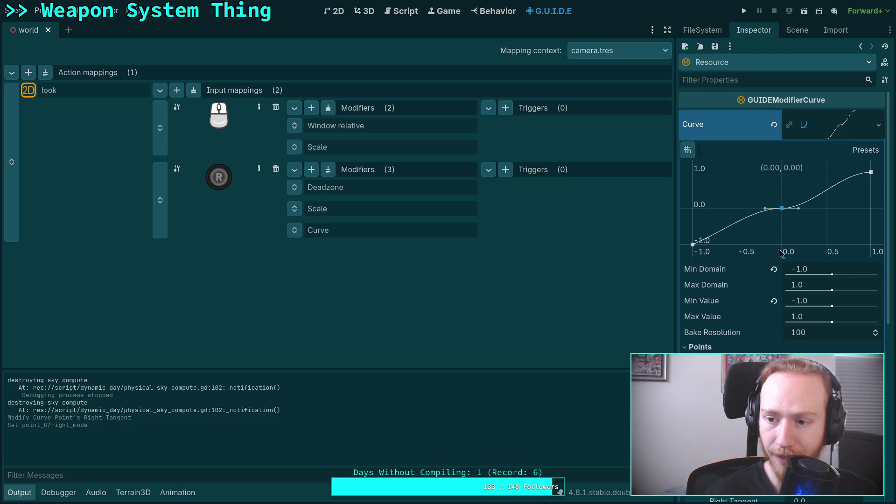
{"action": "scroll", "coordinate": [782, 220], "scroll_direction": "down", "scroll_amount": 2}
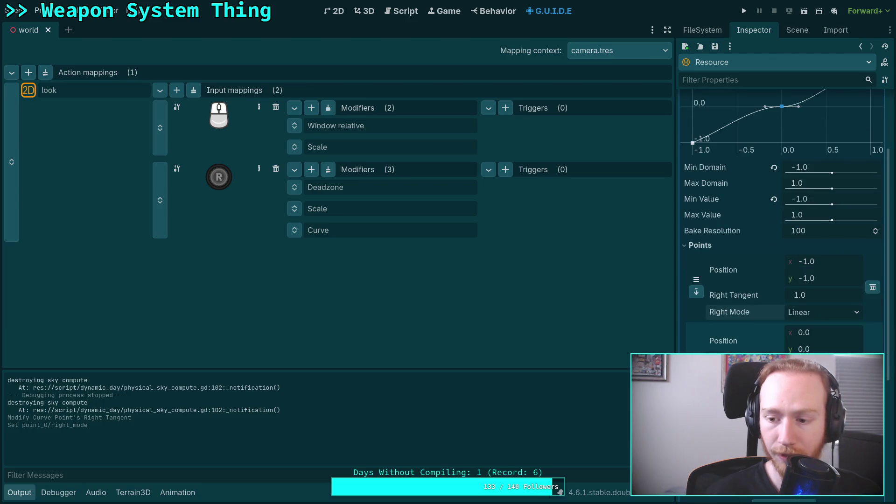
{"action": "scroll", "coordinate": [747, 280], "scroll_direction": "up", "scroll_amount": 2}
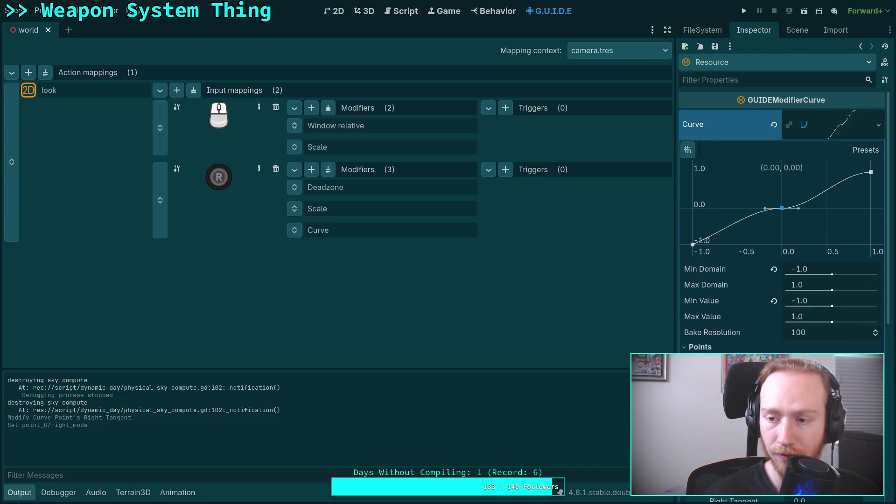
{"action": "mouse_move", "coordinate": [816, 213]}
{"action": "left_mouse_down"}
{"action": "mouse_move", "coordinate": [784, 168]}
{"action": "mouse_move", "coordinate": [812, 196]}
{"action": "mouse_move", "coordinate": [771, 172]}
{"action": "mouse_move", "coordinate": [826, 193]}
{"action": "mouse_move", "coordinate": [823, 209]}
{"action": "left_mouse_up"}
{"action": "left_click", "coordinate": [845, 132]}
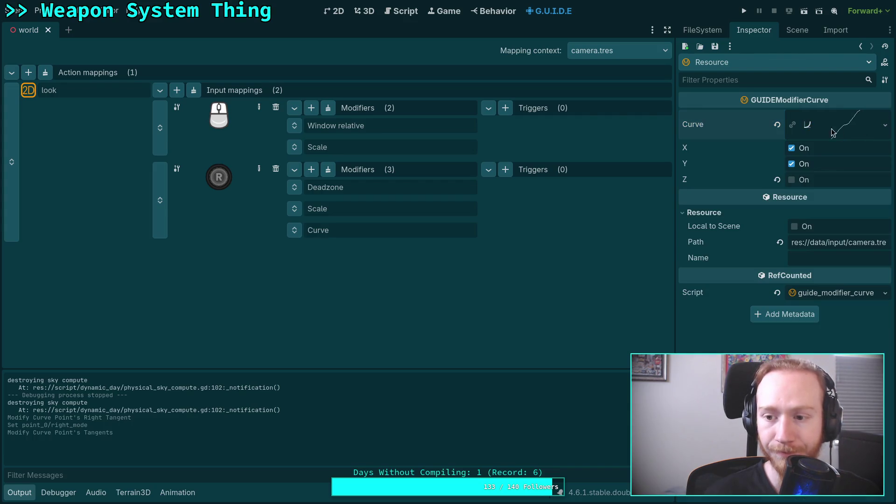
Clear the Curve modifier's curve and delete the Curve modifier from the right-stick mapping.
{"action": "left_click", "coordinate": [777, 125]}
{"action": "right_click", "coordinate": [297, 230]}
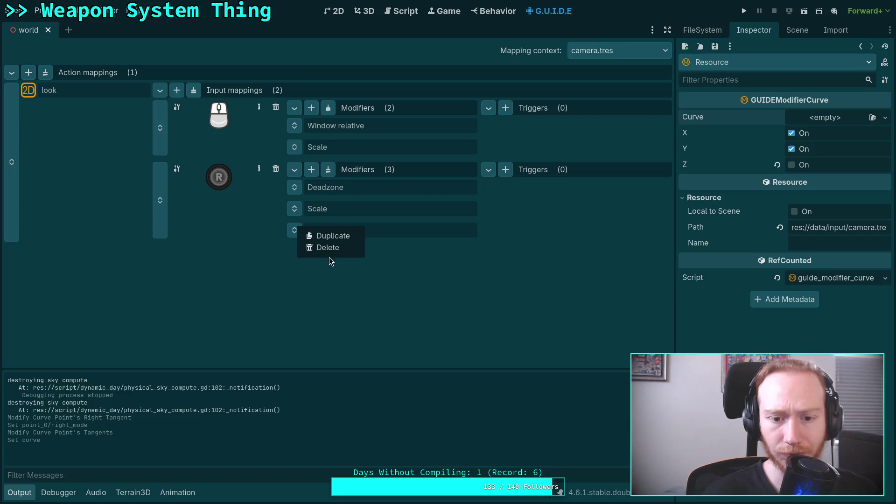
{"action": "left_click", "coordinate": [339, 248]}
{"action": "left_click", "coordinate": [362, 212]}
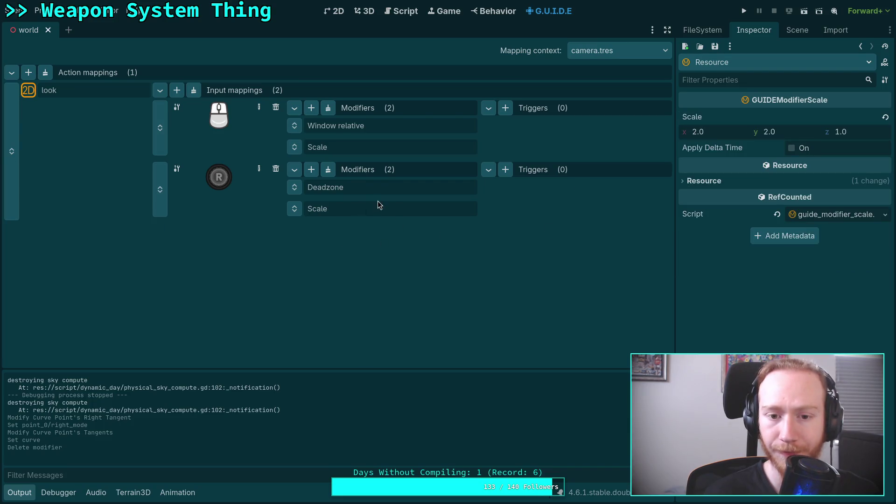
Add a Map Range modifier, delete it, then check Scale (2.0, 2.0, 1.0) and Deadzone.
{"action": "left_click", "coordinate": [311, 169]}
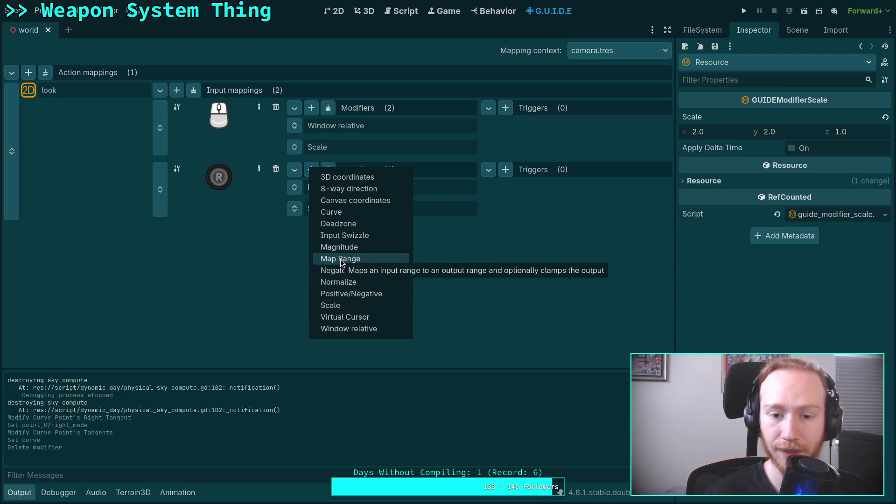
{"action": "left_click", "coordinate": [342, 260]}
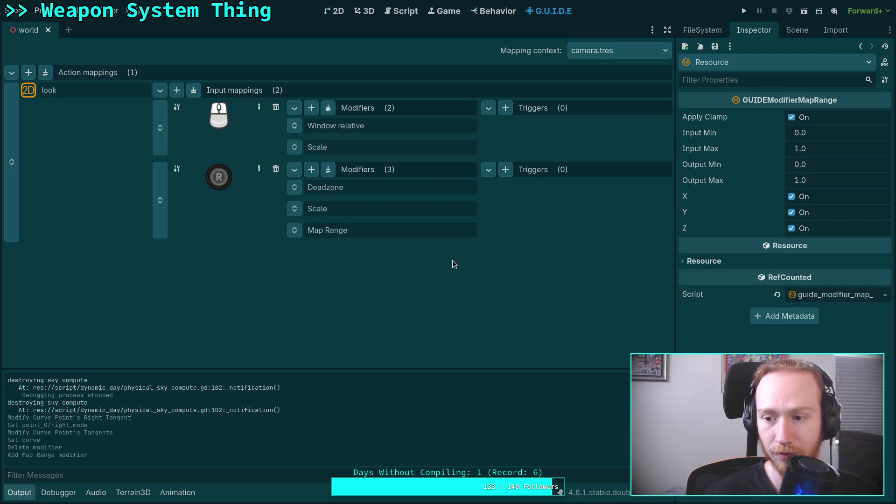
{"action": "left_click", "coordinate": [295, 230]}
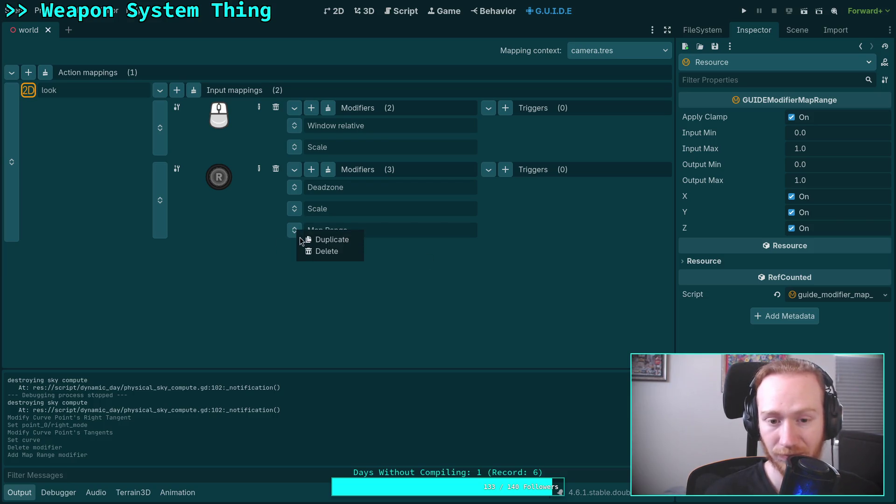
{"action": "left_click", "coordinate": [325, 252]}
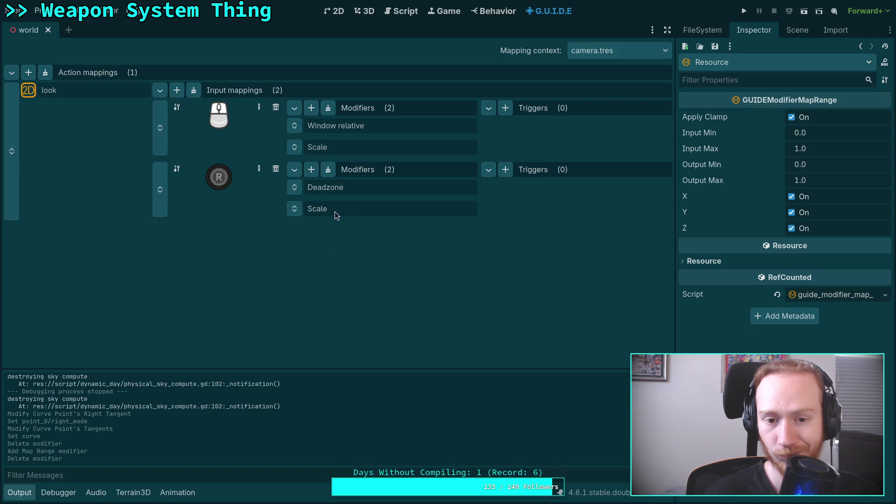
{"action": "left_click", "coordinate": [347, 208]}
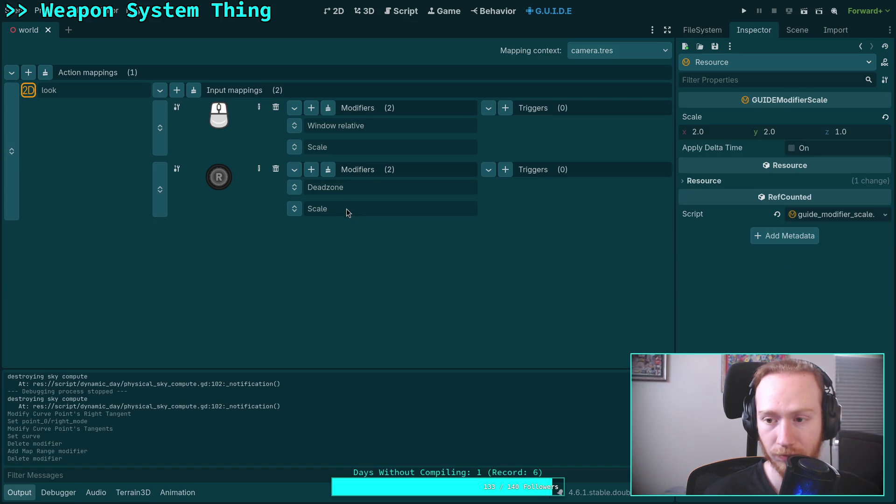
{"action": "left_click", "coordinate": [364, 185]}
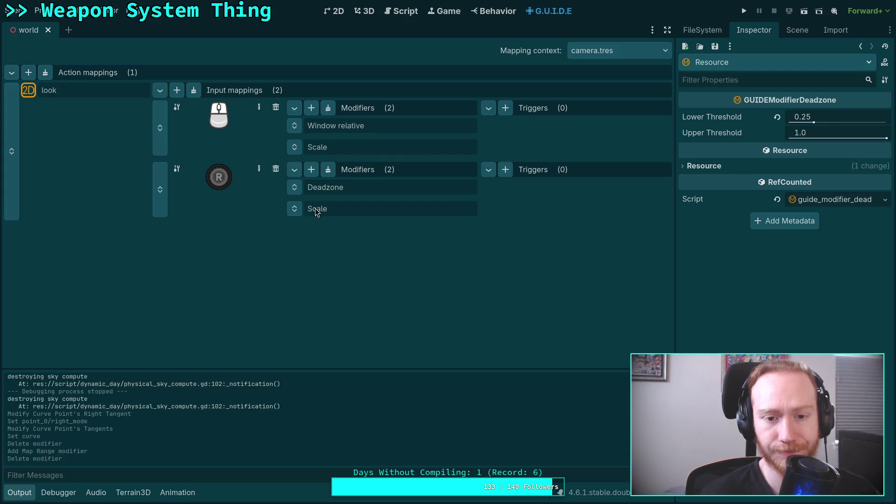
Add a Curve modifier to the right-stick mapping after Deadzone and Scale.
{"action": "left_click", "coordinate": [311, 170]}
{"action": "left_click", "coordinate": [339, 211]}
{"action": "left_click", "coordinate": [363, 229]}
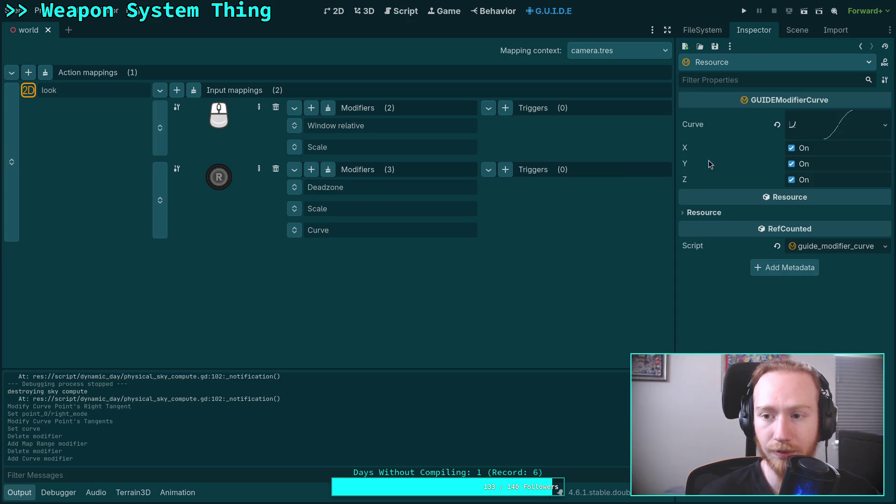
{"action": "left_click", "coordinate": [95, 93]}
{"action": "left_click", "coordinate": [716, 46]}
{"action": "left_click", "coordinate": [724, 62]}
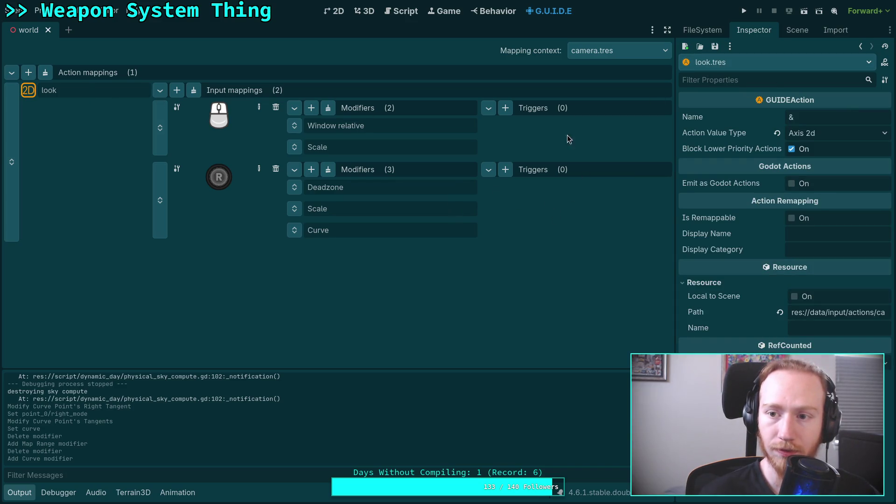
Reselect the new Curve modifier and expand its 0–1 curve in the Inspector.
{"action": "left_click", "coordinate": [370, 231]}
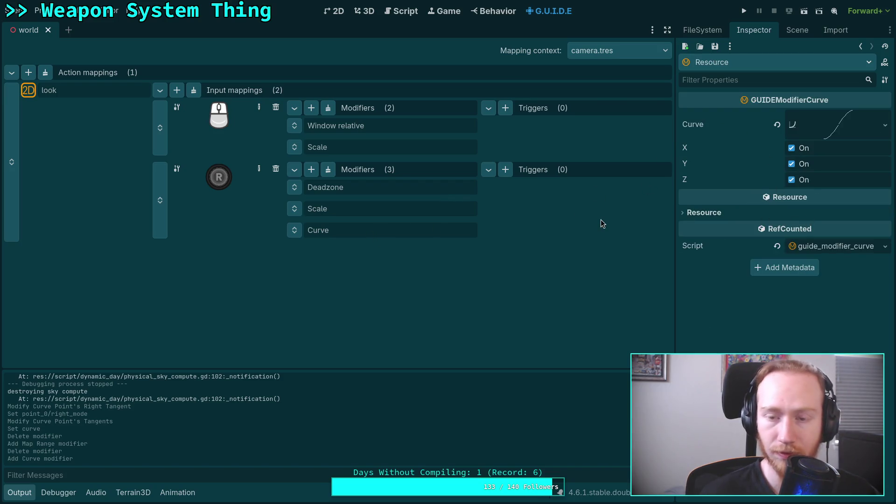
{"action": "left_click", "coordinate": [255, 178]}
{"action": "left_click", "coordinate": [715, 45]}
{"action": "left_click", "coordinate": [723, 63]}
{"action": "left_click", "coordinate": [371, 237]}
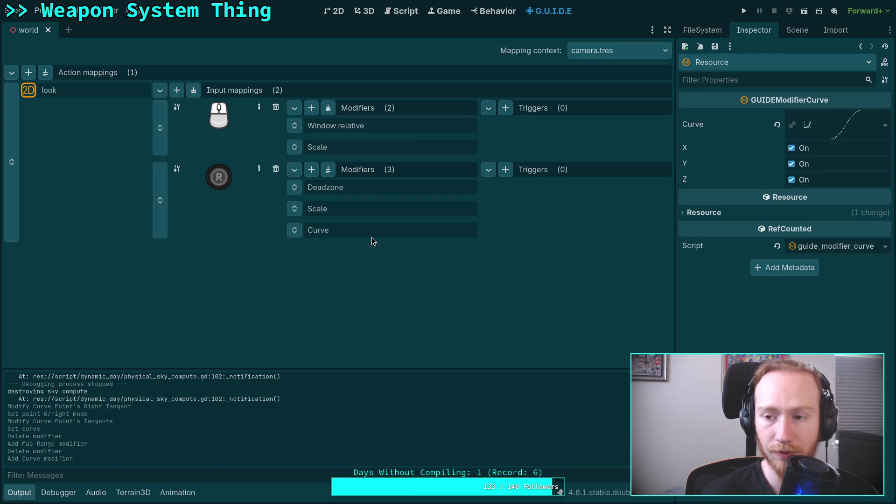
{"action": "left_click", "coordinate": [848, 127]}
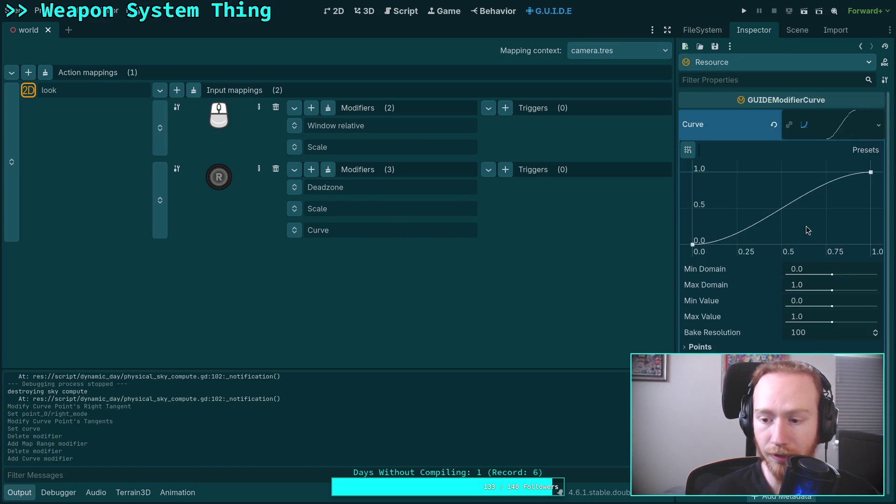
Turn off Z and set the curve's Min Domain and Min Value to -1.
{"action": "left_click", "coordinate": [793, 394]}
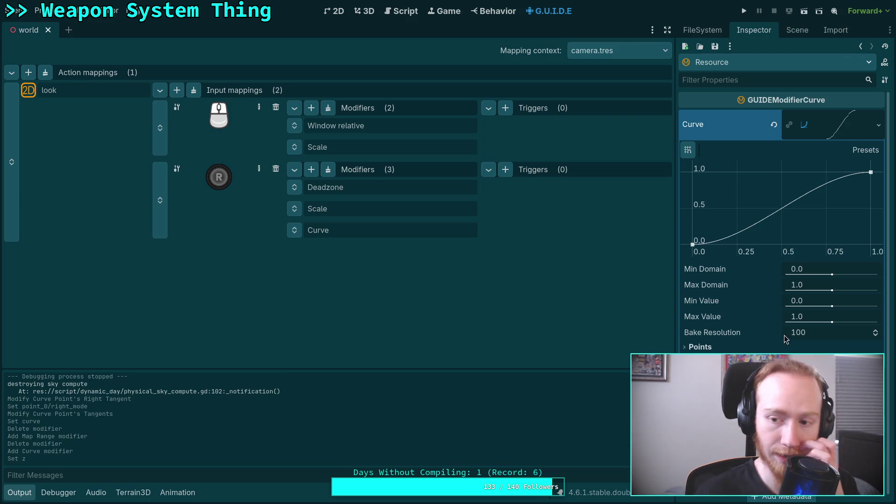
{"action": "left_click", "coordinate": [806, 270]}
{"action": "type", "text": "-1"}
{"action": "key", "text": "Return"}
{"action": "left_click", "coordinate": [801, 301]}
{"action": "type", "text": "-1"}
{"action": "key", "text": "Return"}
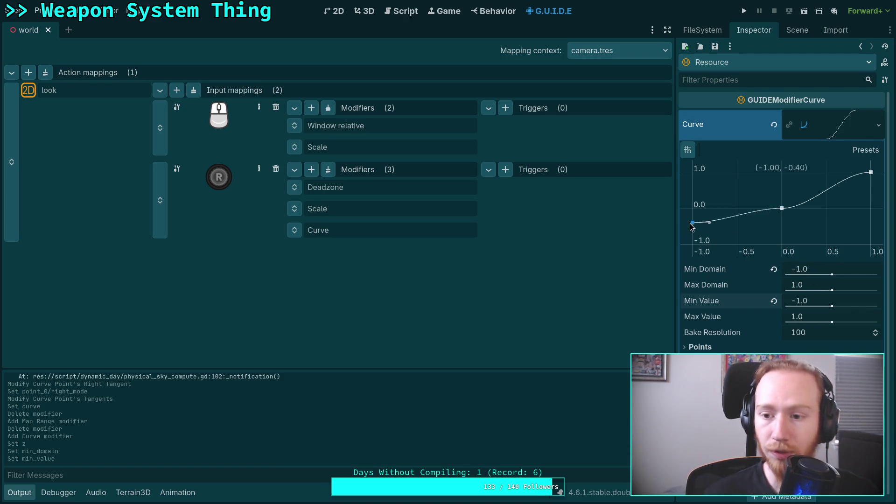
Add curve points at (-1, -1) and near x = -0.5 and x = 0.5.
{"action": "left_click", "coordinate": [693, 240]}
{"action": "left_click", "coordinate": [712, 345]}
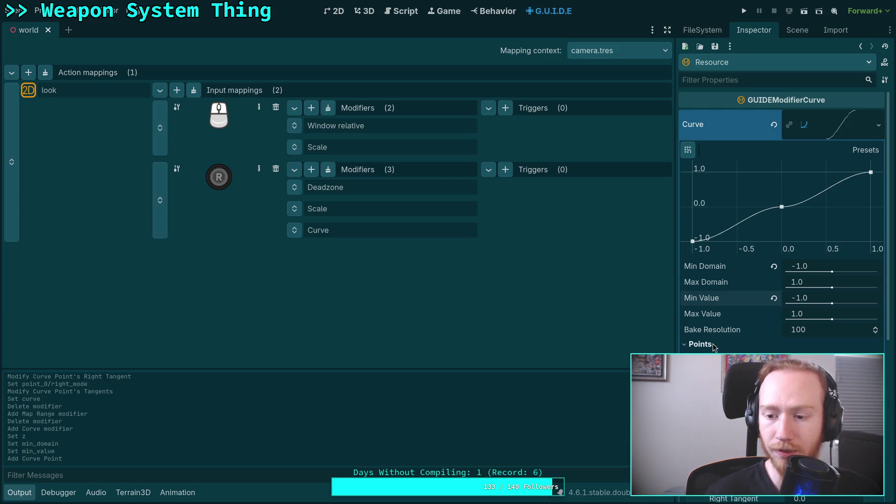
{"action": "left_click", "coordinate": [713, 346]}
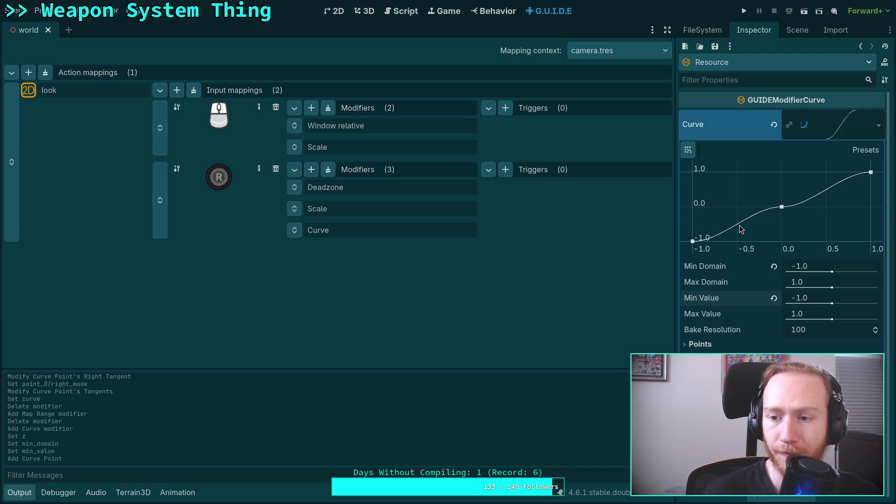
{"action": "left_click_drag", "start_coordinate": [738, 228], "coordinate": [739, 217]}
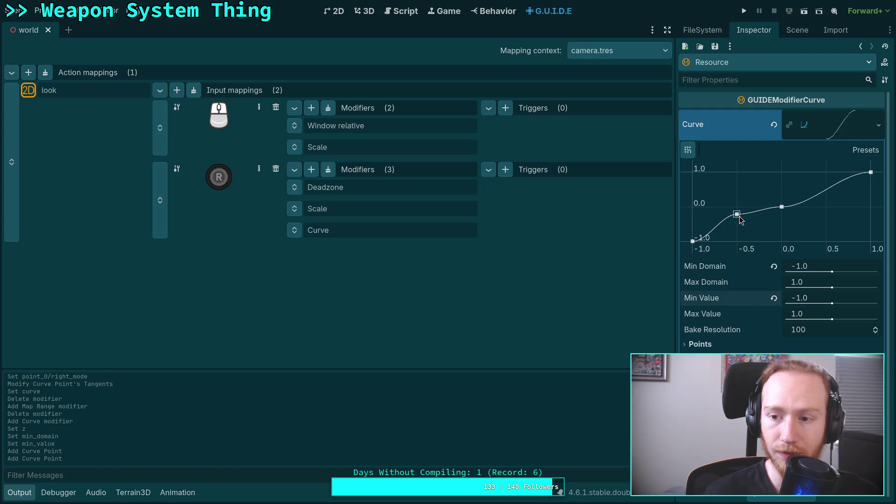
{"action": "left_click_drag", "start_coordinate": [826, 191], "coordinate": [827, 203]}
{"action": "left_click", "coordinate": [698, 344]}
{"action": "scroll", "coordinate": [784, 219], "scroll_direction": "down", "scroll_amount": 2}
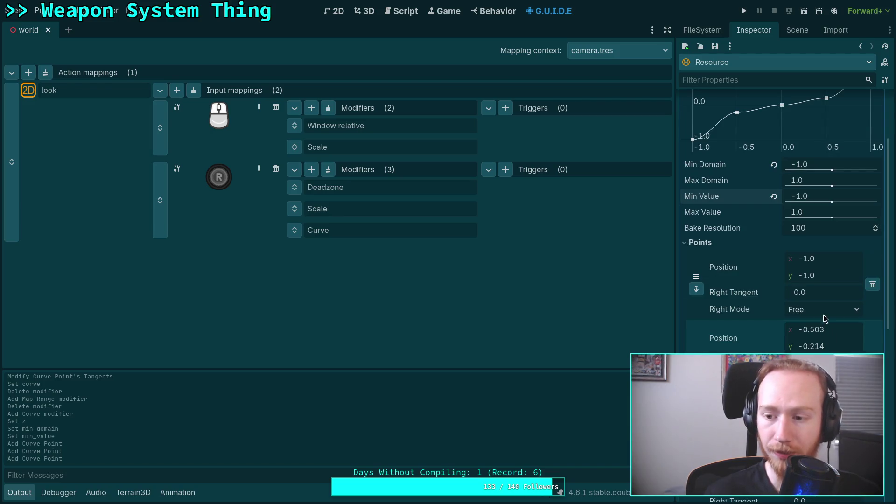
Set the second curve point's position to (-0.5, -0.333).
{"action": "left_click", "coordinate": [835, 330]}
{"action": "key", "text": "BackSpace"}
{"action": "key", "text": "BackSpace"}
{"action": "key", "text": "Return"}
{"action": "left_click", "coordinate": [826, 346]}
{"action": "key", "text": "BackSpace"}
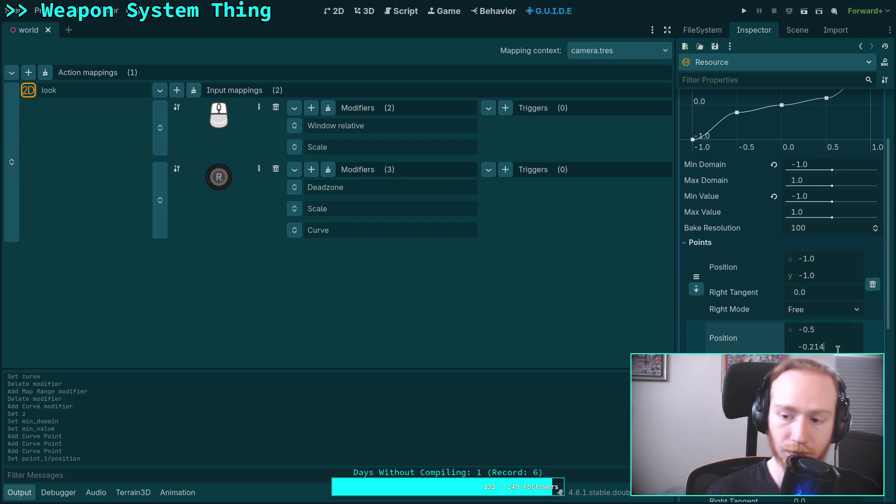
{"action": "key", "text": "BackSpace"}
{"action": "key", "text": "BackSpace"}
{"action": "type", "text": "333"}
{"action": "key", "text": "Return"}
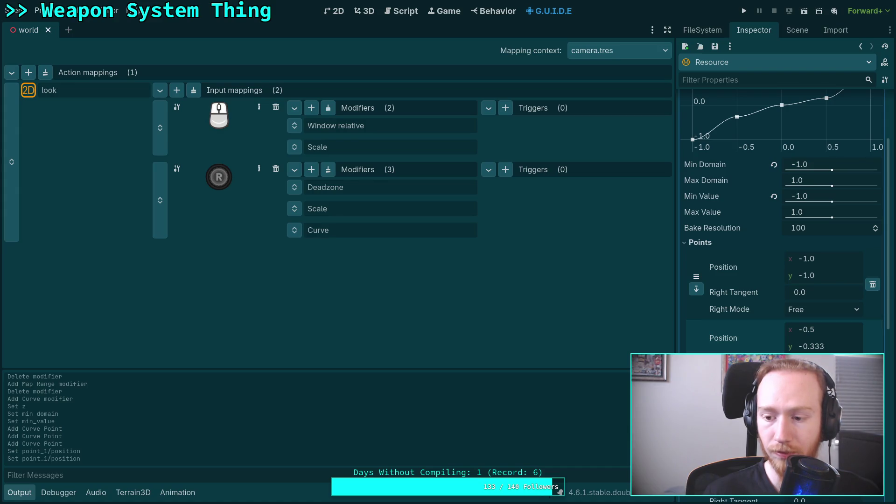
{"action": "scroll", "coordinate": [740, 119], "scroll_direction": "up", "scroll_amount": 1}
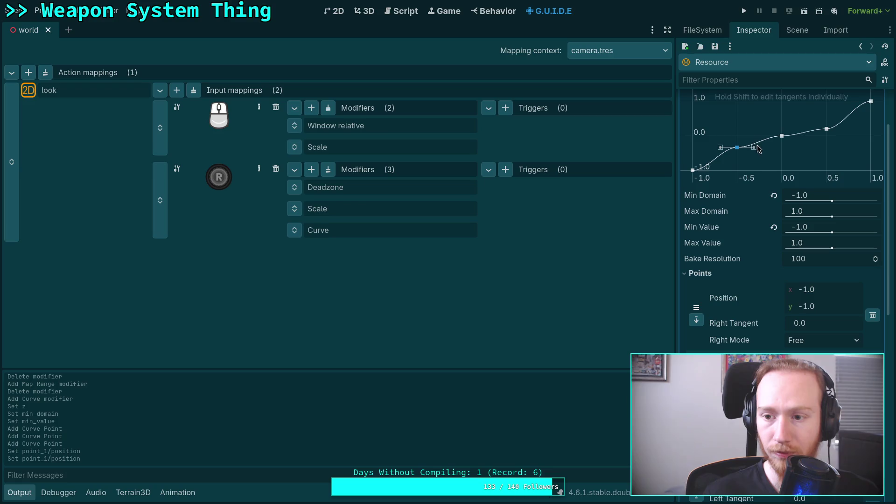
Set the -0.5 point's tangent and move the mirrored point to (0.5, 0.333).
{"action": "left_click_drag", "start_coordinate": [750, 138], "coordinate": [761, 139]}
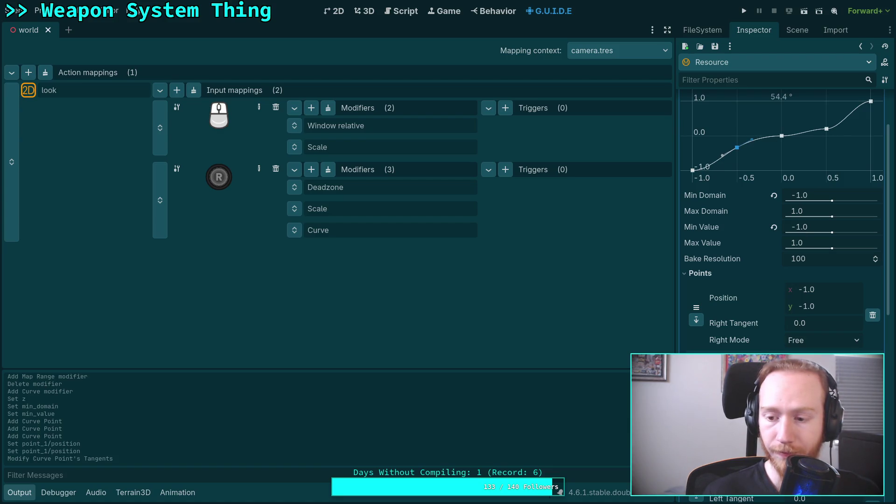
{"action": "key", "text": "Return"}
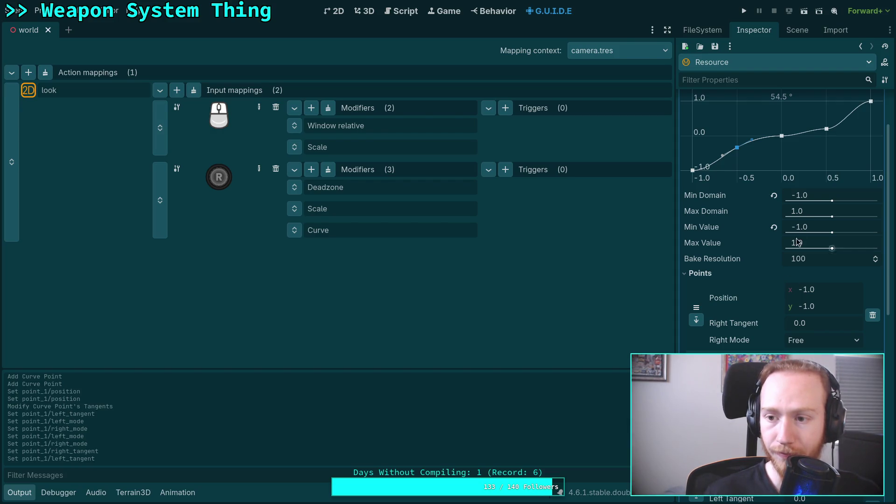
{"action": "left_click", "coordinate": [827, 129]}
{"action": "scroll", "coordinate": [779, 285], "scroll_direction": "down", "scroll_amount": 5}
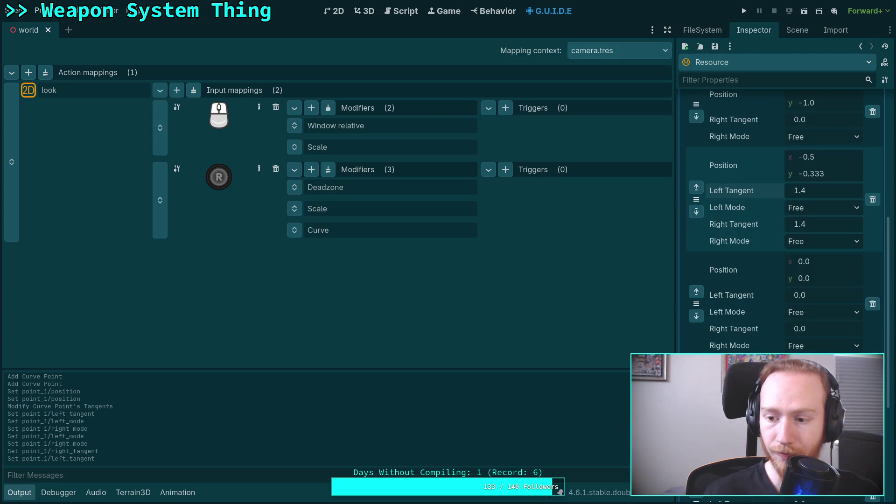
{"action": "key", "text": "Return"}
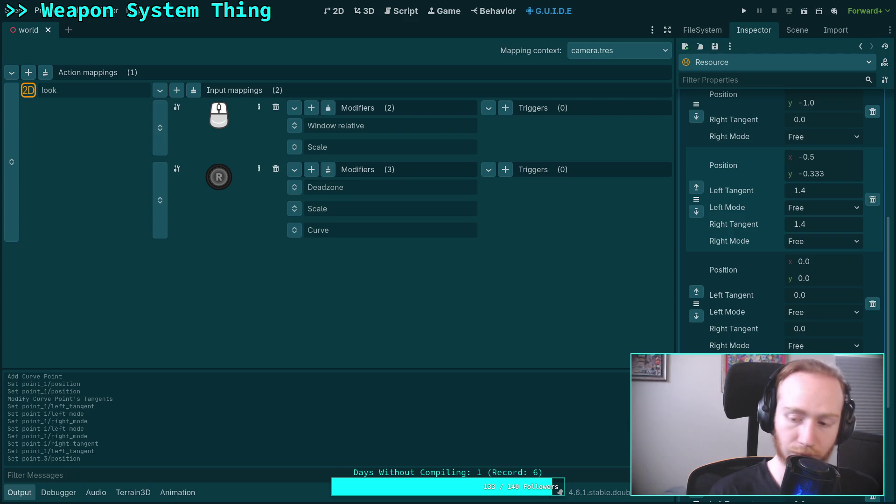
{"action": "key", "text": "Return"}
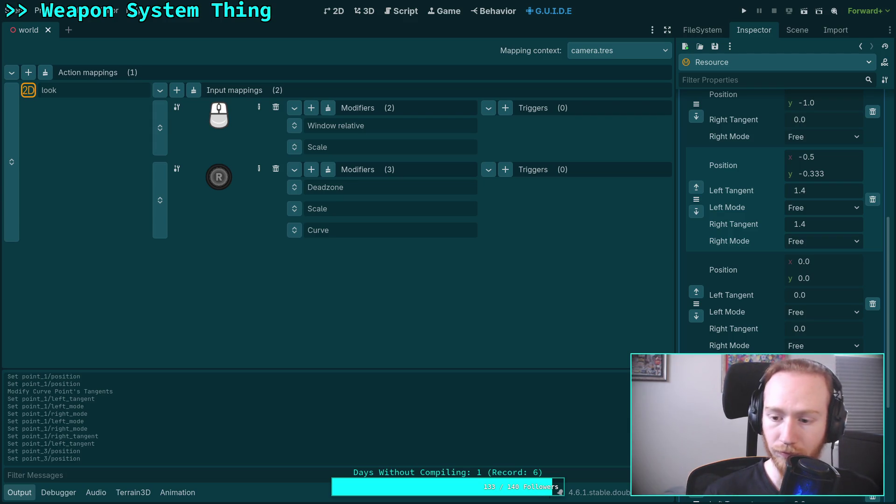
{"action": "scroll", "coordinate": [784, 220], "scroll_direction": "up", "scroll_amount": 10}
{"action": "scroll", "coordinate": [784, 219], "scroll_direction": "down", "scroll_amount": 12}
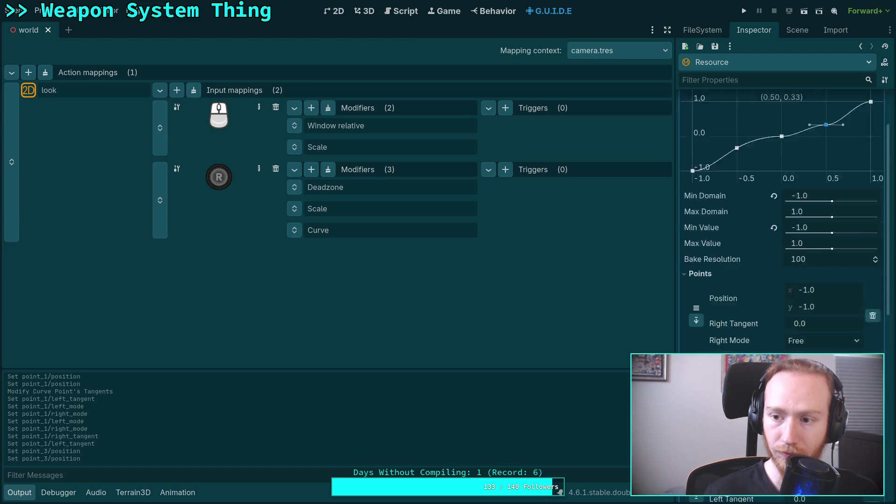
Give the (0.5, 0.333) point left and right tangents of 1.4.
{"action": "left_click", "coordinate": [821, 297]}
{"action": "type", "text": "1"}
{"action": "key", "text": "BackSpace"}
{"action": "type", "text": "4"}
{"action": "key", "text": "Return"}
{"action": "left_click", "coordinate": [816, 331]}
{"action": "type", "text": "1.4"}
{"action": "key", "text": "Return"}
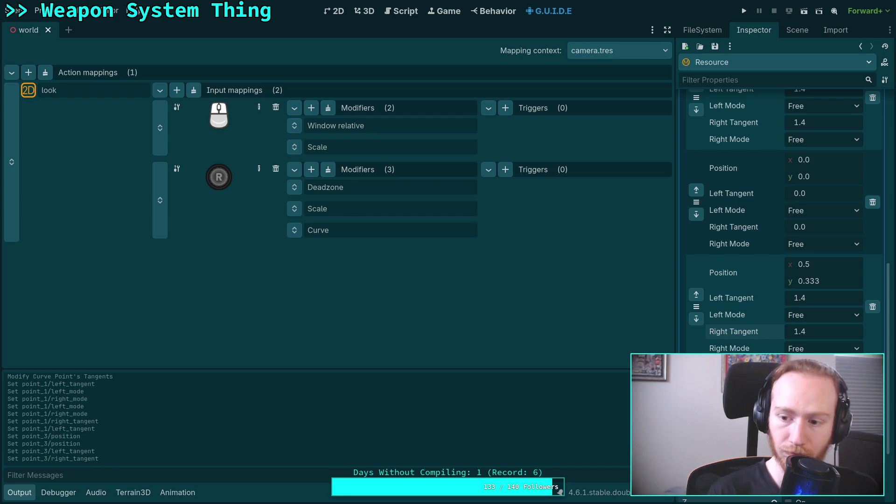
{"action": "scroll", "coordinate": [816, 340], "scroll_direction": "up", "scroll_amount": 10}
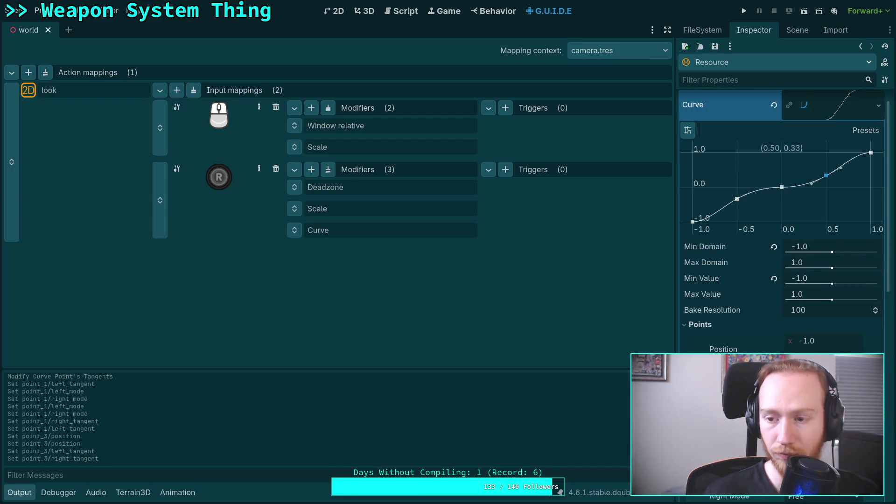
{"action": "scroll", "coordinate": [781, 186], "scroll_direction": "up", "scroll_amount": 1}
{"action": "left_click", "coordinate": [822, 127]}
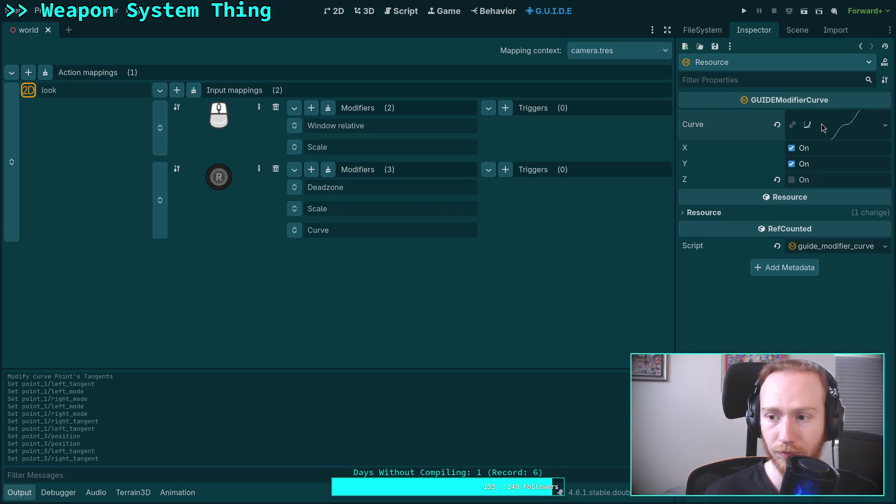
{"action": "left_click", "coordinate": [847, 133]}
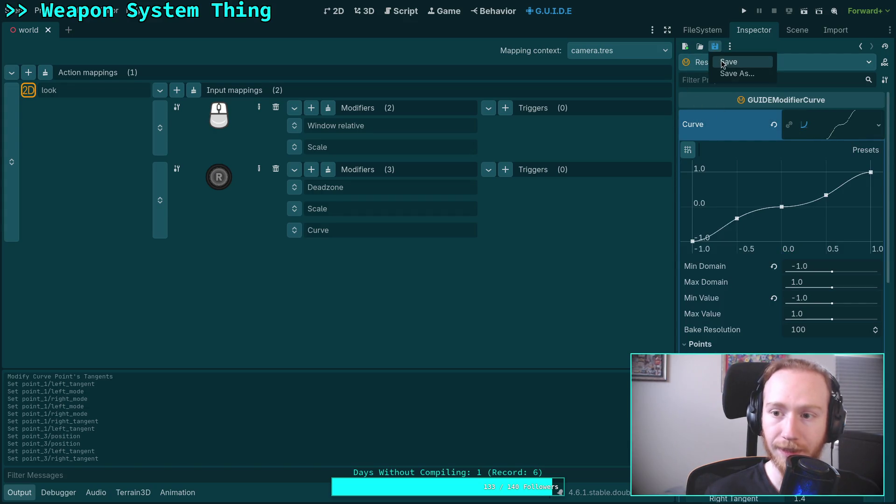
{"action": "left_click", "coordinate": [745, 13]}
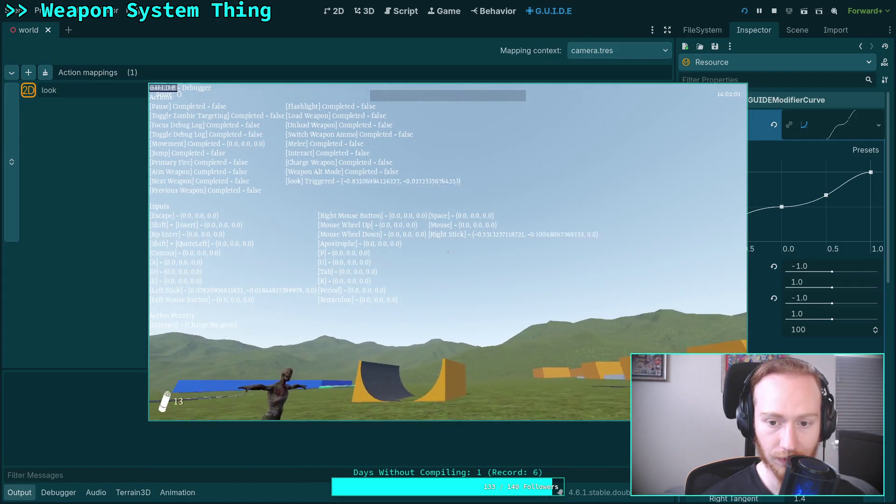
{"action": "key", "text": "Escape"}
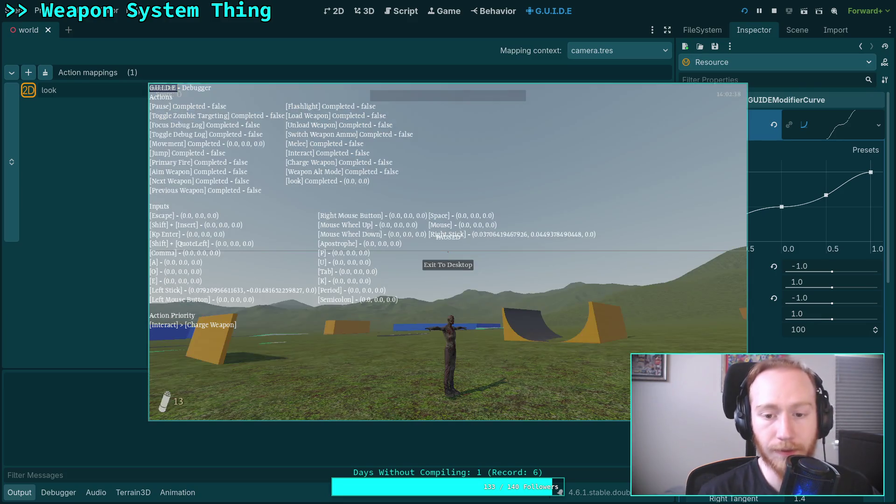
{"action": "left_click", "coordinate": [465, 267]}
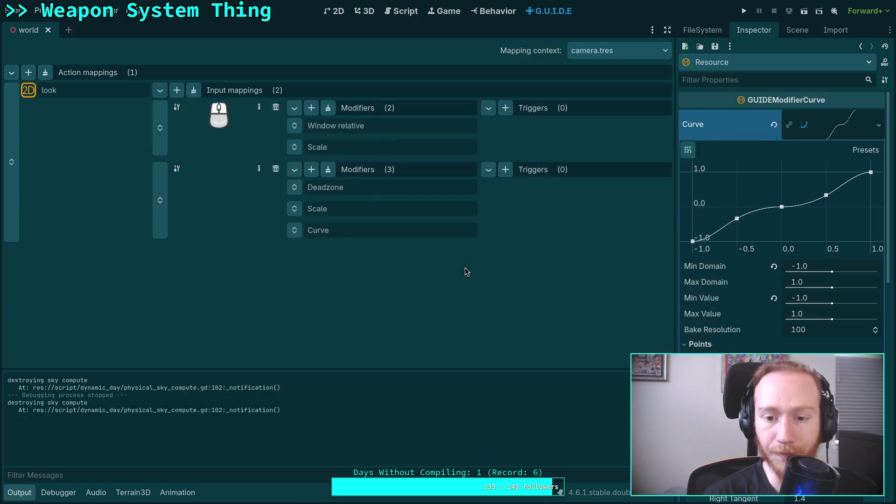
Steepen the tangent of the curve's start point at (-1, -1).
{"action": "left_click", "coordinate": [736, 222]}
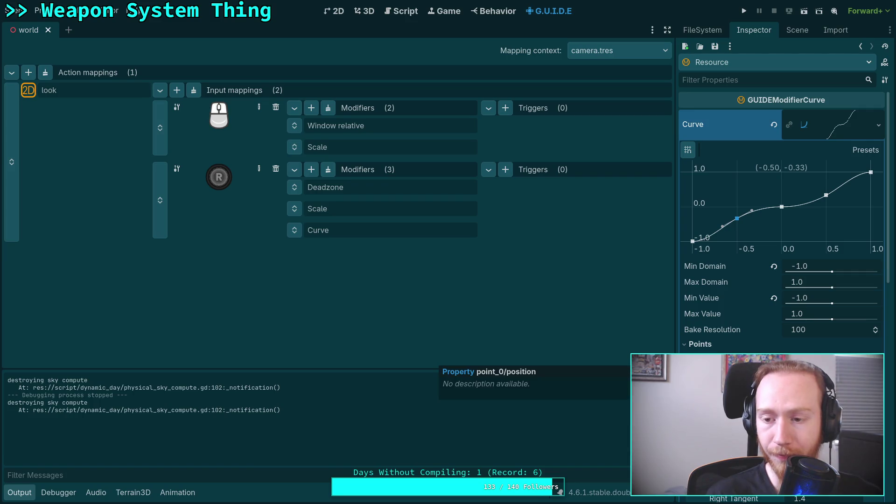
{"action": "scroll", "coordinate": [781, 210], "scroll_direction": "down", "scroll_amount": 2}
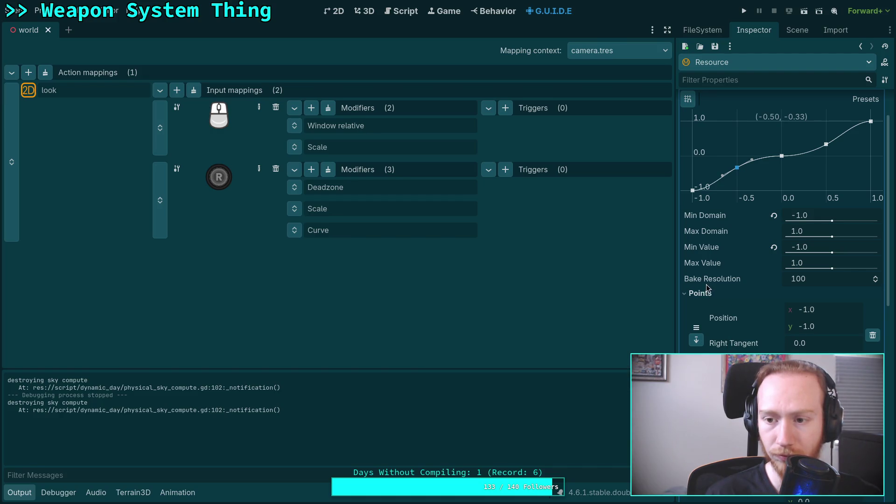
{"action": "left_click", "coordinate": [693, 191]}
{"action": "left_click_drag", "start_coordinate": [707, 190], "coordinate": [708, 185]}
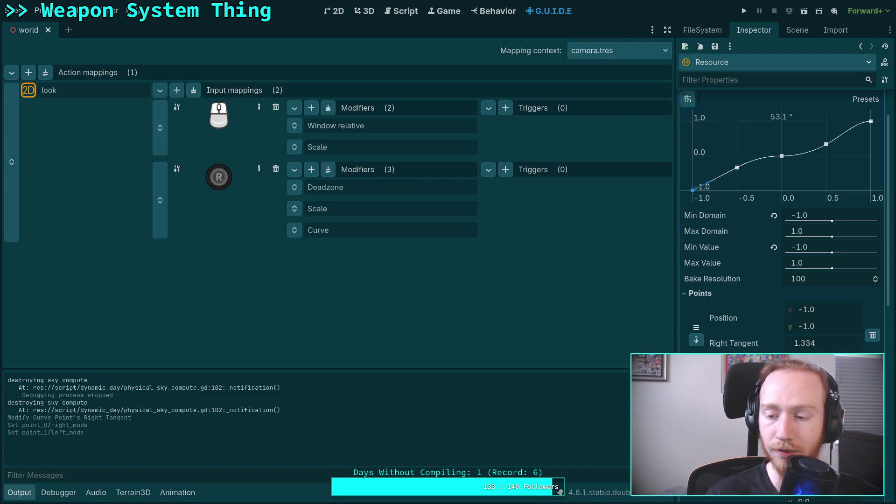
Move the inner curve points to (-0.6, -0.333) and (0.6, 0.333), then save the scene.
{"action": "scroll", "coordinate": [754, 354], "scroll_direction": "down", "scroll_amount": 5}
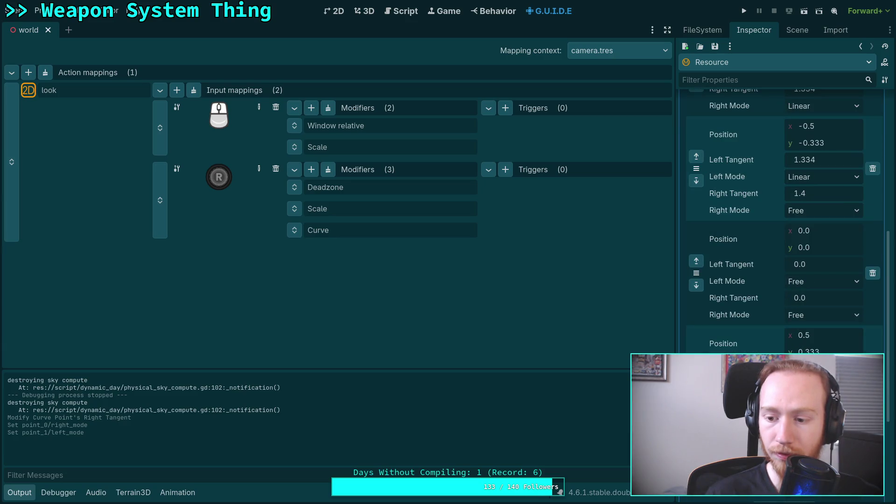
{"action": "scroll", "coordinate": [728, 176], "scroll_direction": "down", "scroll_amount": 1}
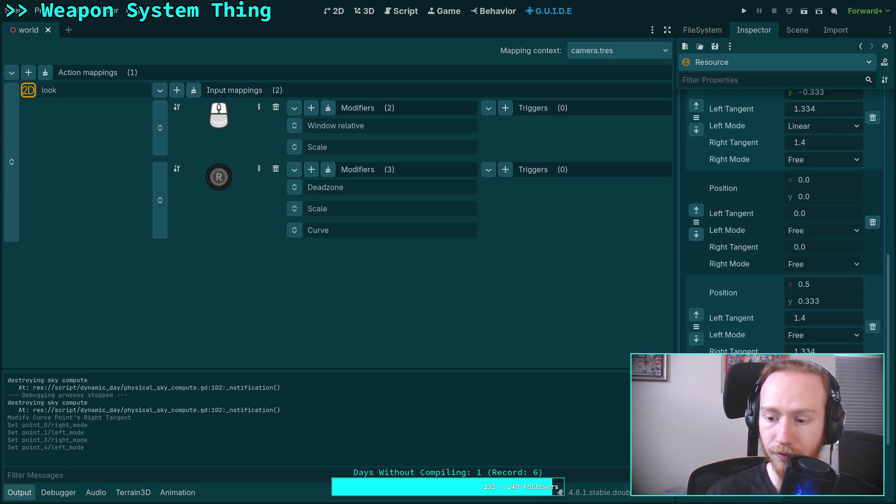
{"action": "scroll", "coordinate": [781, 219], "scroll_direction": "up", "scroll_amount": 6}
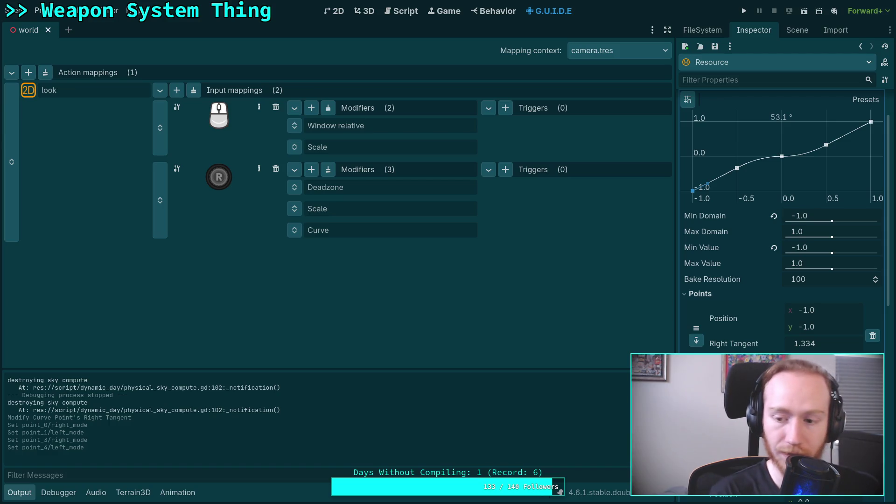
{"action": "left_click_drag", "start_coordinate": [737, 168], "coordinate": [728, 167]}
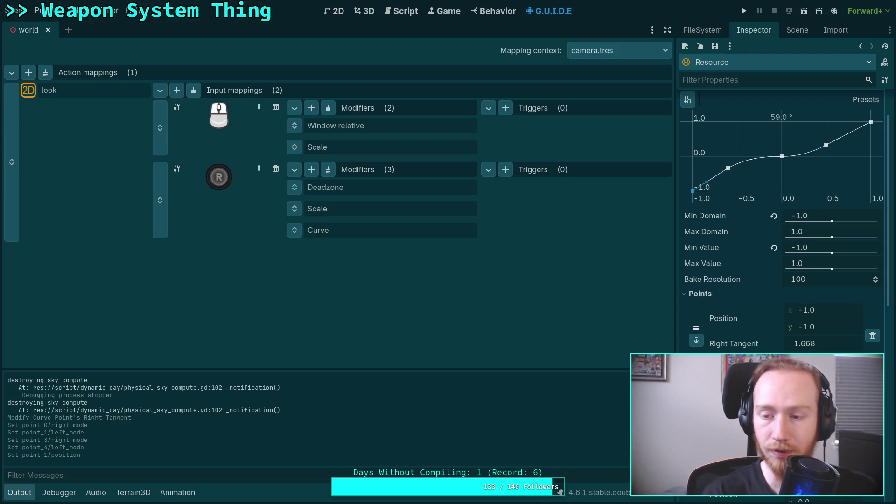
{"action": "scroll", "coordinate": [781, 220], "scroll_direction": "down", "scroll_amount": 5}
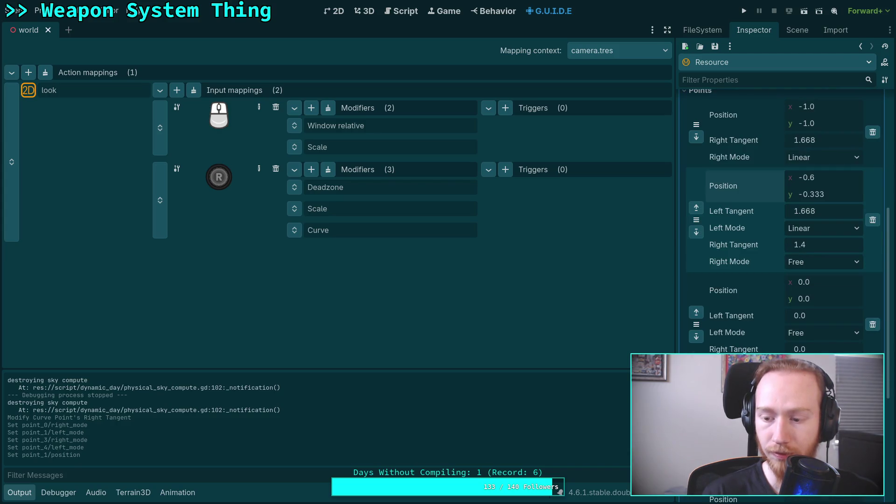
{"action": "key", "text": "Return"}
{"action": "scroll", "coordinate": [781, 210], "scroll_direction": "up", "scroll_amount": 6}
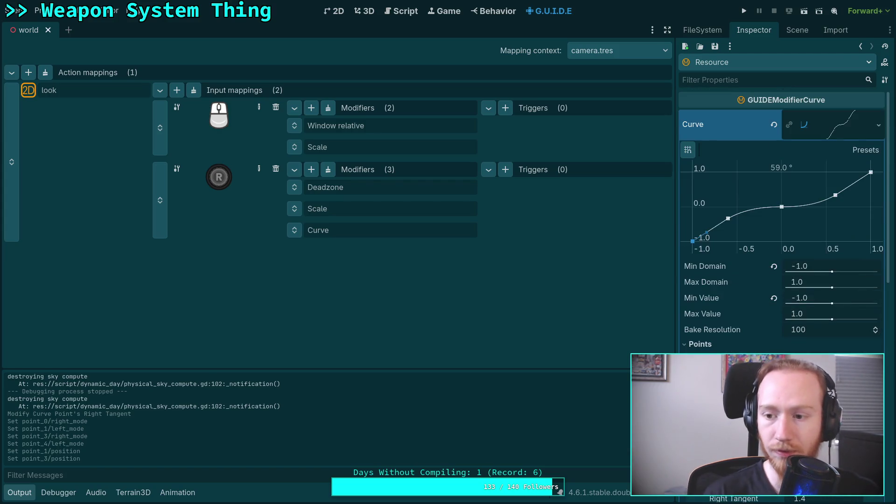
{"action": "left_click", "coordinate": [715, 46]}
{"action": "left_click", "coordinate": [727, 61]}
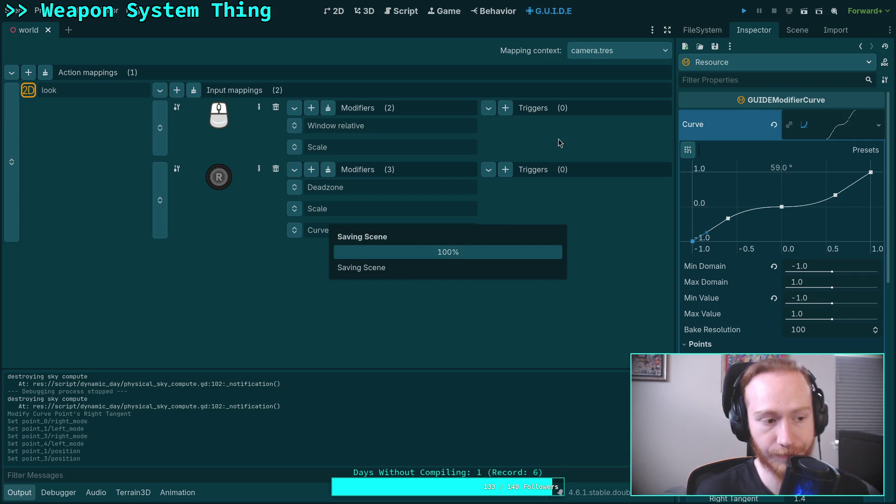
{"action": "key", "text": "F5"}
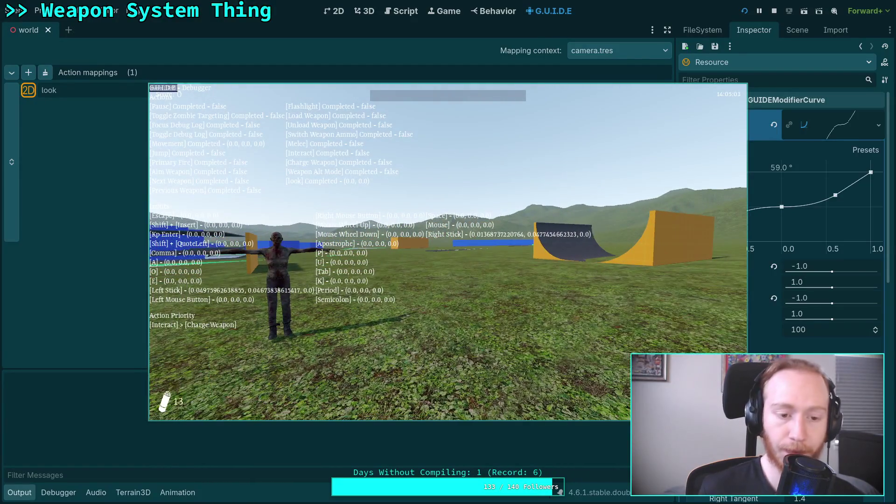
{"action": "key", "text": "Escape"}
{"action": "left_click", "coordinate": [448, 264]}
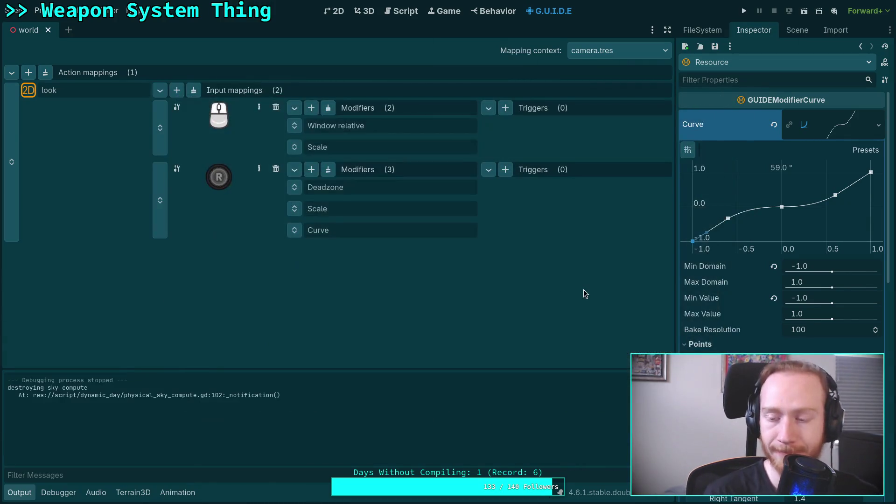
Delete the (-0.6, -0.33) curve point and reshape the start point's tangent.
{"action": "left_click", "coordinate": [728, 220]}
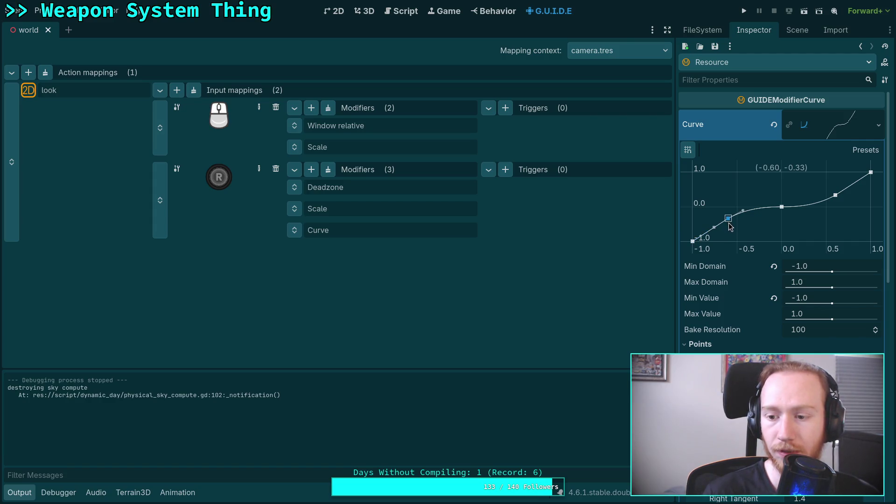
{"action": "scroll", "coordinate": [730, 227], "scroll_direction": "down", "scroll_amount": 6}
{"action": "scroll", "coordinate": [731, 227], "scroll_direction": "up", "scroll_amount": 6}
{"action": "scroll", "coordinate": [730, 227], "scroll_direction": "down", "scroll_amount": 1}
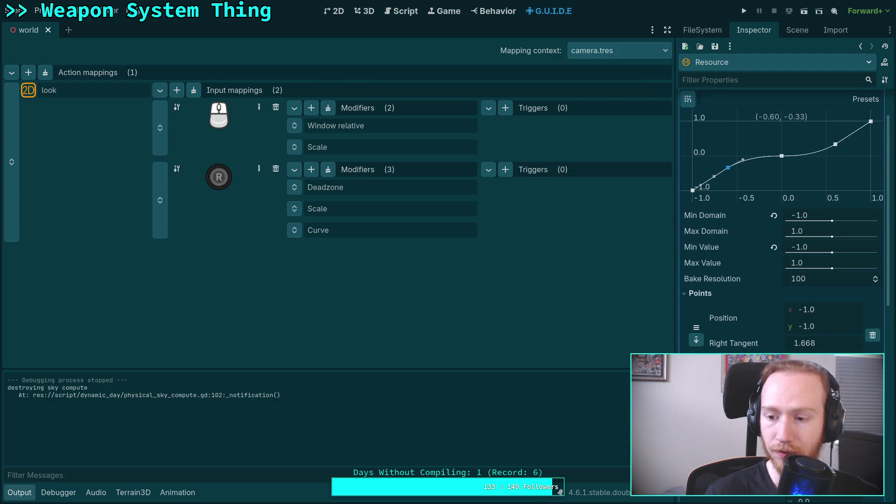
{"action": "key", "text": "Delete"}
{"action": "left_click", "coordinate": [692, 190]}
{"action": "mouse_move", "coordinate": [708, 184]}
{"action": "left_mouse_down"}
{"action": "mouse_move", "coordinate": [704, 169]}
{"action": "mouse_move", "coordinate": [712, 175]}
{"action": "left_mouse_up"}
Delete the (0.6, 0.333) curve point and pull the end tangent down.
{"action": "left_click", "coordinate": [836, 144]}
{"action": "scroll", "coordinate": [813, 329], "scroll_direction": "down", "scroll_amount": 5}
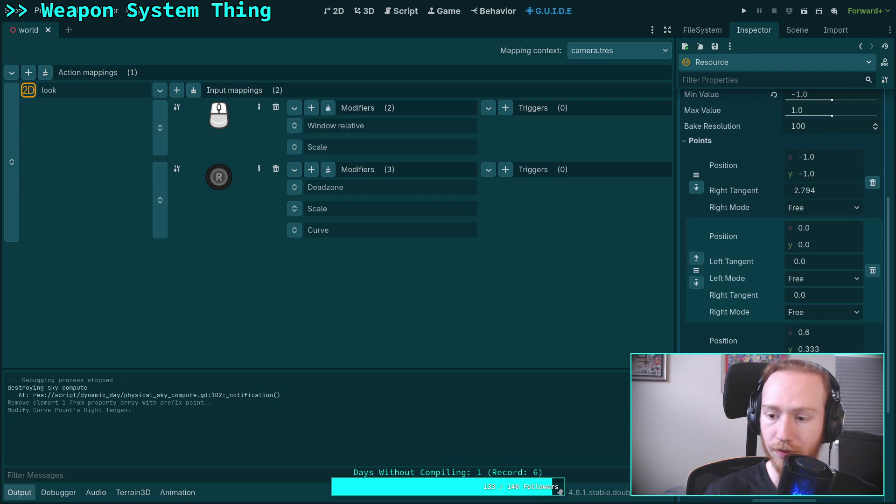
{"action": "left_click", "coordinate": [873, 374]}
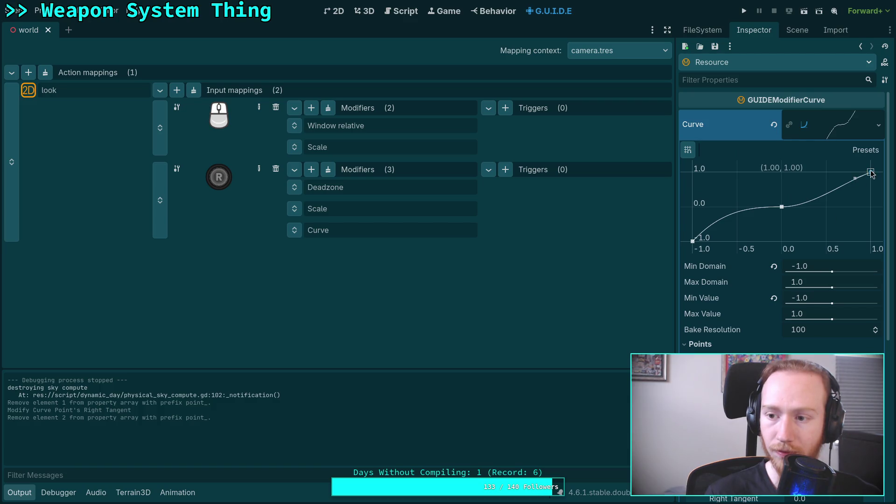
{"action": "mouse_move", "coordinate": [856, 182]}
{"action": "left_mouse_down"}
{"action": "mouse_move", "coordinate": [862, 198]}
{"action": "mouse_move", "coordinate": [851, 194]}
{"action": "left_mouse_up"}
Set the start point's Right Tangent to 2.79, save the scene, and run the game.
{"action": "scroll", "coordinate": [758, 336], "scroll_direction": "down", "scroll_amount": 5}
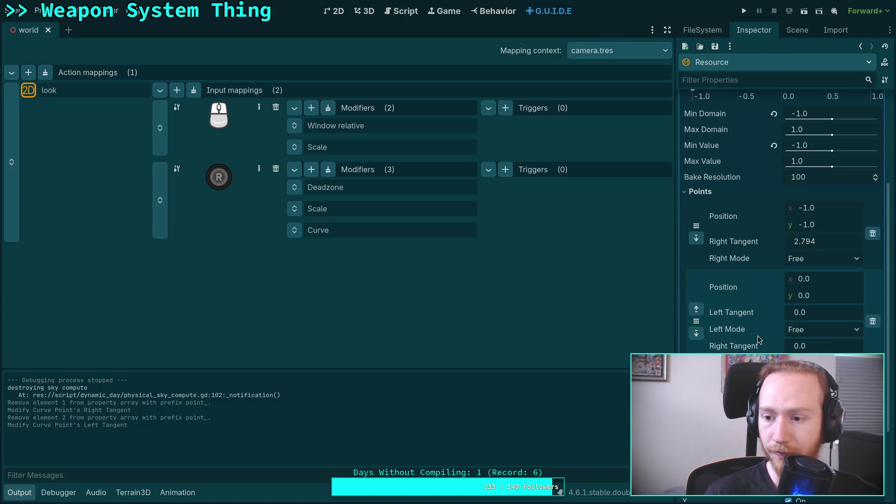
{"action": "left_click", "coordinate": [827, 242]}
{"action": "left_click_drag", "start_coordinate": [806, 242], "coordinate": [828, 242]}
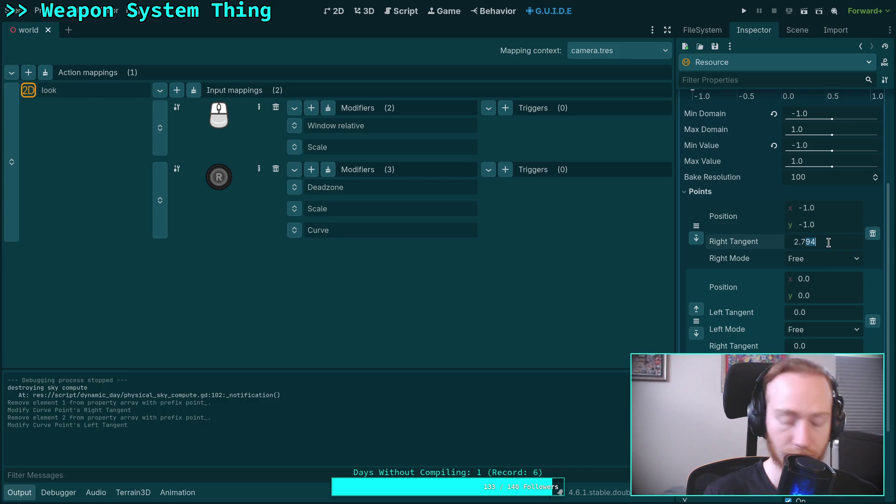
{"action": "type", "text": "9"}
{"action": "key", "text": "Return"}
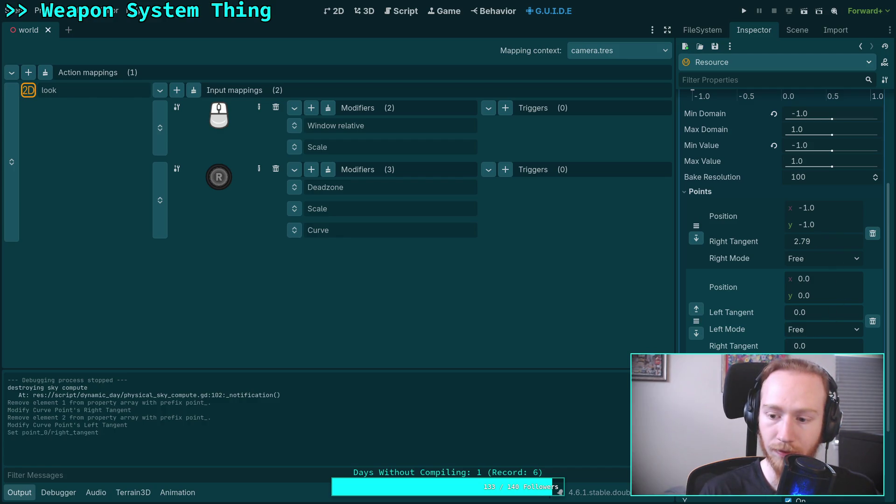
{"action": "scroll", "coordinate": [782, 219], "scroll_direction": "up", "scroll_amount": 5}
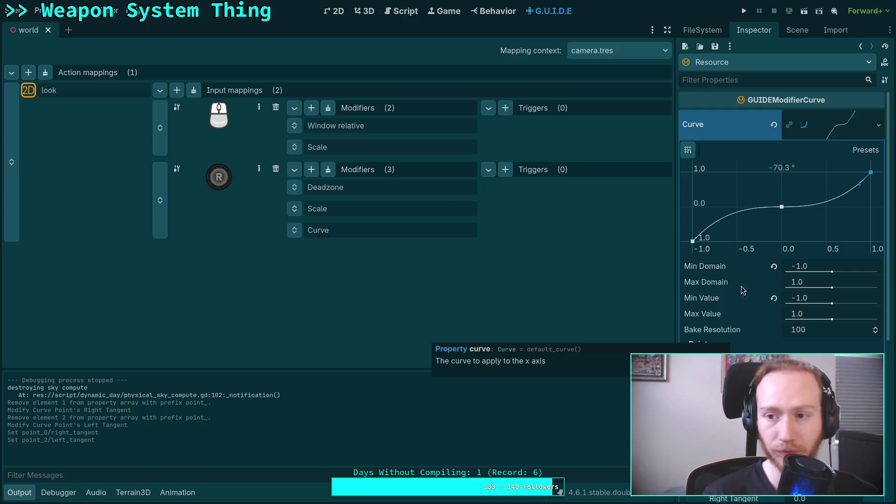
{"action": "left_click", "coordinate": [715, 46]}
{"action": "left_click", "coordinate": [735, 63]}
{"action": "left_click", "coordinate": [742, 12]}
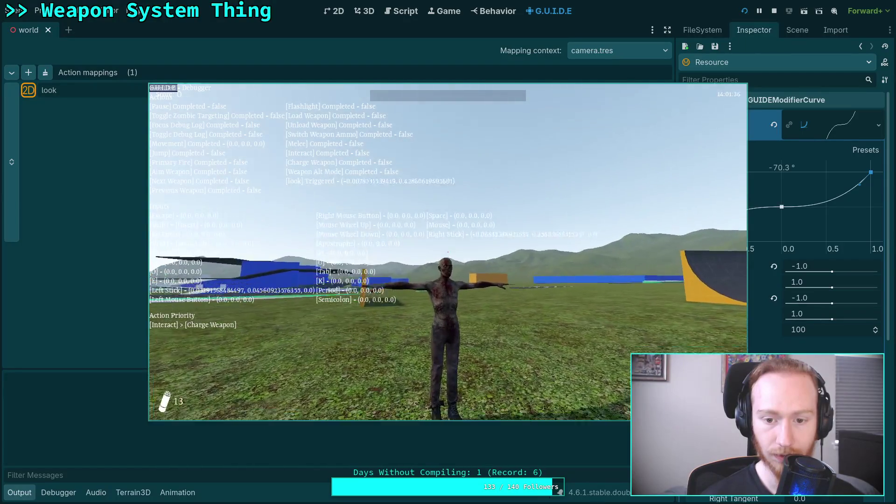
{"action": "key", "text": "Escape"}
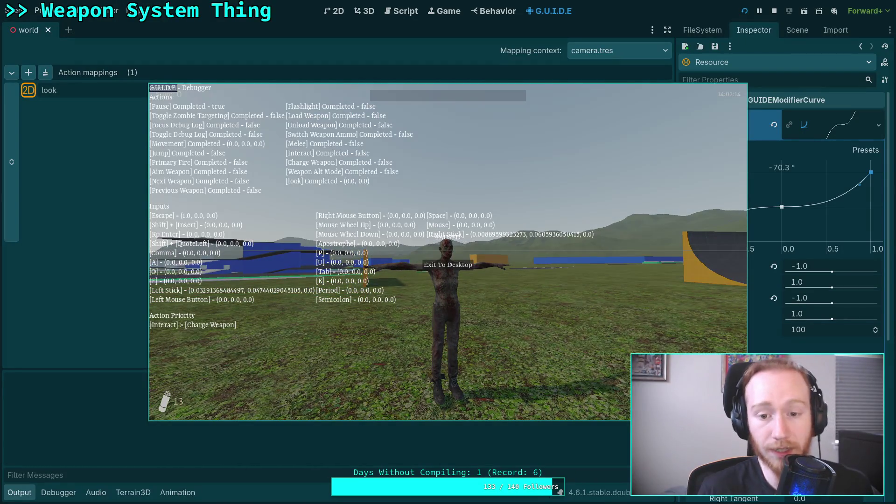
{"action": "left_click", "coordinate": [461, 268]}
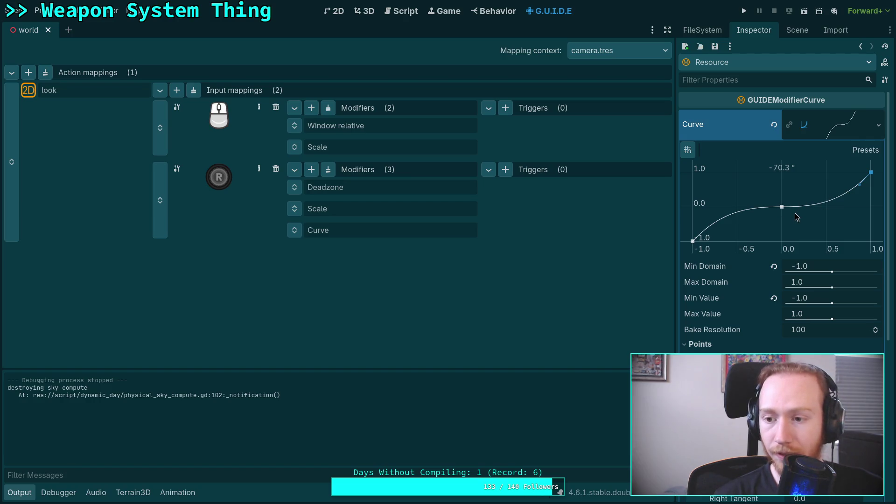
Slightly steepen the end tangent, then delete the Curve modifier, keeping Deadzone and Scale.
{"action": "left_click_drag", "start_coordinate": [860, 187], "coordinate": [856, 195]}
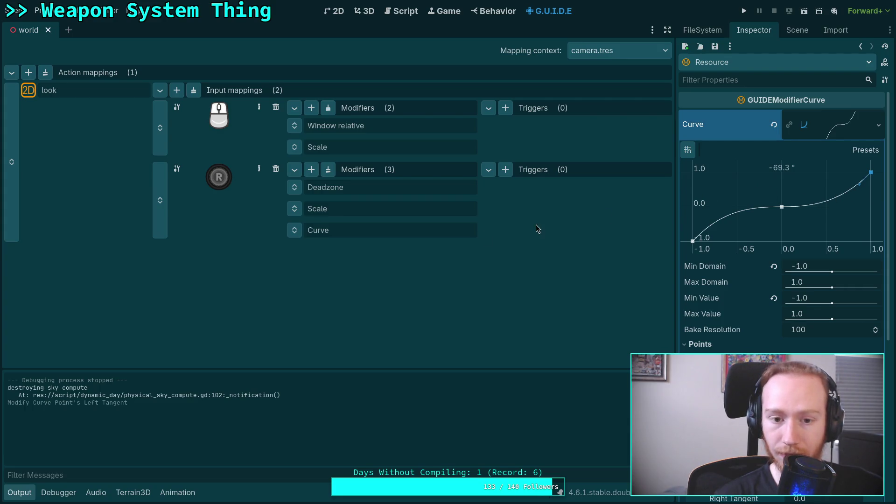
{"action": "right_click", "coordinate": [297, 231]}
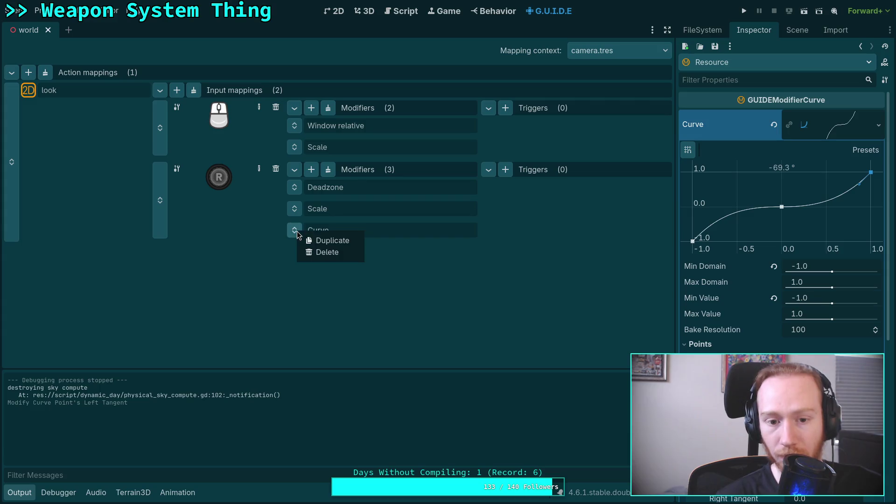
{"action": "left_click", "coordinate": [438, 249]}
{"action": "left_click", "coordinate": [312, 169]}
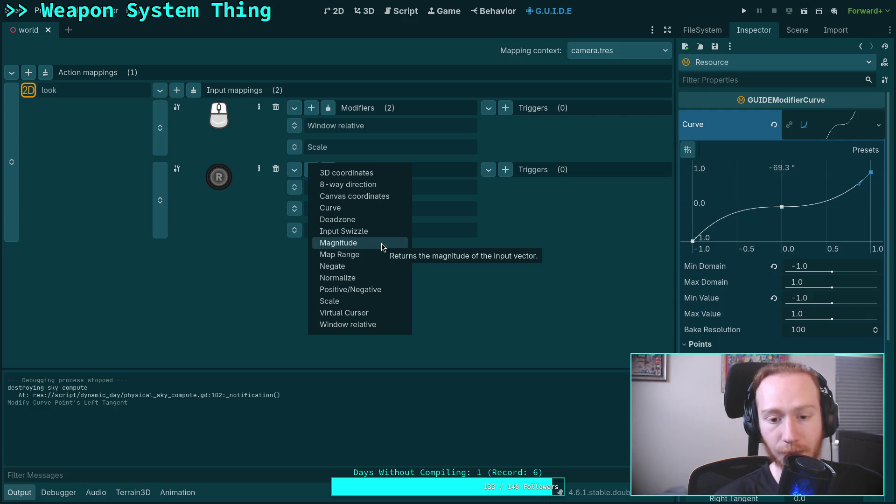
{"action": "left_click", "coordinate": [557, 225]}
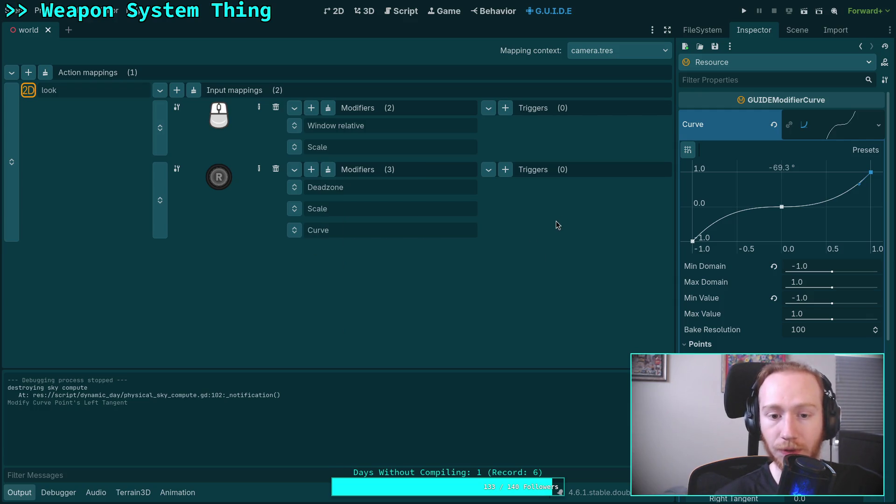
{"action": "left_click", "coordinate": [296, 233]}
{"action": "left_click", "coordinate": [322, 254]}
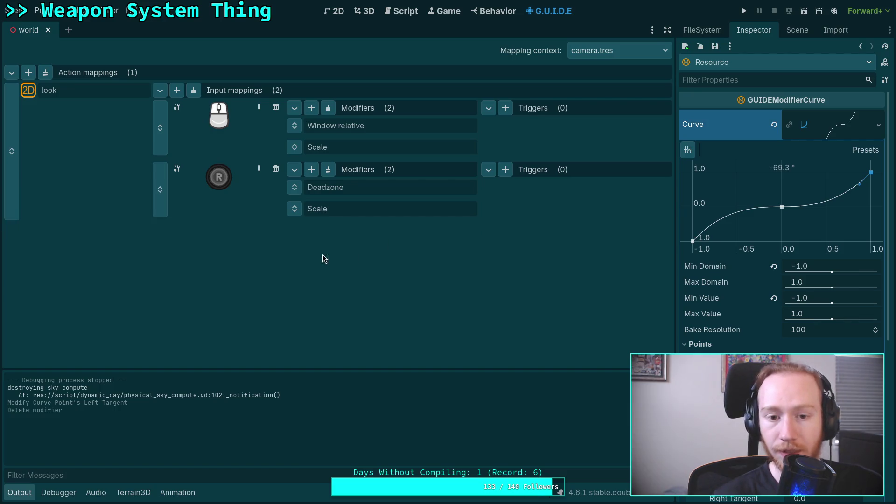
{"action": "left_click", "coordinate": [367, 209]}
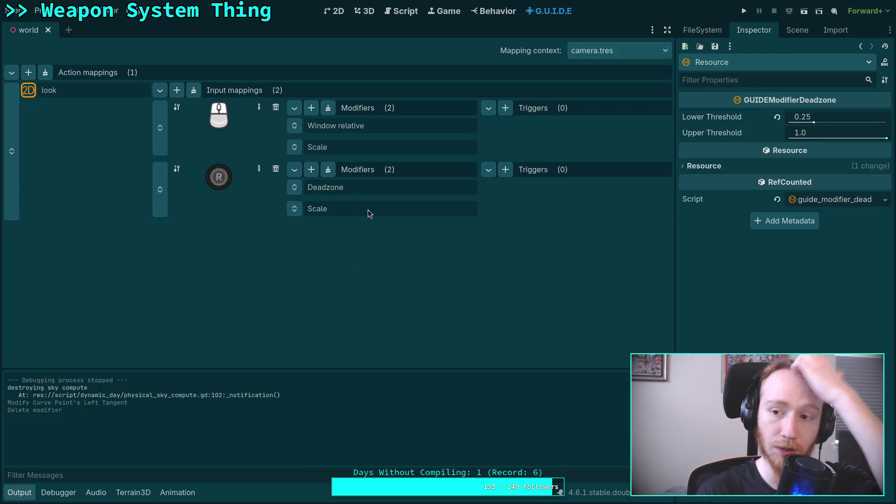
{"action": "key", "text": "super+3"}
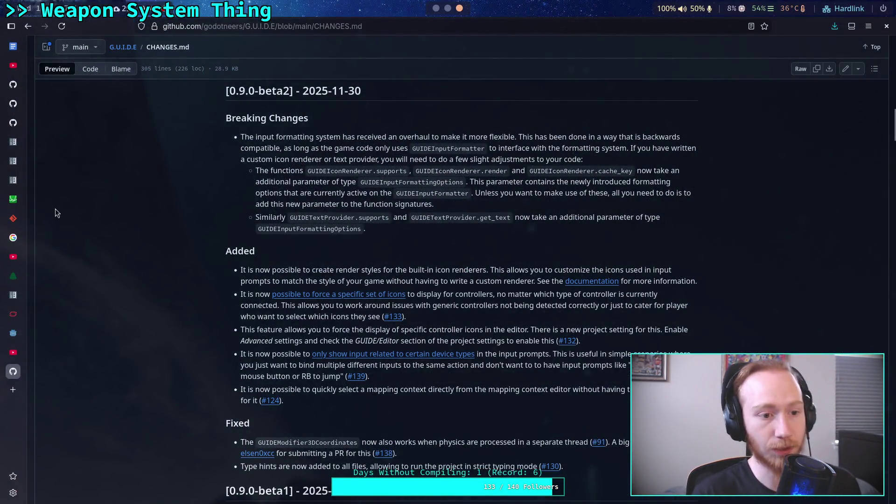
Hide the piecewise curve and x = ab line, then reload Desmos for a blank graph.
{"action": "left_click", "coordinate": [13, 198]}
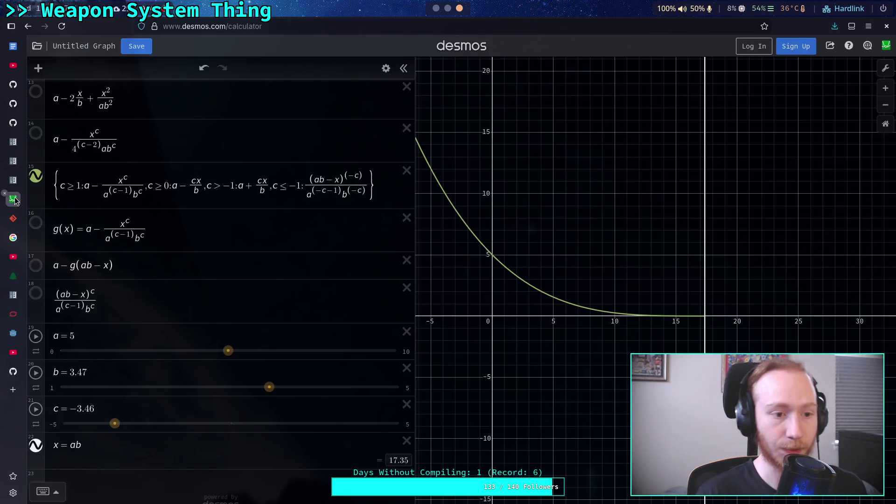
{"action": "left_click", "coordinate": [140, 475]}
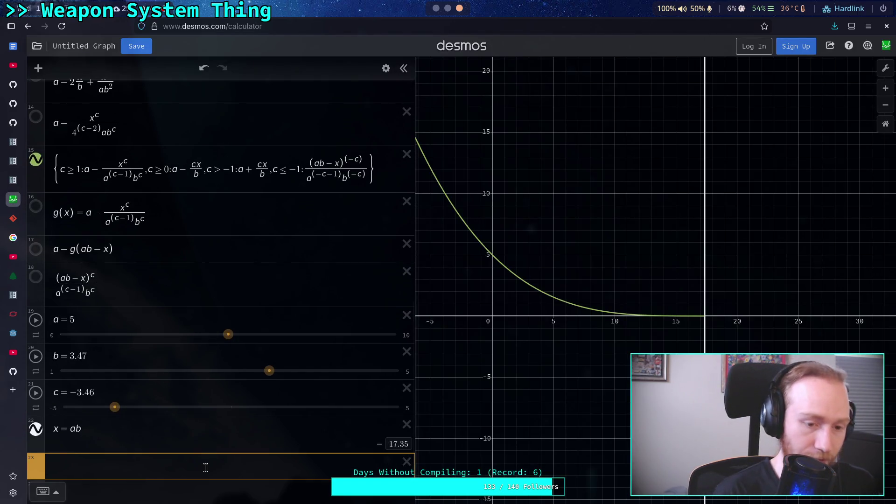
{"action": "left_click", "coordinate": [36, 160]}
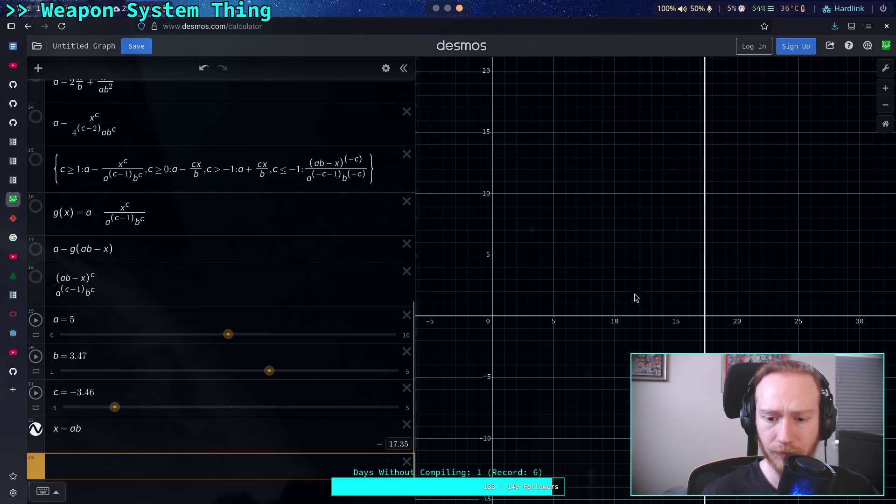
{"action": "left_click", "coordinate": [35, 429]}
{"action": "left_click_drag", "start_coordinate": [417, 210], "coordinate": [281, 226]}
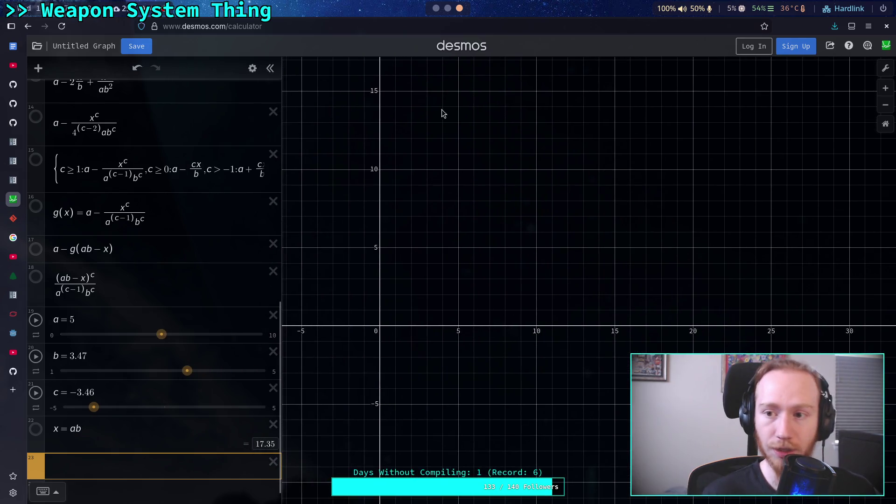
{"action": "right_click", "coordinate": [20, 203]}
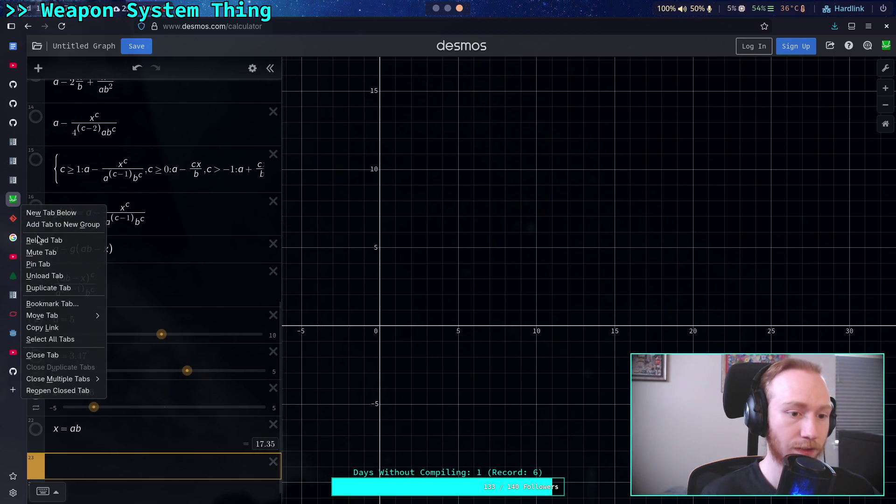
{"action": "left_click", "coordinate": [45, 276]}
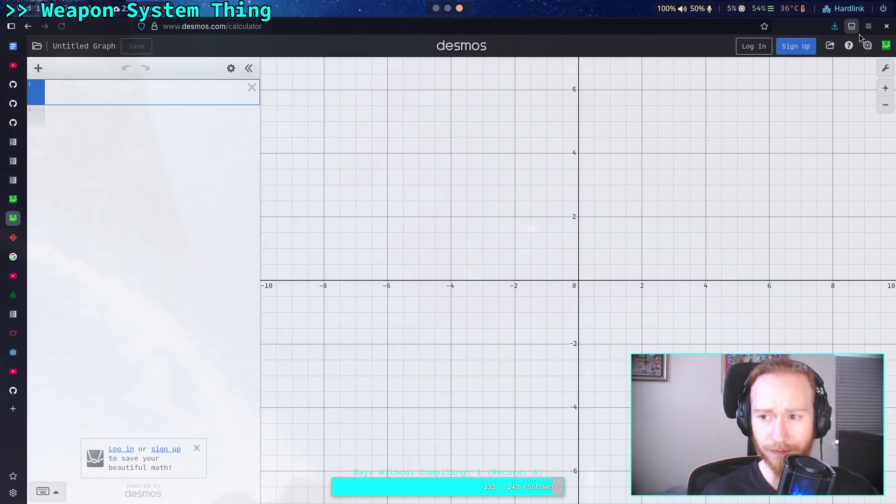
{"action": "left_click", "coordinate": [885, 71]}
Switch Desmos to reverse contrast and enter x^3 as the first expression.
{"action": "left_click", "coordinate": [780, 90]}
{"action": "left_click", "coordinate": [885, 68]}
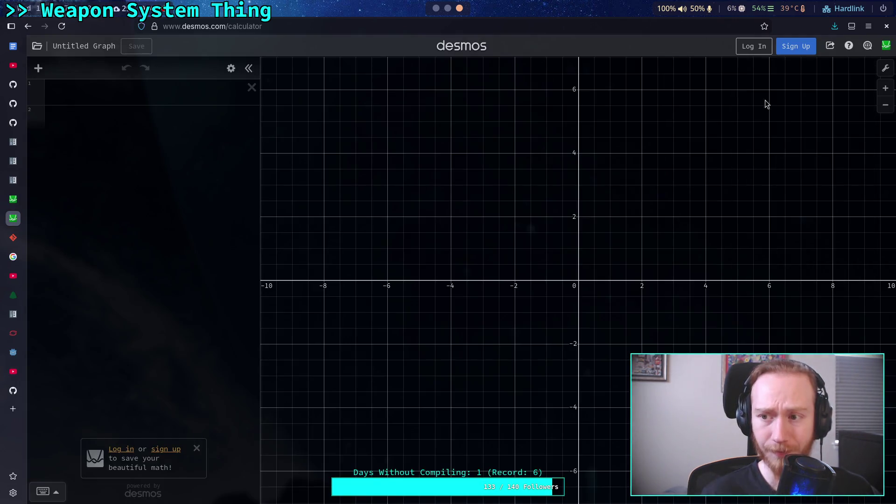
{"action": "left_click", "coordinate": [96, 90]}
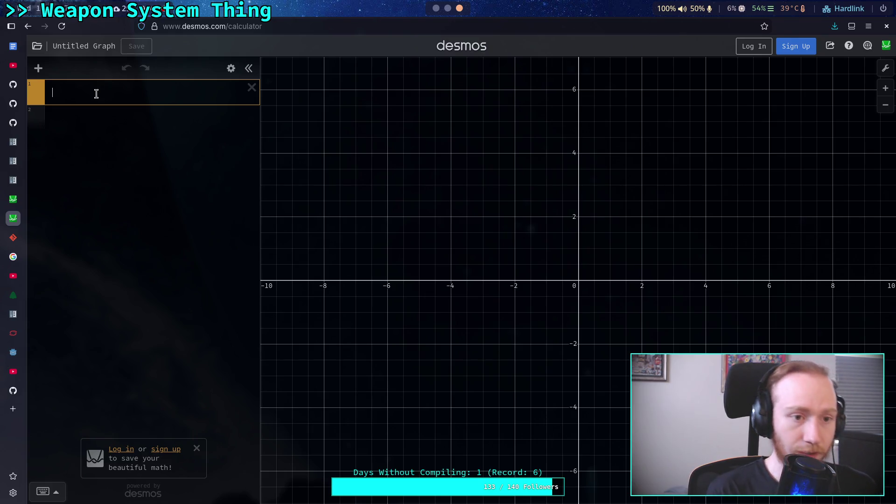
{"action": "type", "text": "x^3"}
{"action": "left_click_drag", "start_coordinate": [478, 180], "coordinate": [440, 276]}
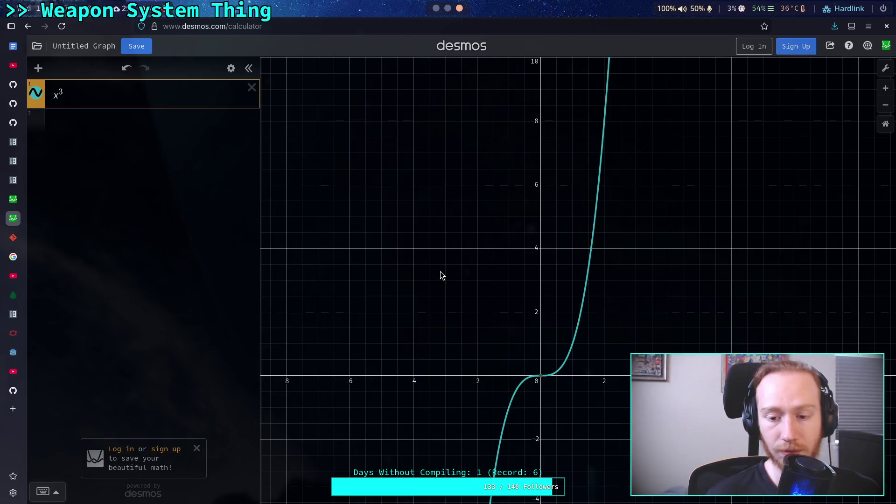
{"action": "left_click", "coordinate": [582, 340]}
{"action": "scroll", "coordinate": [580, 314], "scroll_direction": "up", "scroll_amount": 5}
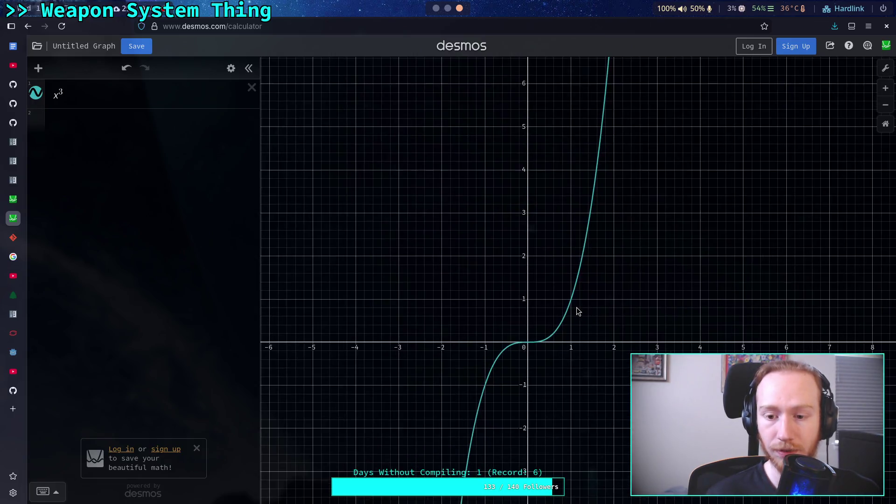
Set the x-axis range to -2 to 2 with equal axis scaling and trace the cubic.
{"action": "left_click", "coordinate": [886, 67]}
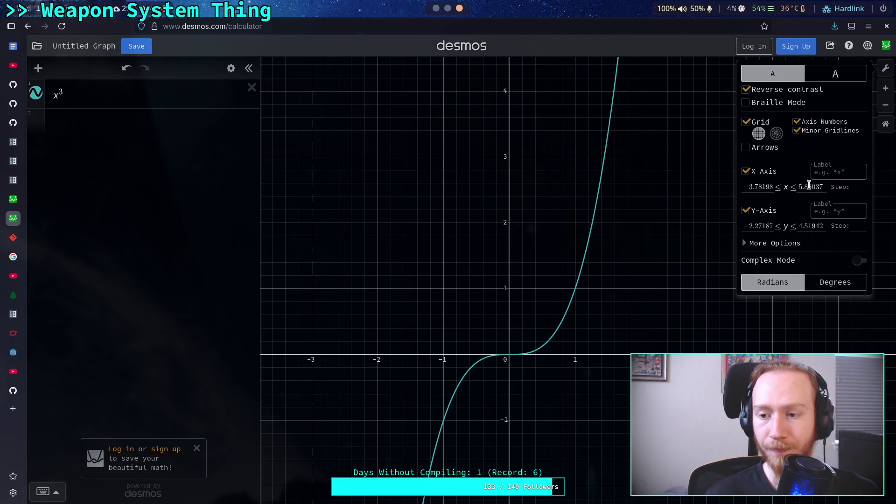
{"action": "double_click", "coordinate": [758, 187]}
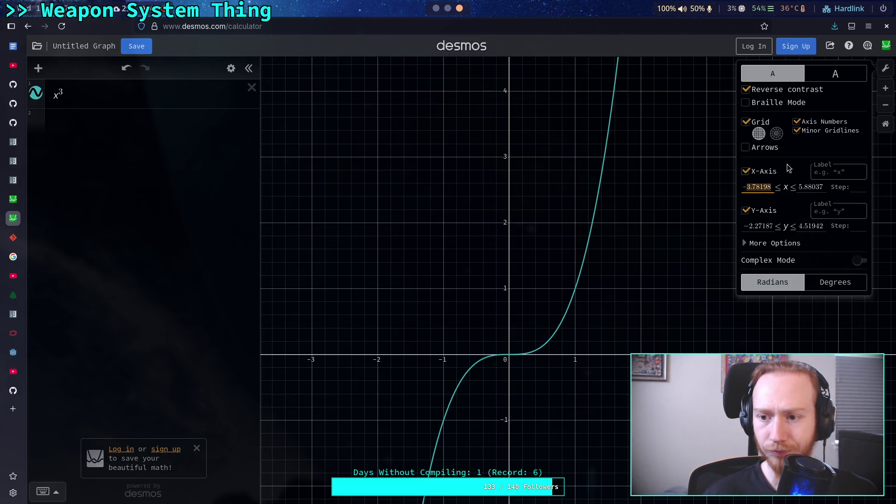
{"action": "left_click", "coordinate": [885, 123]}
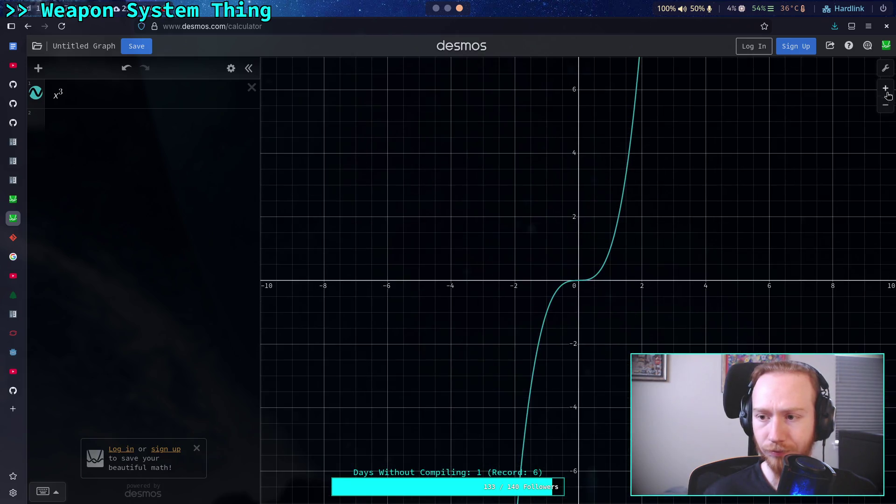
{"action": "left_click", "coordinate": [885, 68]}
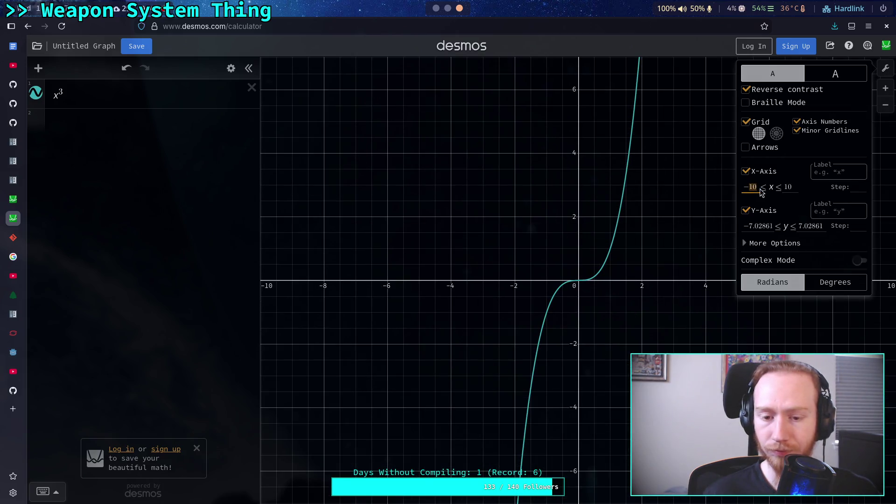
{"action": "type", "text": "2"}
{"action": "double_click", "coordinate": [787, 188]}
{"action": "type", "text": "2"}
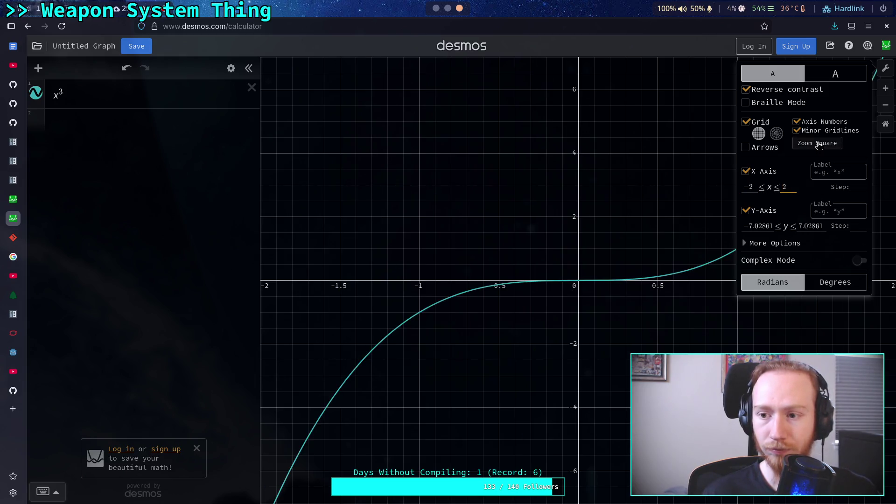
{"action": "left_click", "coordinate": [817, 144]}
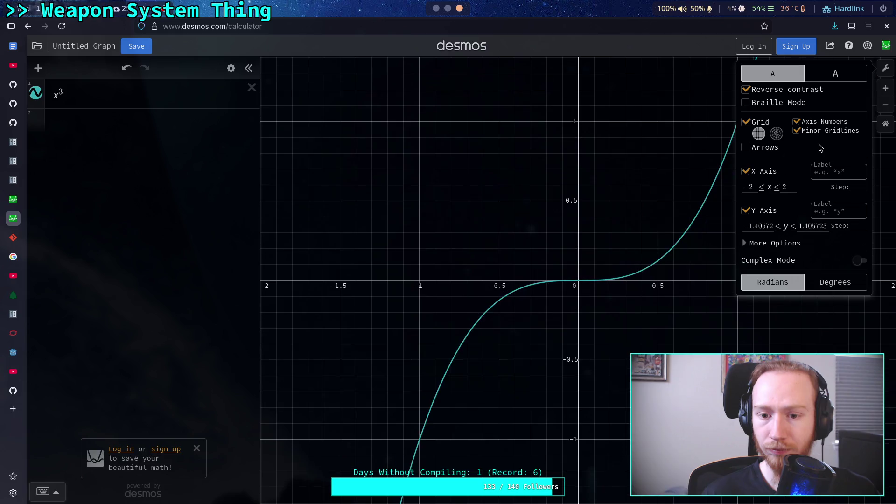
{"action": "left_click", "coordinate": [885, 68]}
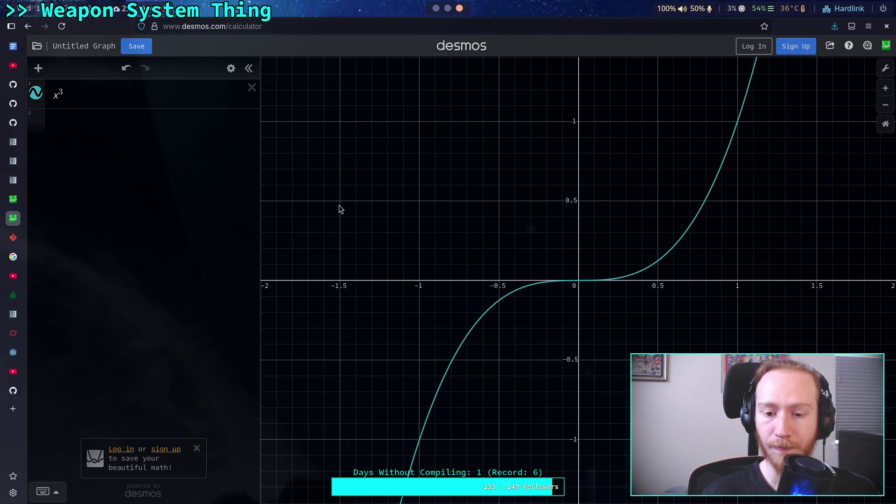
{"action": "mouse_move", "coordinate": [448, 364]}
{"action": "left_mouse_down"}
{"action": "mouse_move", "coordinate": [441, 366]}
{"action": "mouse_move", "coordinate": [456, 373]}
{"action": "mouse_move", "coordinate": [421, 451]}
{"action": "mouse_move", "coordinate": [422, 443]}
{"action": "left_mouse_up"}
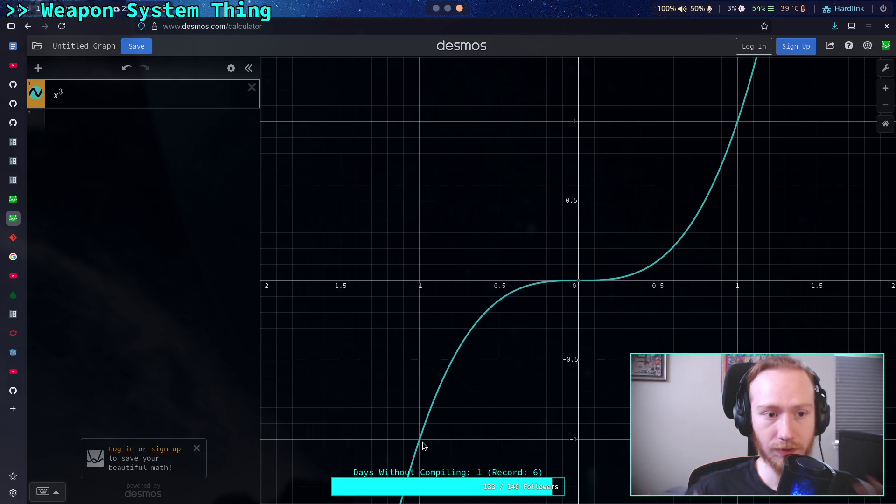
{"action": "left_click", "coordinate": [147, 121]}
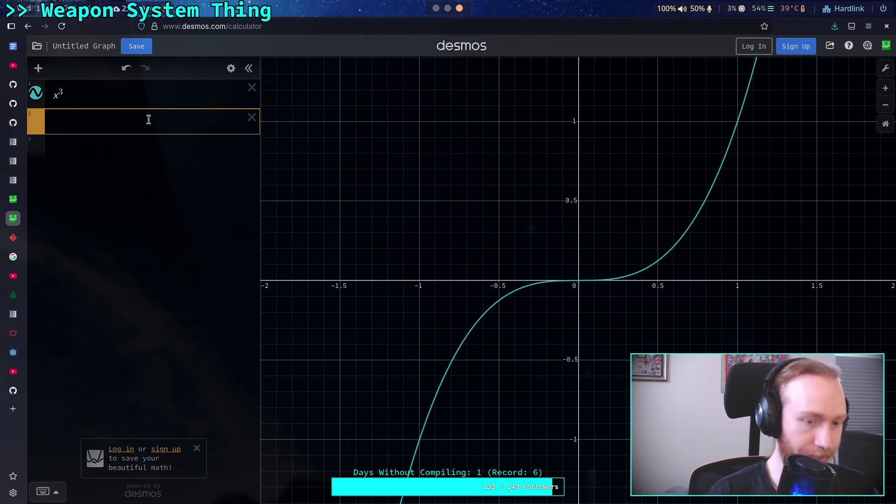
Plot x^2 in a second row, try exponents 3, 4, 5, settle on 3, then return to Godot.
{"action": "type", "text": "x^2"}
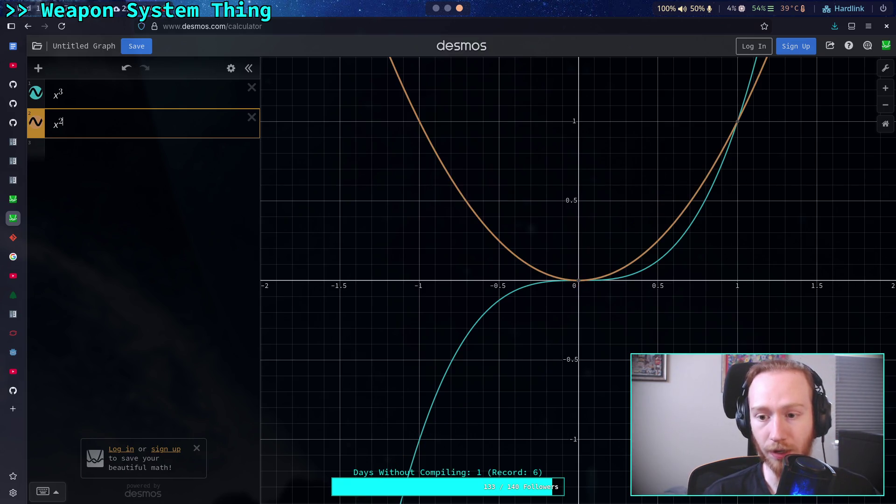
{"action": "key", "text": "BackSpace"}
{"action": "type", "text": "3"}
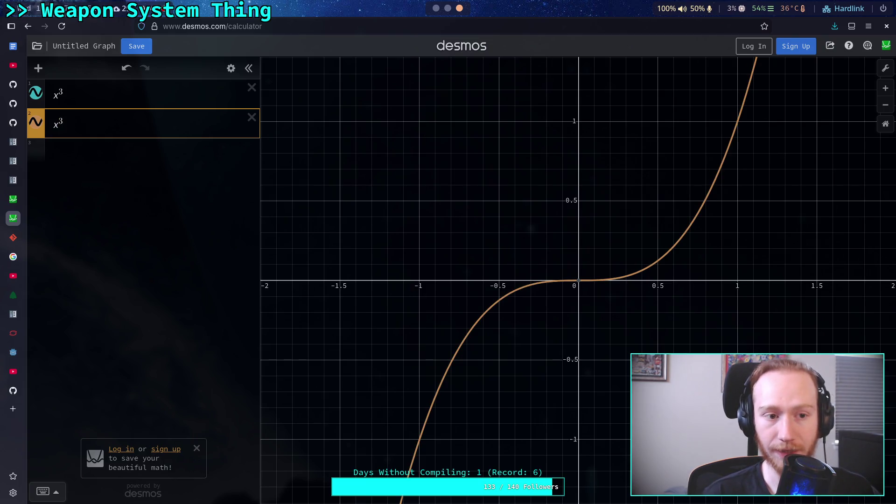
{"action": "type", "text": "4"}
{"action": "type", "text": "5"}
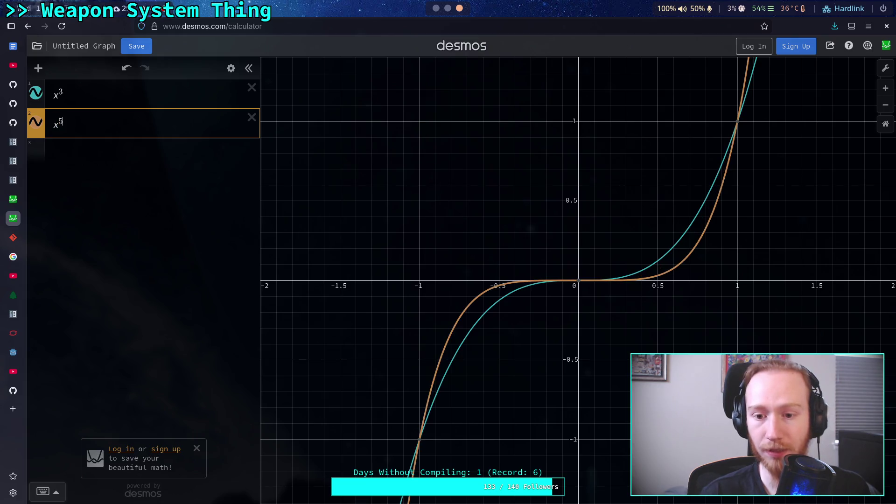
{"action": "key", "text": "BackSpace"}
{"action": "type", "text": "3"}
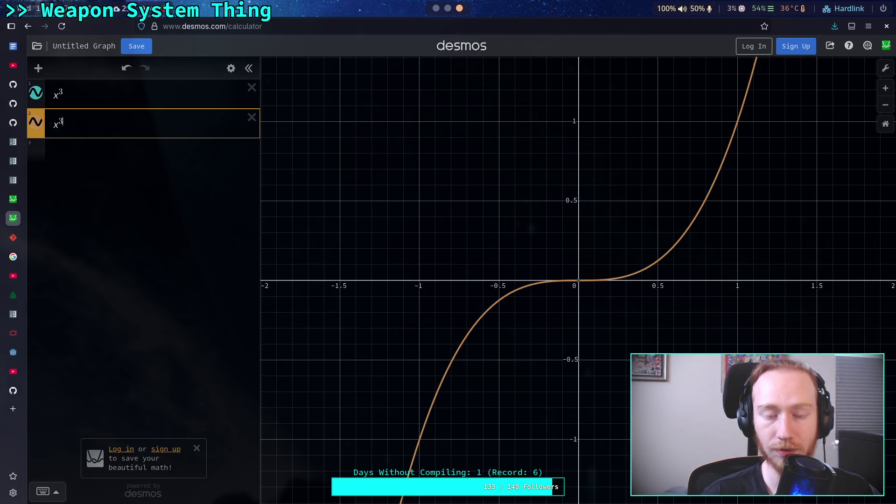
{"action": "key", "text": "alt+Tab"}
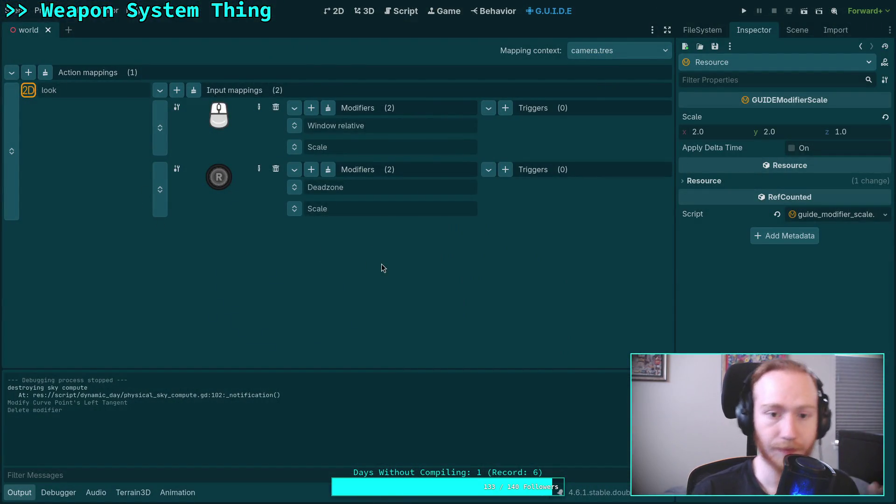
Start a new script in the addons/guide/modifiers folder from the FileSystem panel.
{"action": "left_click", "coordinate": [721, 35]}
{"action": "scroll", "coordinate": [719, 169], "scroll_direction": "up", "scroll_amount": 15}
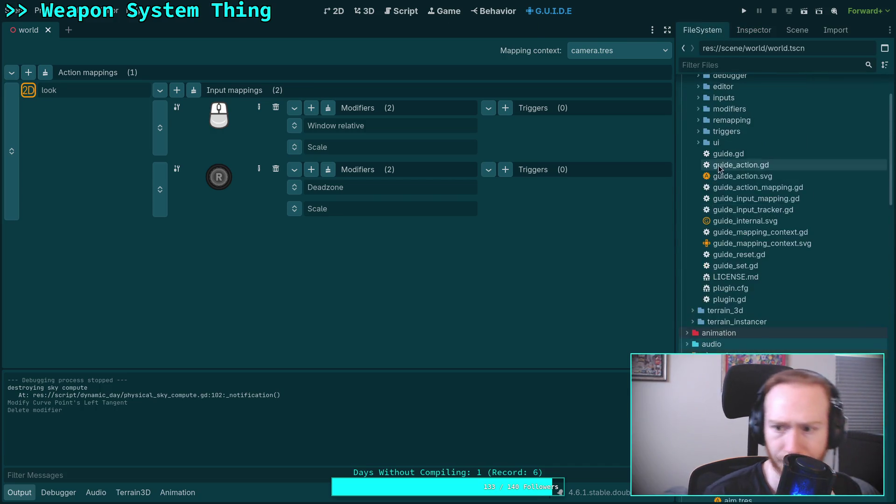
{"action": "scroll", "coordinate": [719, 169], "scroll_direction": "up", "scroll_amount": 3}
{"action": "left_click", "coordinate": [698, 186]}
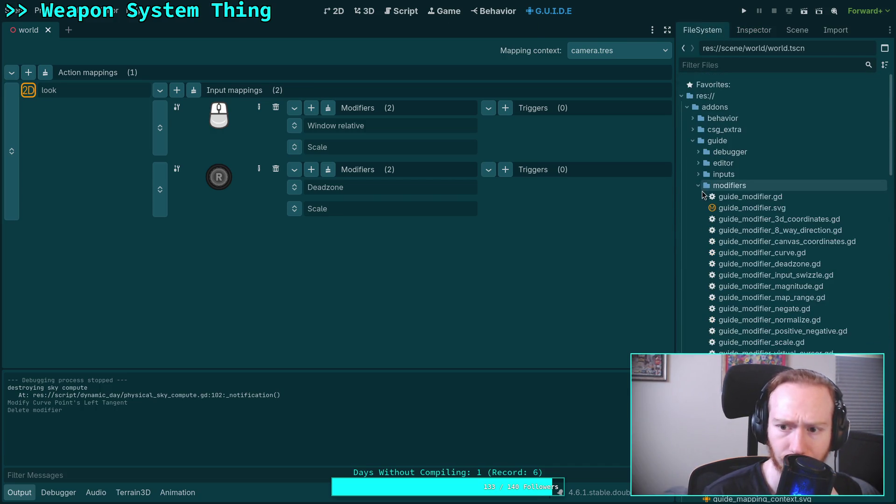
{"action": "left_click", "coordinate": [752, 194]}
{"action": "right_click", "coordinate": [753, 194]}
{"action": "mouse_move", "coordinate": [756, 194]}
{"action": "left_click", "coordinate": [705, 222]}
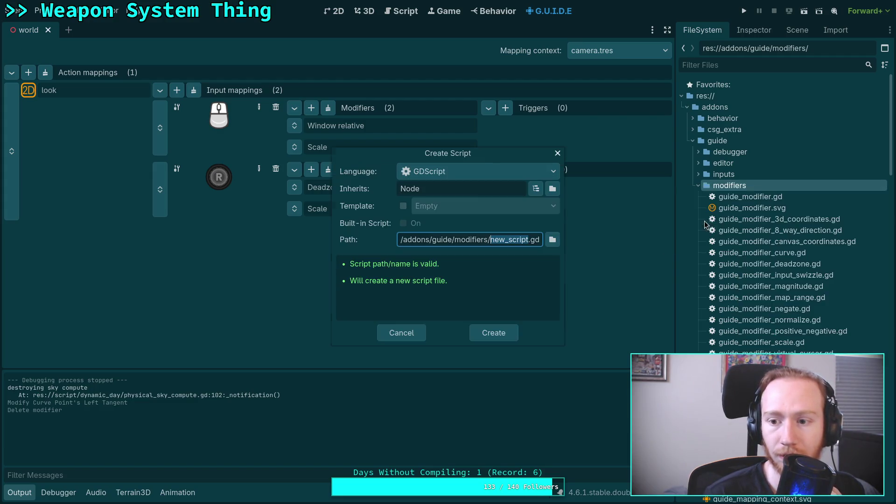
Name the new script guide_modifier_stick.gd and create it.
{"action": "type", "text": "guide_"}
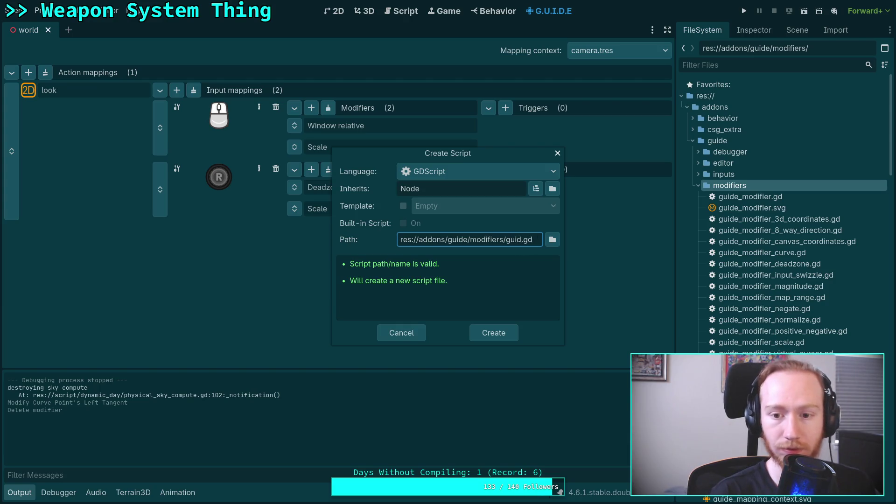
{"action": "type", "text": "modifier"}
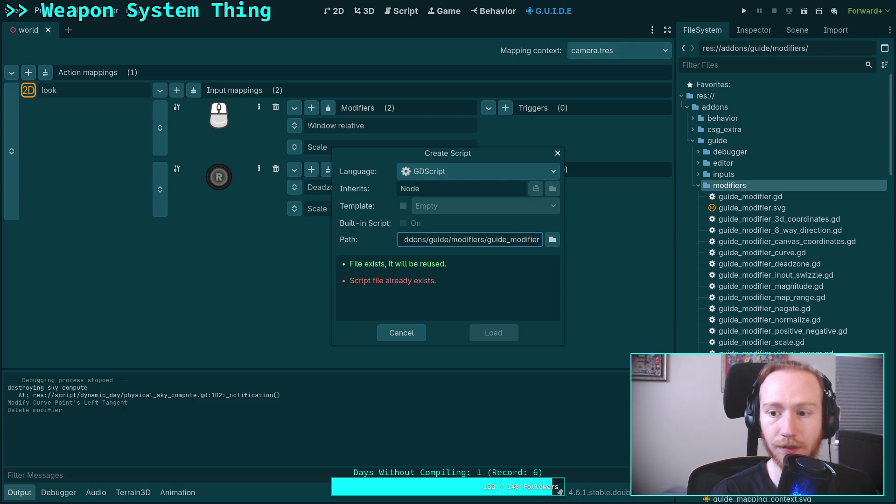
{"action": "type", "text": "_"}
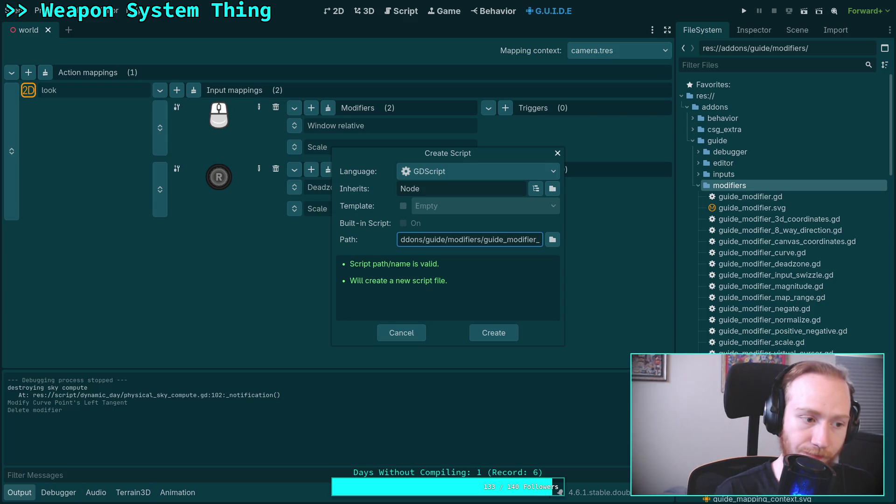
{"action": "type", "text": "s"}
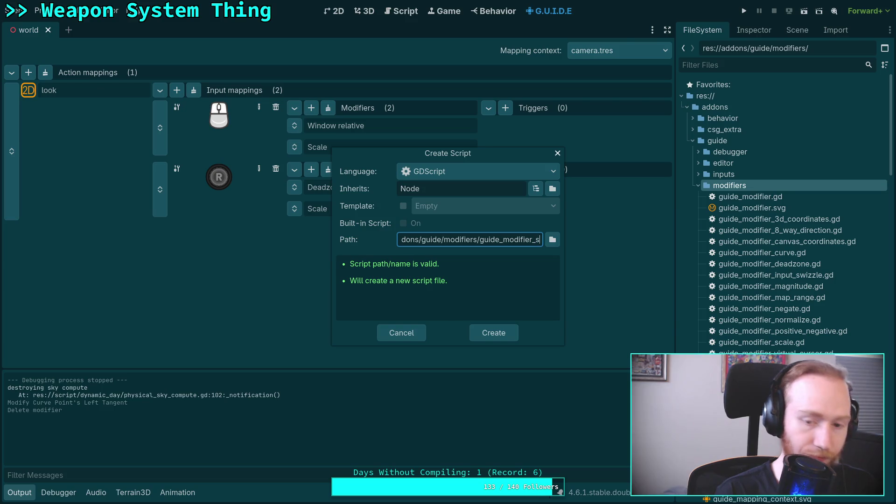
{"action": "type", "text": "tucick"}
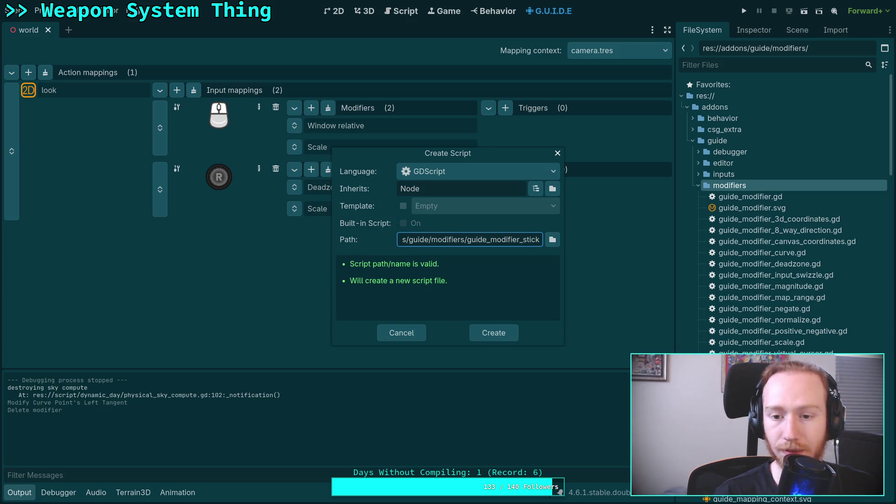
{"action": "double_click", "coordinate": [414, 189]}
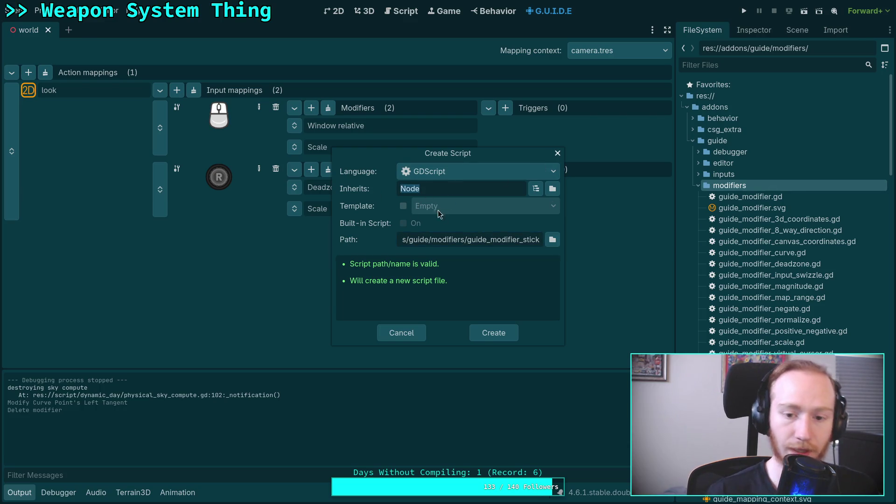
{"action": "left_click", "coordinate": [487, 333]}
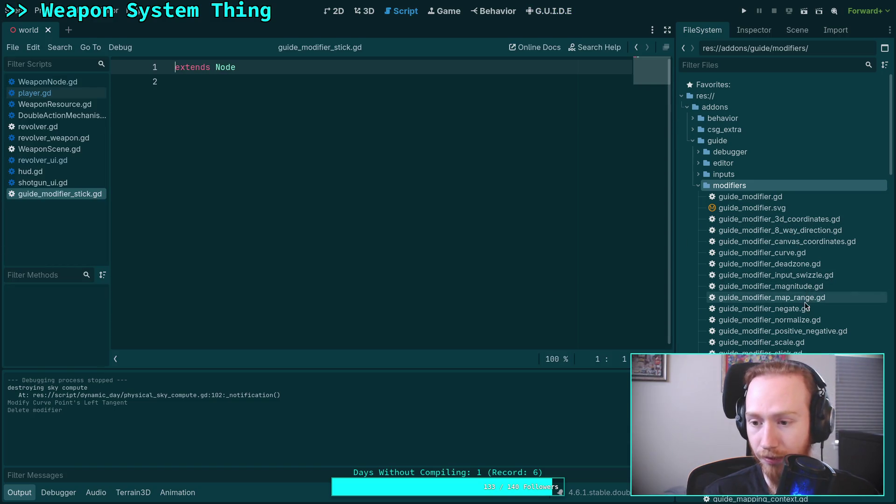
Open guide_modifier_scale.gd and paste its header lines into the stick script.
{"action": "double_click", "coordinate": [816, 345]}
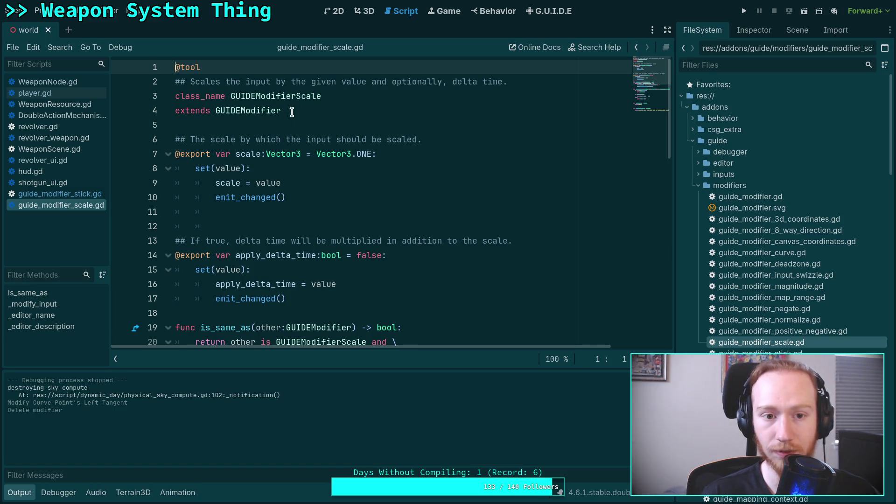
{"action": "left_click_drag", "start_coordinate": [291, 112], "coordinate": [175, 67]}
{"action": "key", "text": "ctrl+c"}
{"action": "right_click", "coordinate": [215, 79]}
{"action": "key", "text": "Escape"}
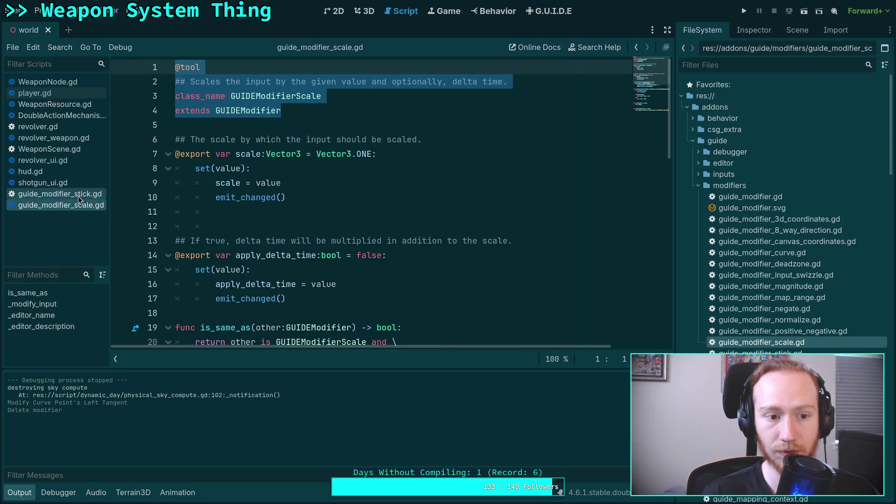
{"action": "left_click", "coordinate": [79, 195]}
{"action": "key", "text": "ctrl+a"}
{"action": "key", "text": "ctrl+v"}
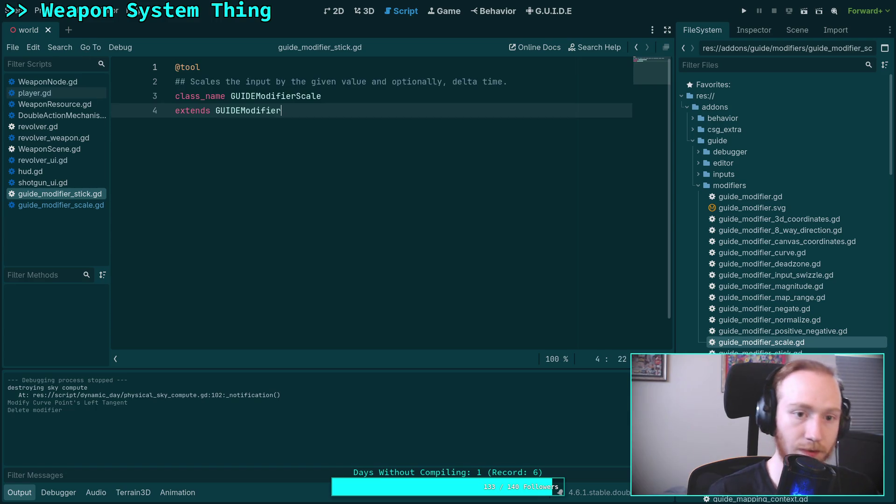
Replace the stick script's contents with the entire scale modifier script.
{"action": "right_click", "coordinate": [71, 206]}
{"action": "left_click", "coordinate": [292, 159]}
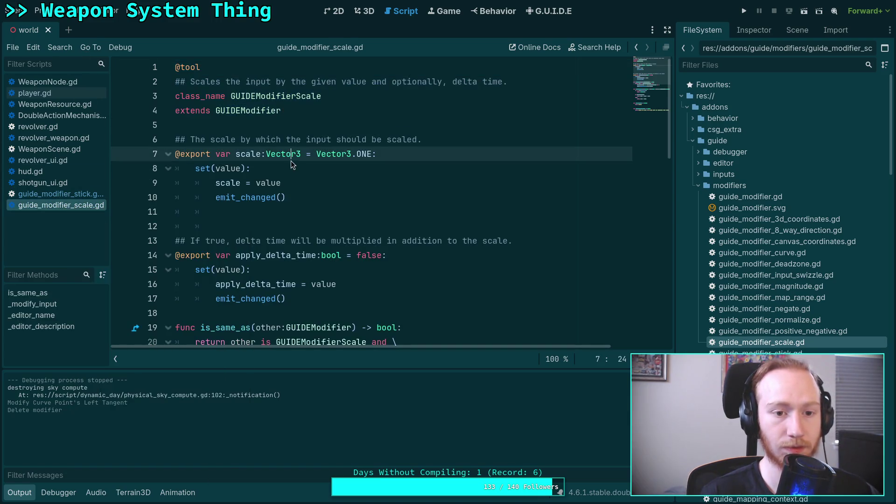
{"action": "key", "text": "ctrl+a"}
{"action": "right_click", "coordinate": [280, 160]}
{"action": "left_click", "coordinate": [302, 211]}
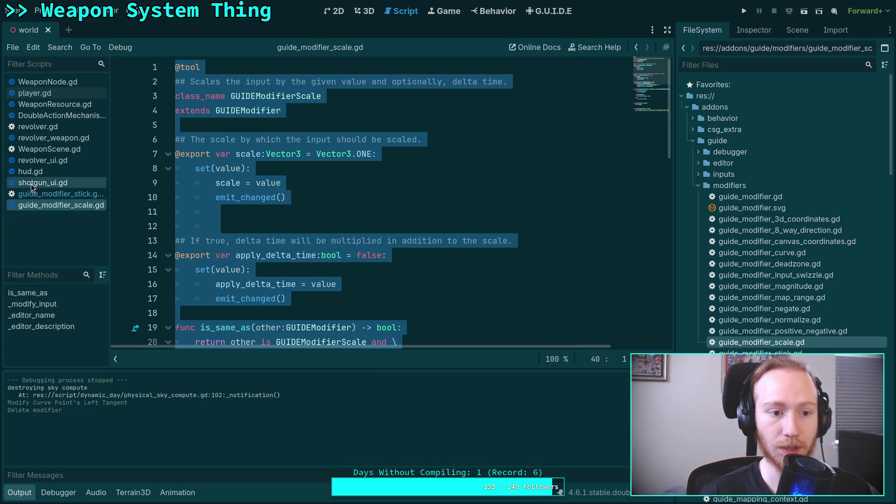
{"action": "key", "text": "alt+Left"}
{"action": "key", "text": "ctrl+a"}
{"action": "key", "text": "ctrl+v"}
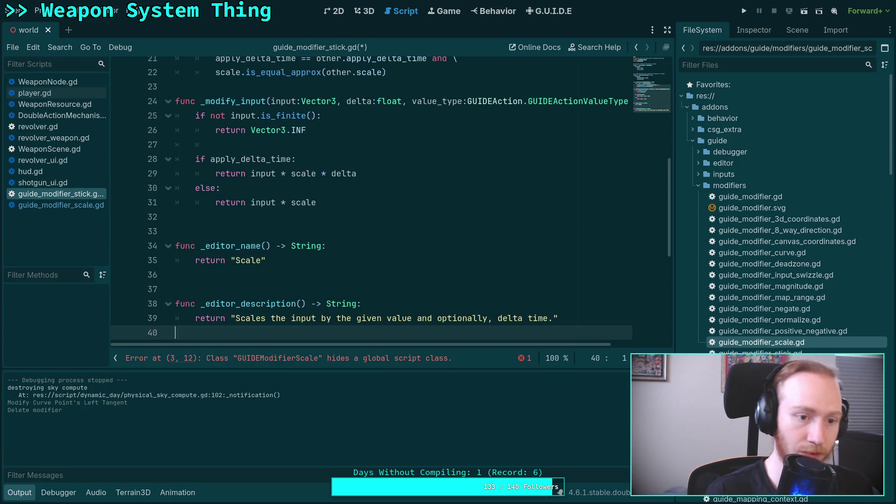
Close the scale script, collapse the Output panel and widen the code editor to full width.
{"action": "right_click", "coordinate": [72, 205]}
{"action": "left_click", "coordinate": [87, 241]}
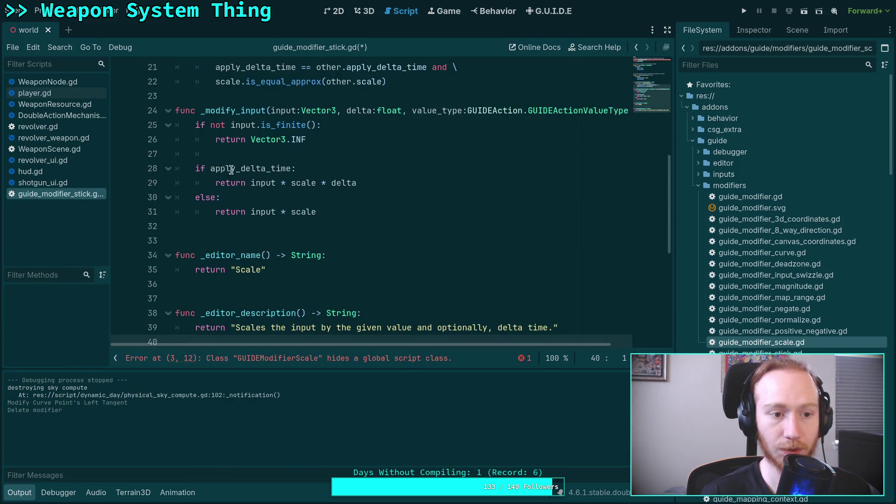
{"action": "left_click", "coordinate": [360, 162]}
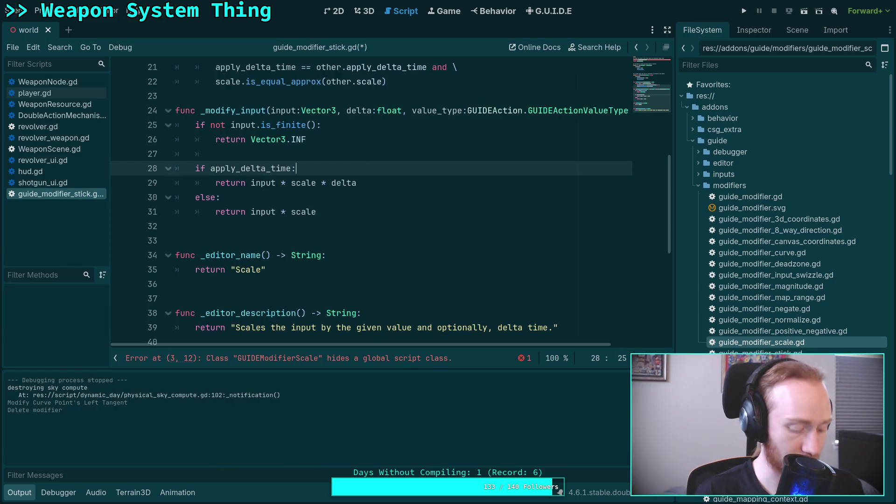
{"action": "left_click", "coordinate": [360, 226]}
{"action": "scroll", "coordinate": [360, 225], "scroll_direction": "up", "scroll_amount": 7}
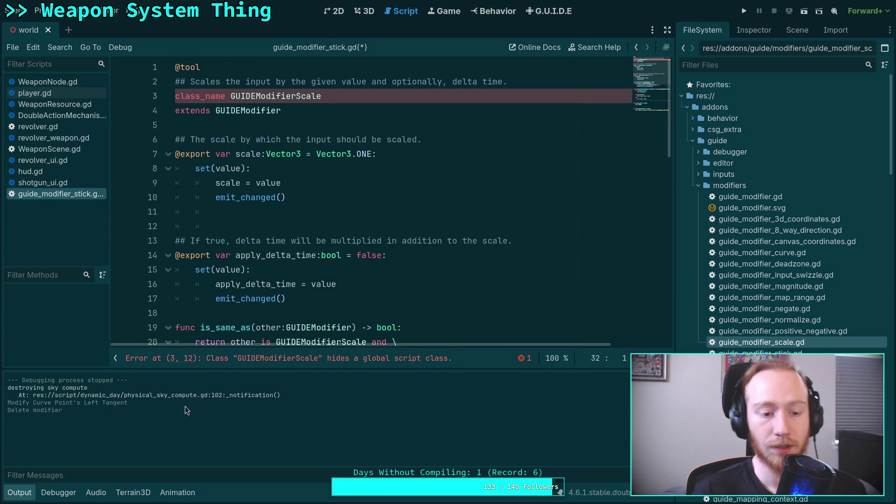
{"action": "left_click", "coordinate": [29, 498]}
{"action": "left_click", "coordinate": [666, 31]}
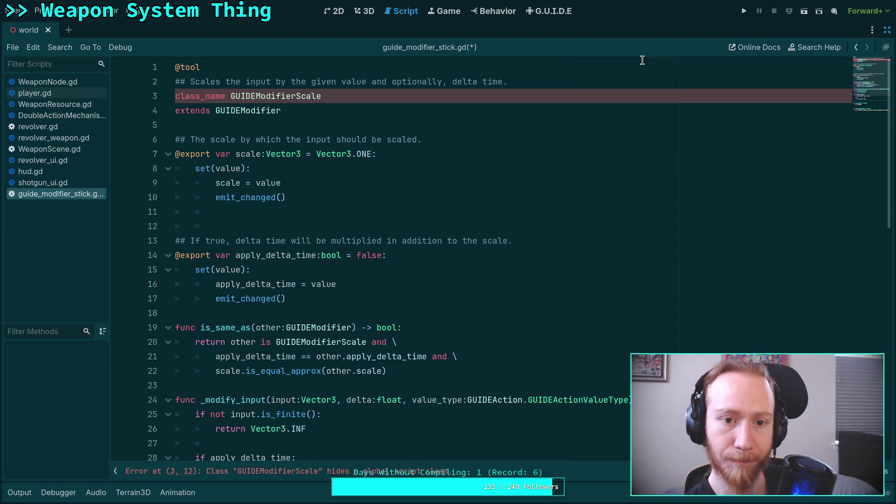
Rename the class to GUIDEModifierStick and change its comment to an all-in-one joy stick input mapper.
{"action": "key", "text": "shift+Left"}
{"action": "key", "text": "shift+Left"}
{"action": "key", "text": "shift+Left"}
{"action": "type", "text": "St"}
{"action": "mouse_move", "coordinate": [507, 82]}
{"action": "left_mouse_down"}
{"action": "mouse_move", "coordinate": [156, 80]}
{"action": "mouse_move", "coordinate": [190, 82]}
{"action": "left_mouse_up"}
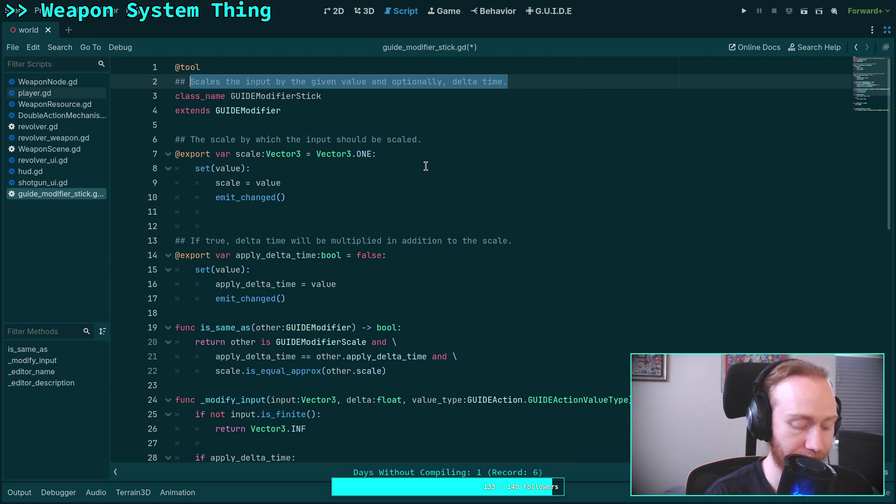
{"action": "type", "text": "All-i"}
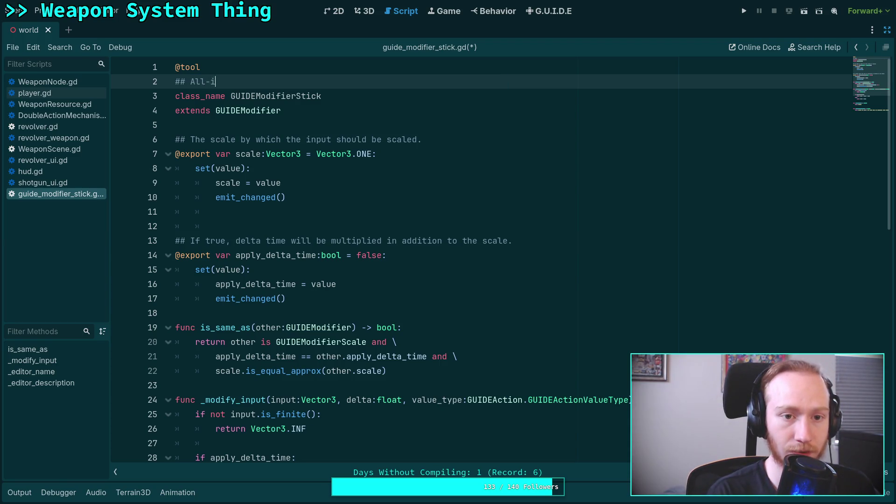
{"action": "type", "text": "n-one stick"}
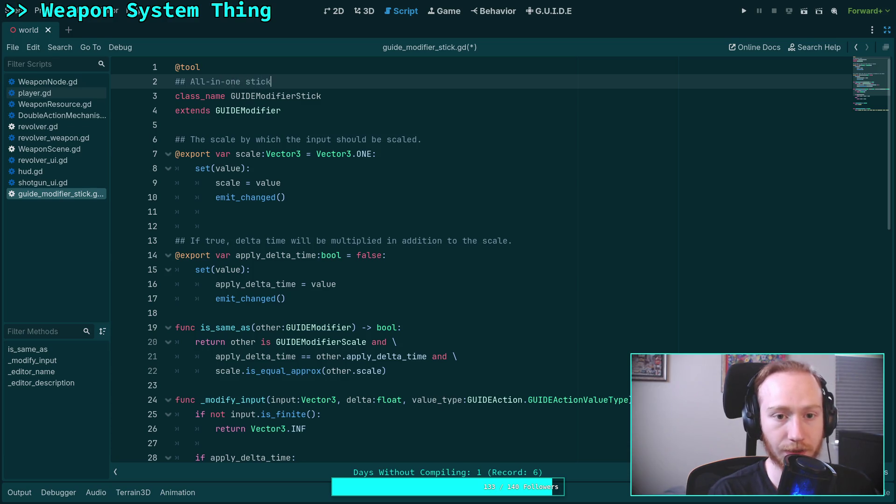
{"action": "key", "text": "BackSpace"}
{"action": "key", "text": "BackSpace"}
{"action": "key", "text": "BackSpace"}
{"action": "type", "text": "joy"}
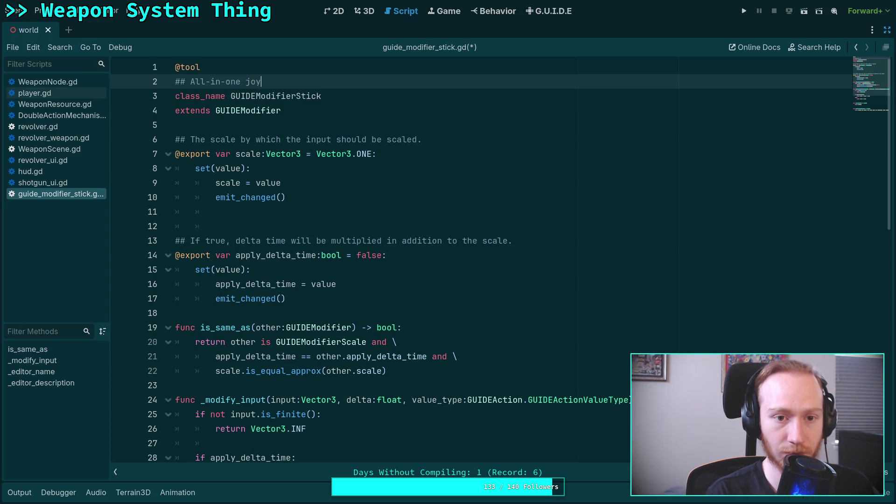
{"action": "type", "text": "stick i"}
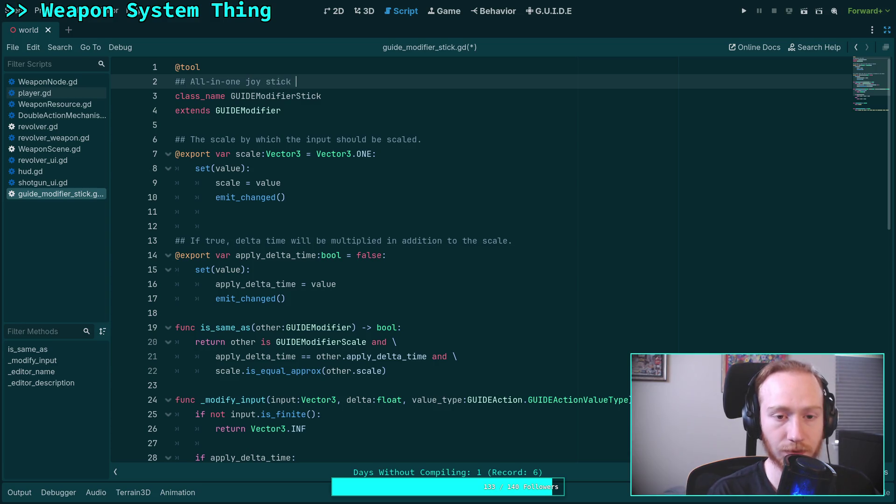
{"action": "type", "text": "nput mapper"}
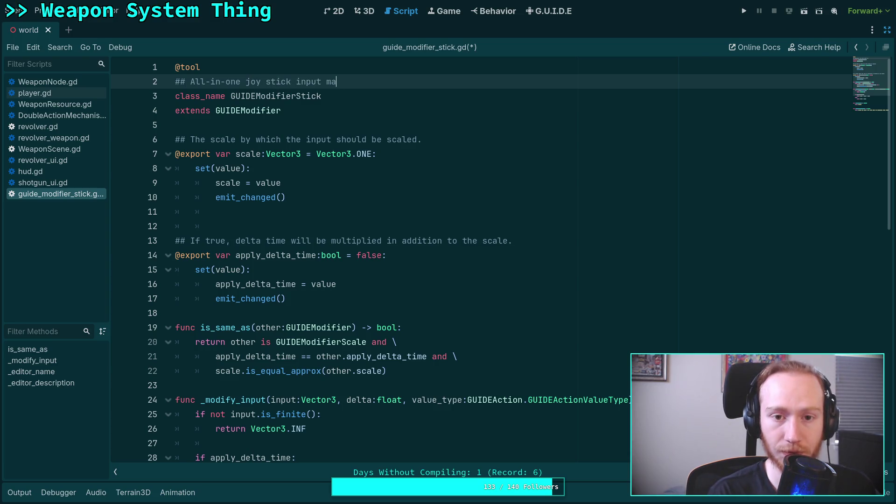
Change the scale export to power: int = 3, with the setter assigning power = value.
{"action": "left_click_drag", "start_coordinate": [296, 197], "coordinate": [227, 158]}
{"action": "left_click", "coordinate": [256, 162]}
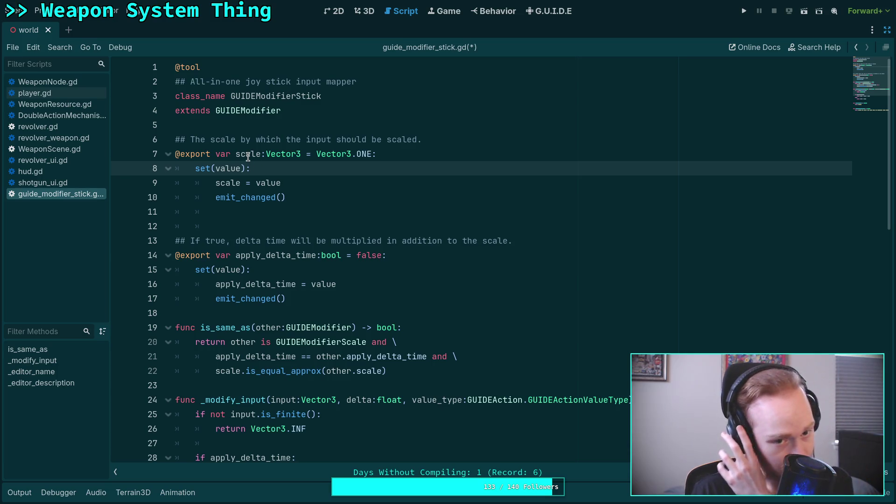
{"action": "double_click", "coordinate": [243, 155]}
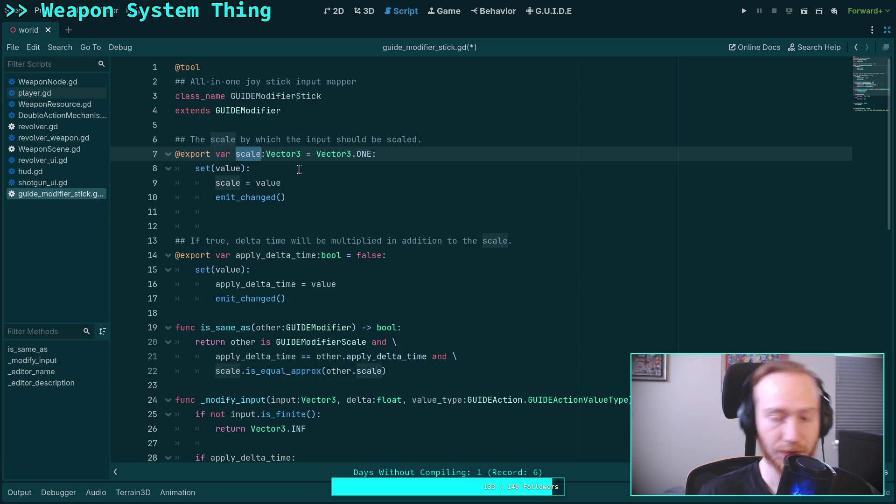
{"action": "type", "text": "power"}
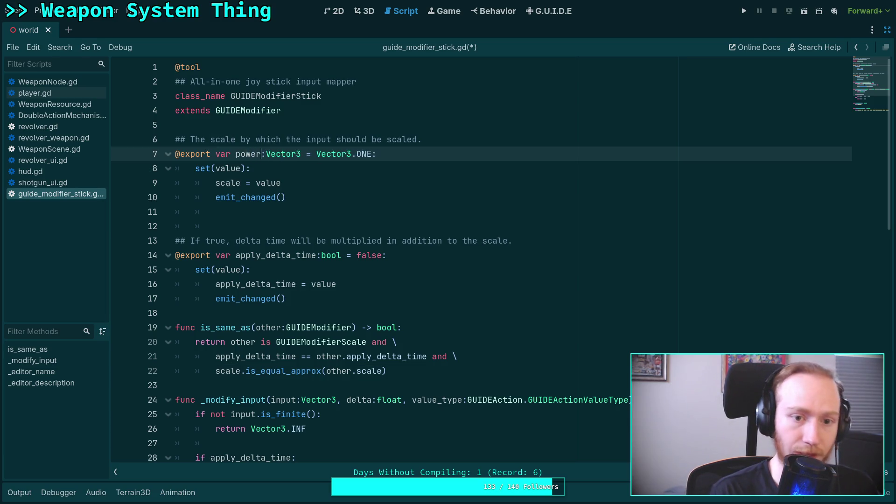
{"action": "double_click", "coordinate": [283, 154]}
{"action": "type", "text": "int"}
{"action": "key", "text": "Right"}
{"action": "key", "text": "Right"}
{"action": "key", "text": "Right"}
{"action": "key", "text": "ctrl+shift+Right"}
{"action": "key", "text": "ctrl+shift+Right"}
{"action": "type", "text": "3"}
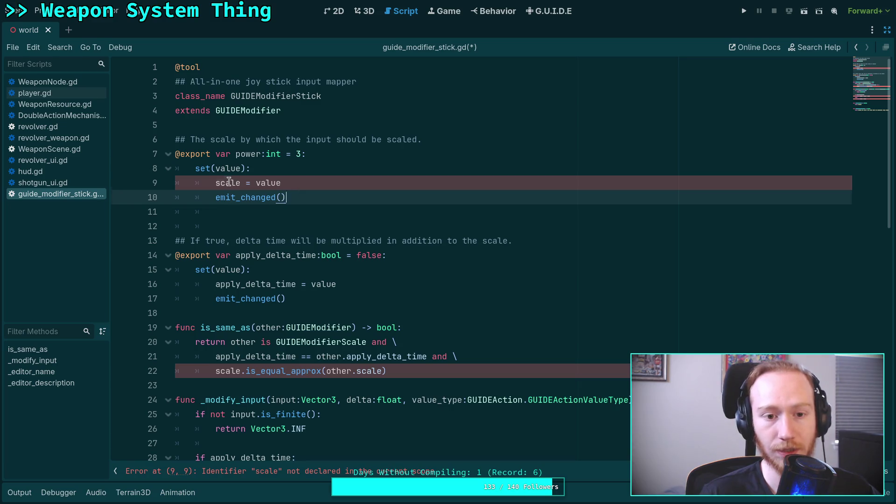
{"action": "double_click", "coordinate": [229, 182]}
{"action": "type", "text": "power"}
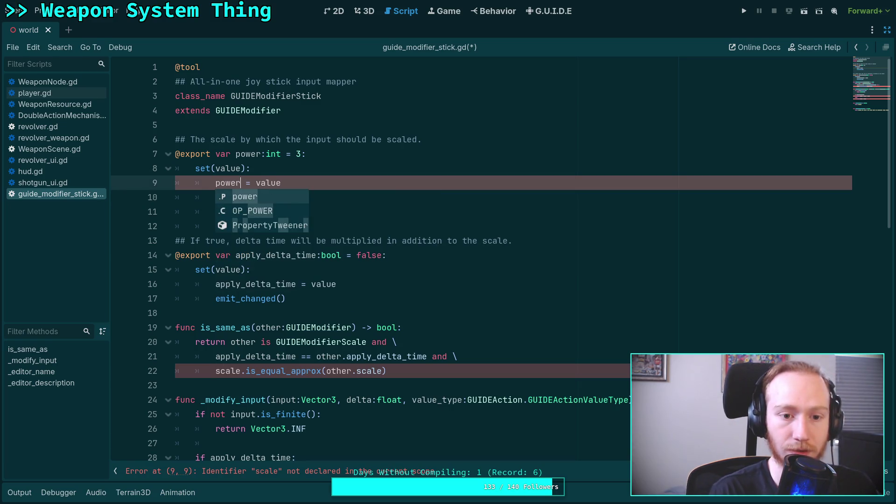
{"action": "left_click_drag", "start_coordinate": [422, 139], "coordinate": [190, 139]}
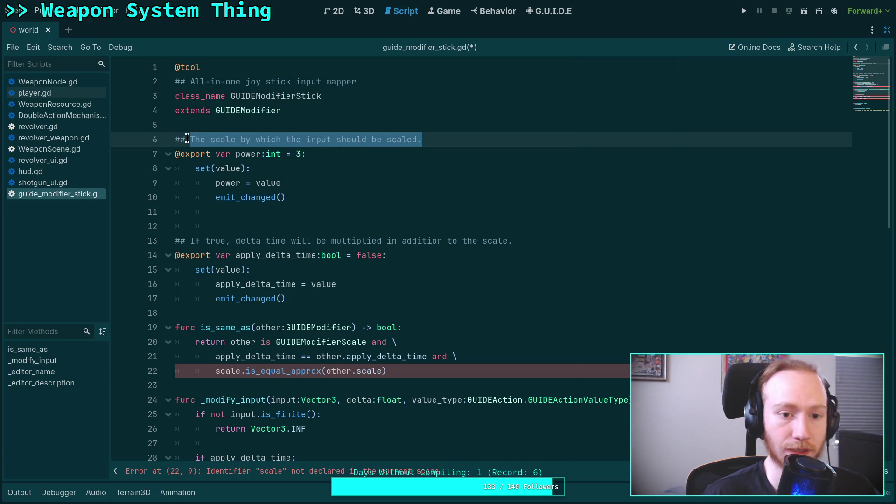
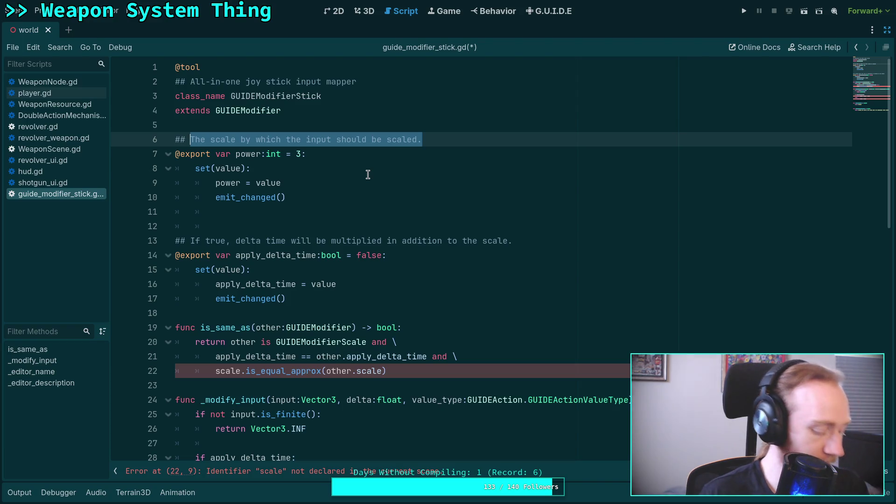
Switch desktop workspaces from Godot to the browser showing the Desmos calculator.
{"action": "key", "text": "super+2"}
{"action": "key", "text": "super+1"}
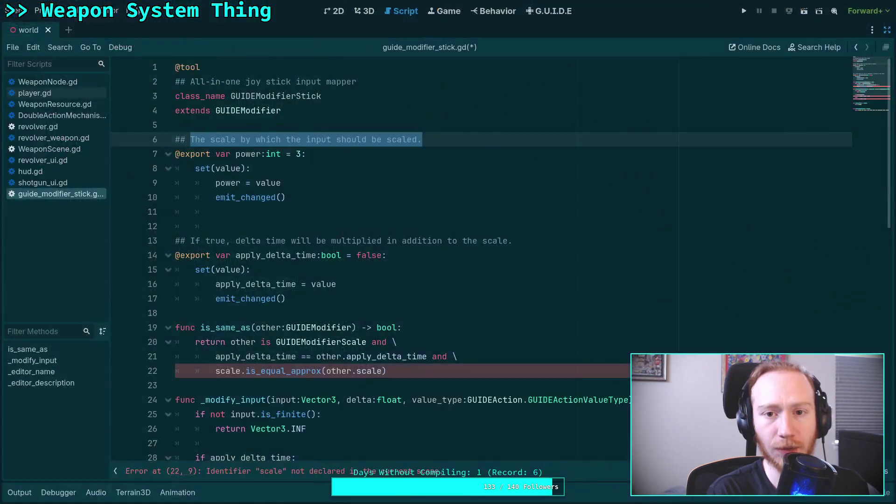
{"action": "key", "text": "super+3"}
{"action": "key", "text": "super+4"}
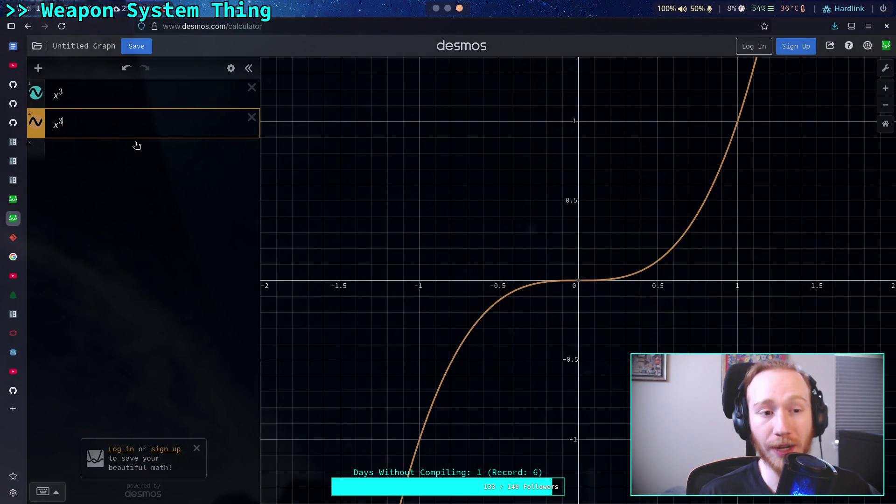
Start a new piecewise expression in Desmos row 3 below the x³ curves.
{"action": "left_click", "coordinate": [138, 154]}
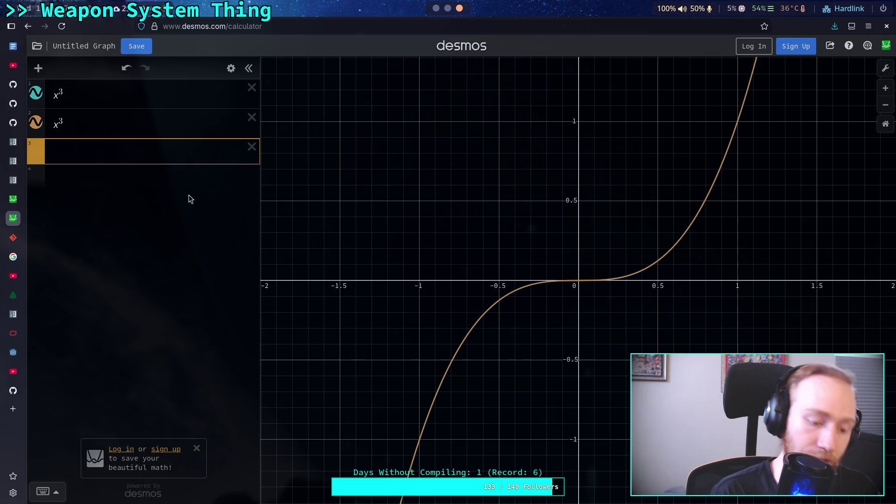
{"action": "type", "text": "{"}
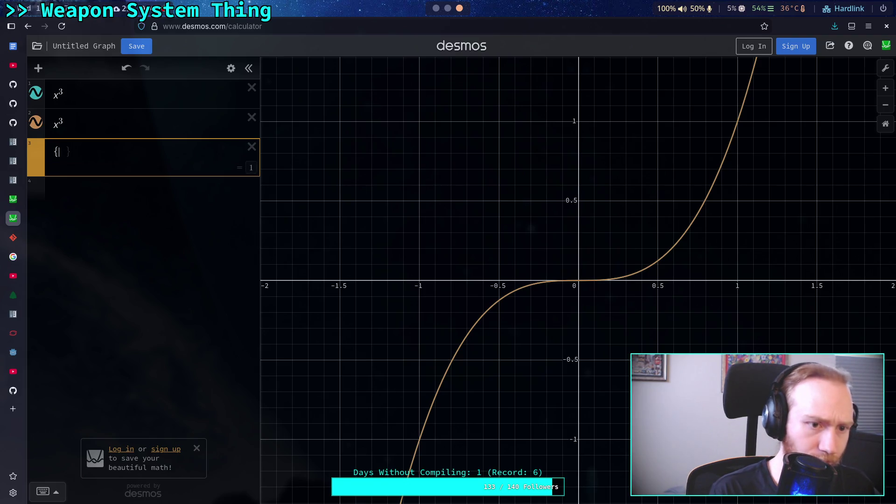
{"action": "type", "text": "x"}
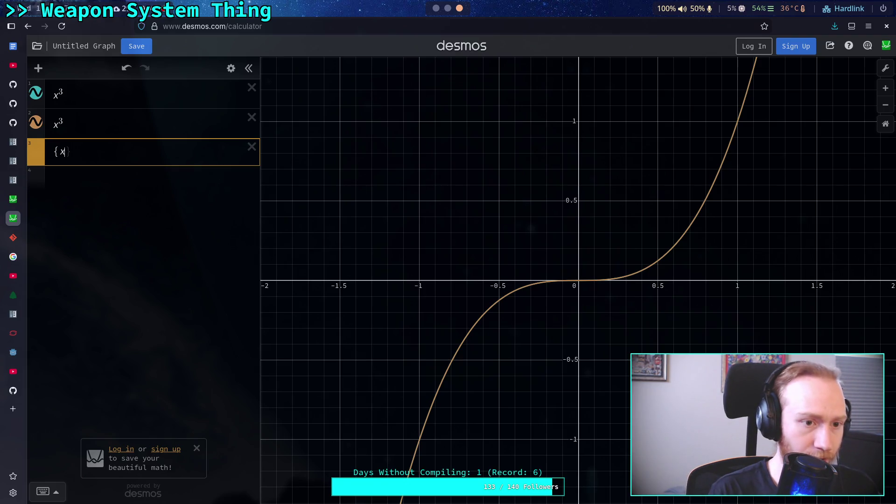
{"action": "type", "text": "^a"}
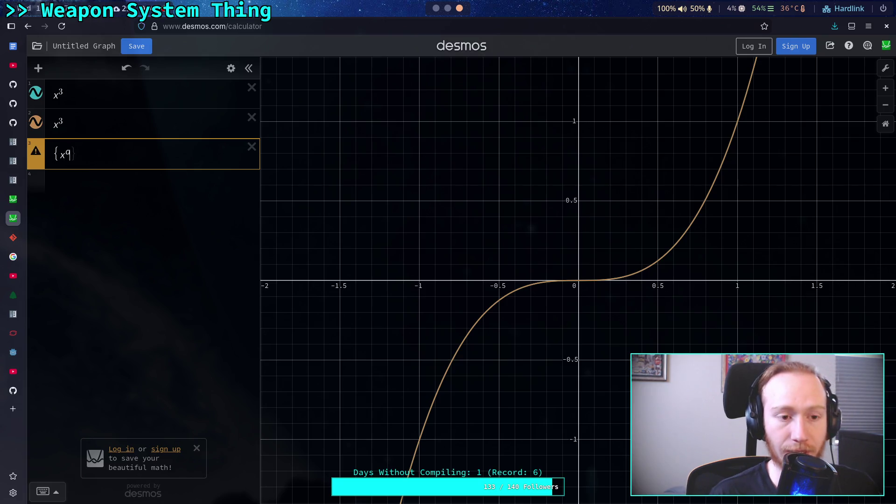
{"action": "type", "text": ":"}
{"action": "key", "text": "BackSpace"}
{"action": "key", "text": "BackSpace"}
{"action": "key", "text": "BackSpace"}
{"action": "type", "text": "q"}
{"action": "key", "text": "BackSpace"}
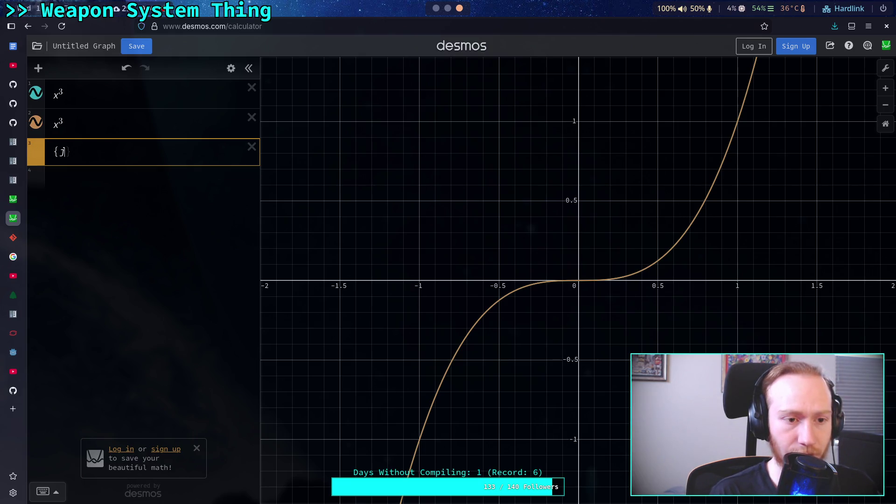
{"action": "type", "text": "k"}
{"action": "key", "text": "BackSpace"}
Enter the branches -|x^a| for x<0 and |x^a| for x>=0.
{"action": "type", "text": "x<"}
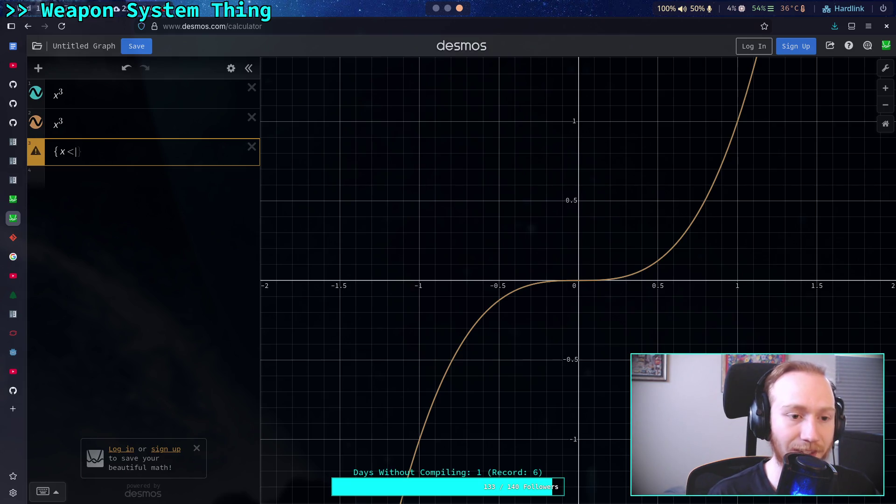
{"action": "type", "text": "0"}
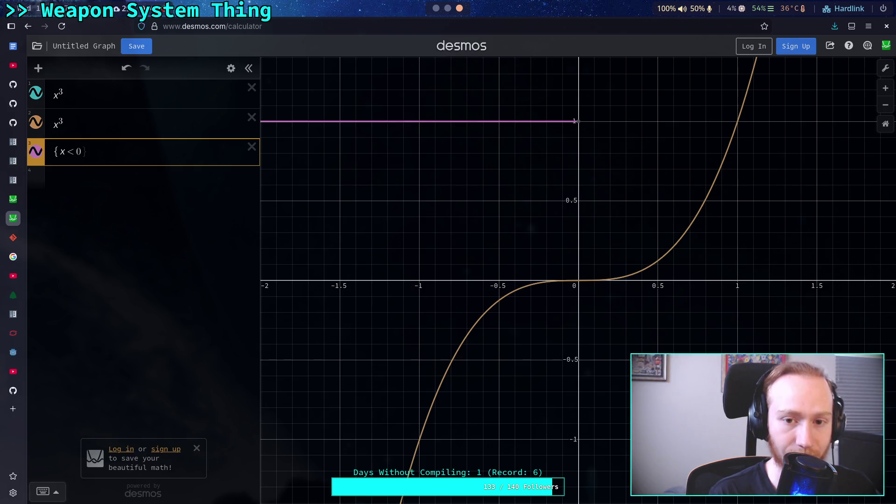
{"action": "type", "text": ":x"}
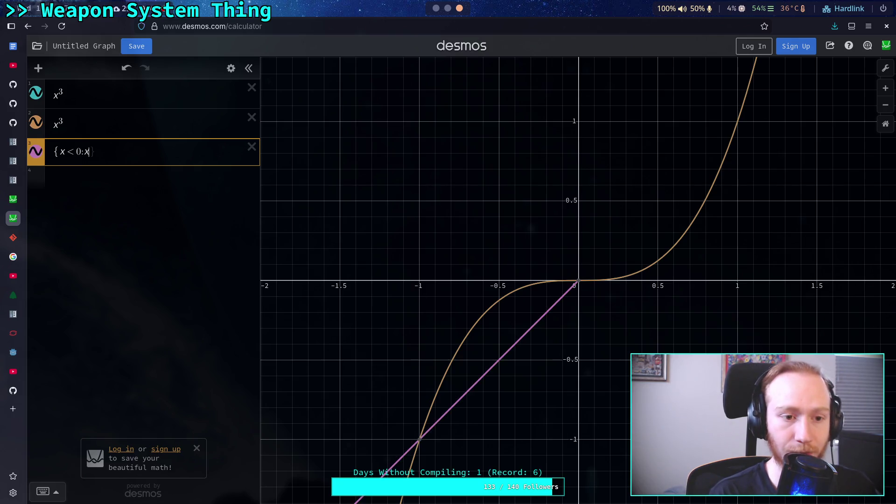
{"action": "type", "text": "^a"}
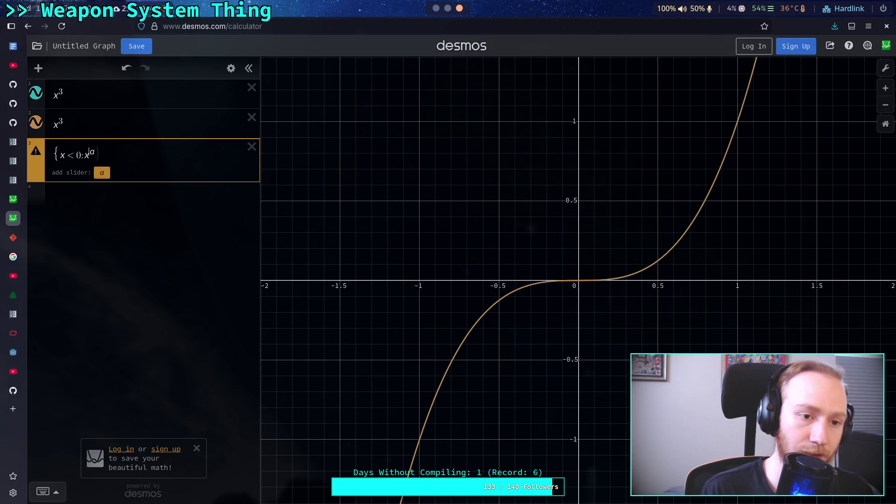
{"action": "type", "text": "-"}
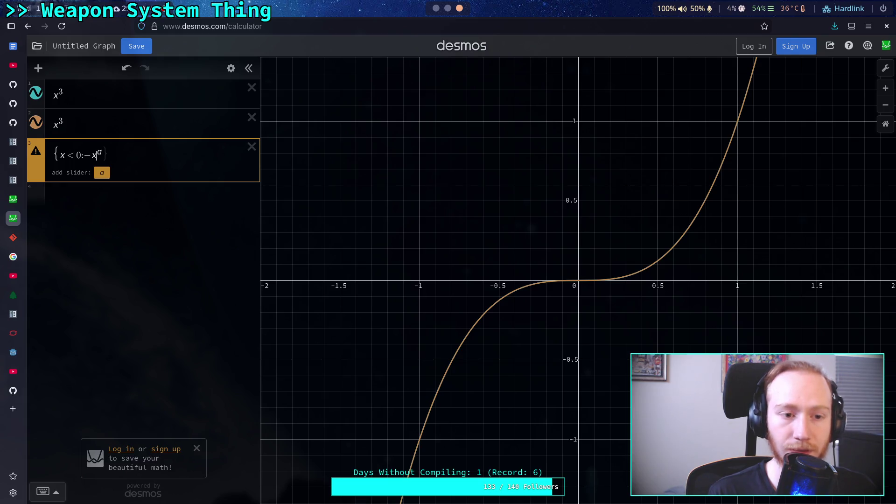
{"action": "type", "text": "|"}
{"action": "key", "text": "Right"}
{"action": "key", "text": "Right"}
{"action": "type", "text": ","}
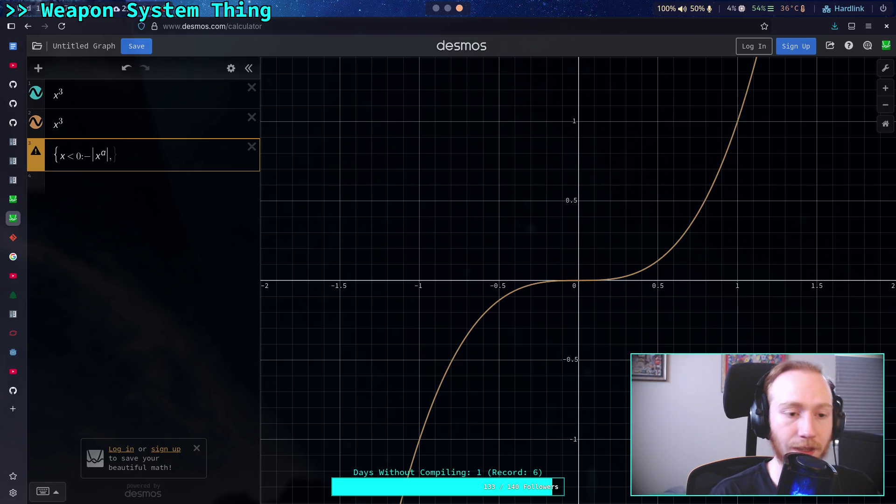
{"action": "type", "text": "x"}
{"action": "type", "text": ">=0"}
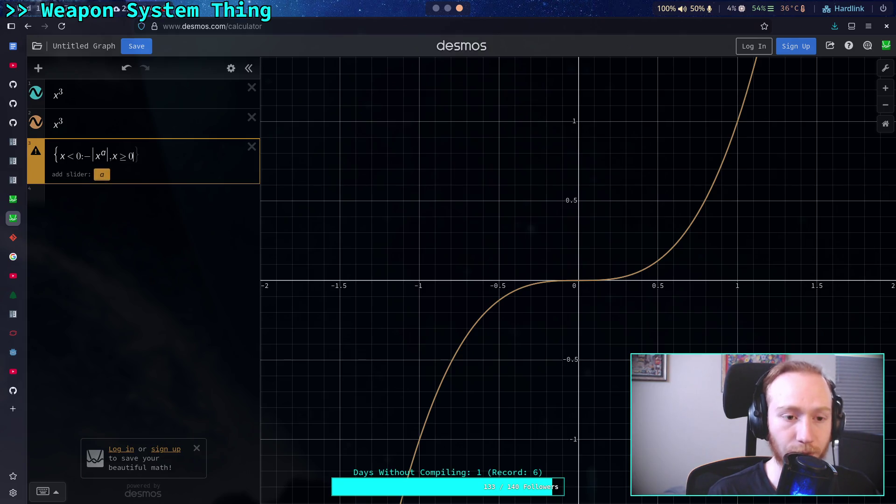
{"action": "type", "text": ":x"}
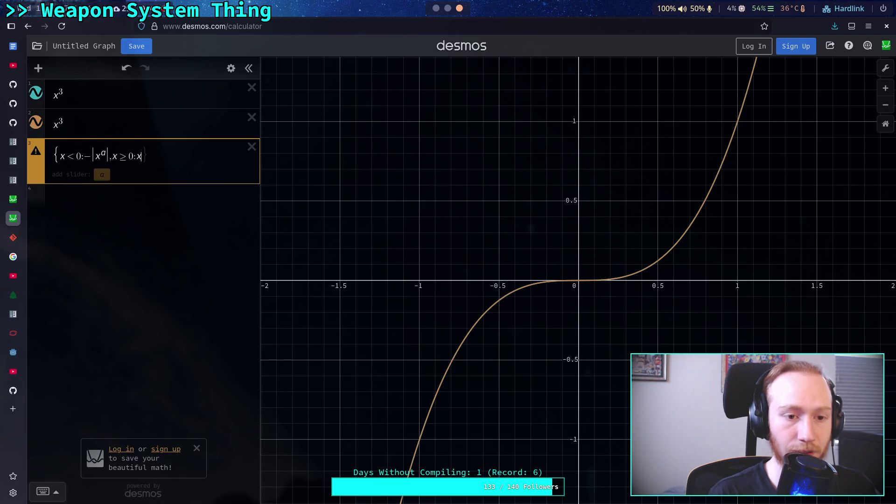
{"action": "key", "text": "BackSpace"}
{"action": "type", "text": "|x"}
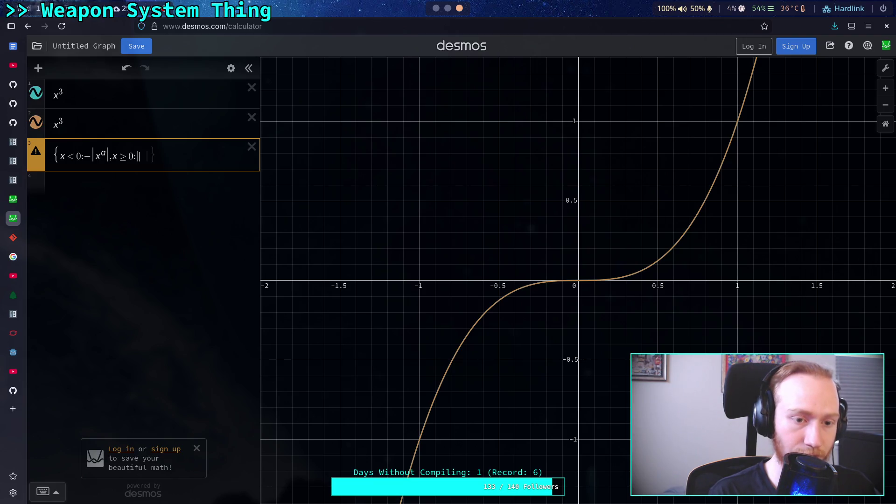
{"action": "type", "text": "^a"}
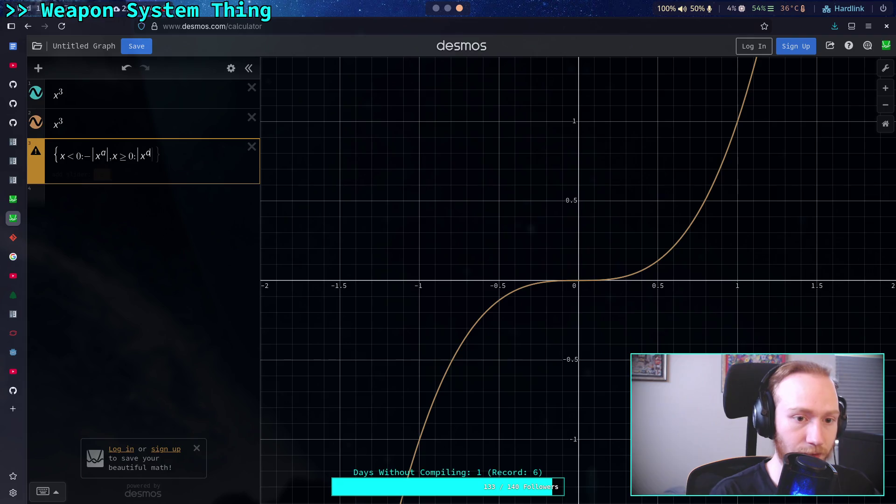
Add a slider for a with bounds 1 to 5.
{"action": "left_click", "coordinate": [107, 179]}
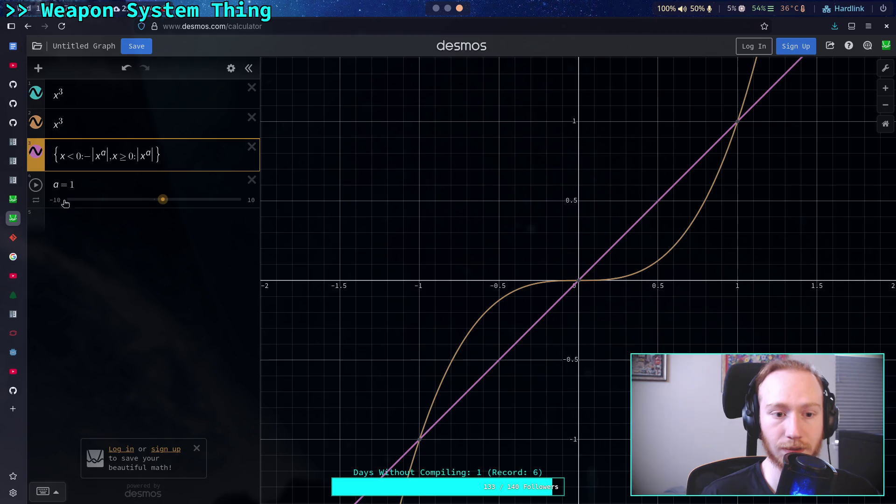
{"action": "left_click", "coordinate": [65, 200]}
{"action": "type", "text": "1"}
{"action": "key", "text": "Tab"}
{"action": "type", "text": "5"}
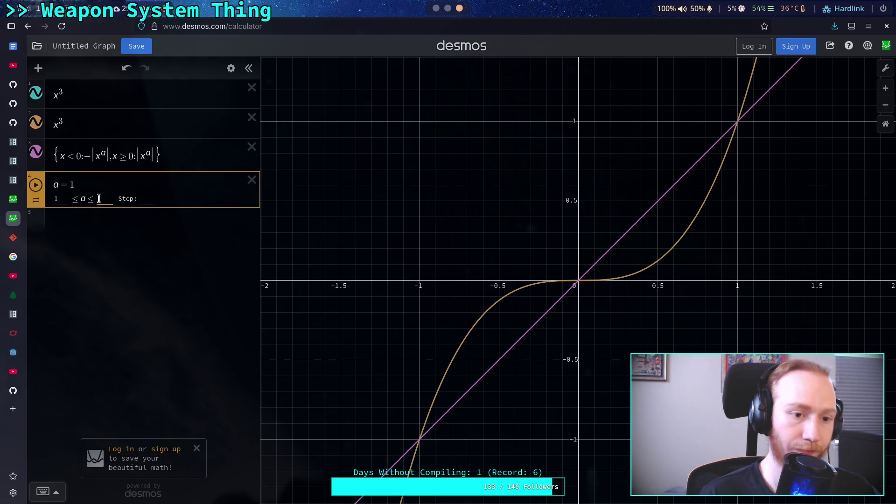
{"action": "key", "text": "Return"}
Drag the a slider to about 2.18 so the curve approaches x³.
{"action": "left_click_drag", "start_coordinate": [62, 201], "coordinate": [117, 207]}
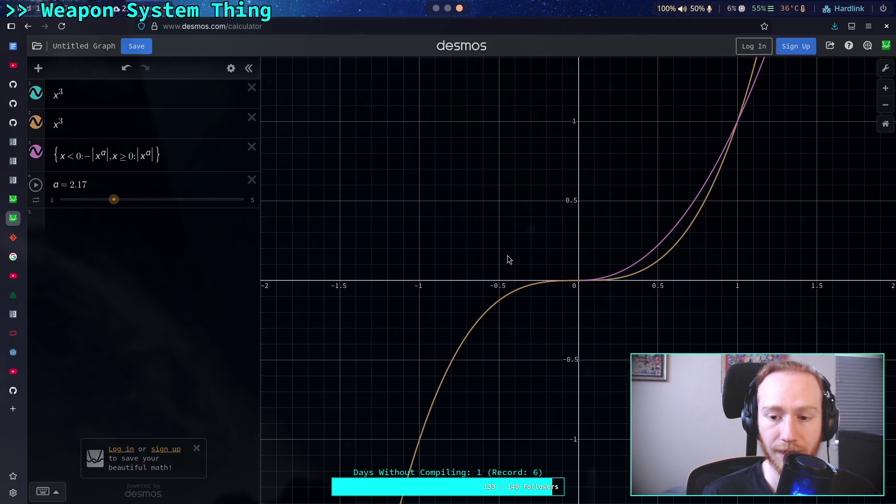
{"action": "left_click_drag", "start_coordinate": [113, 201], "coordinate": [115, 202]}
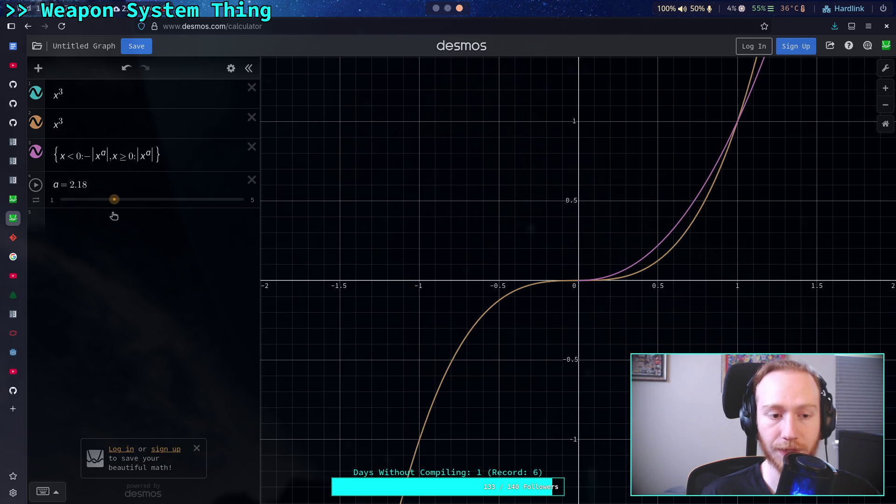
{"action": "left_click", "coordinate": [126, 223]}
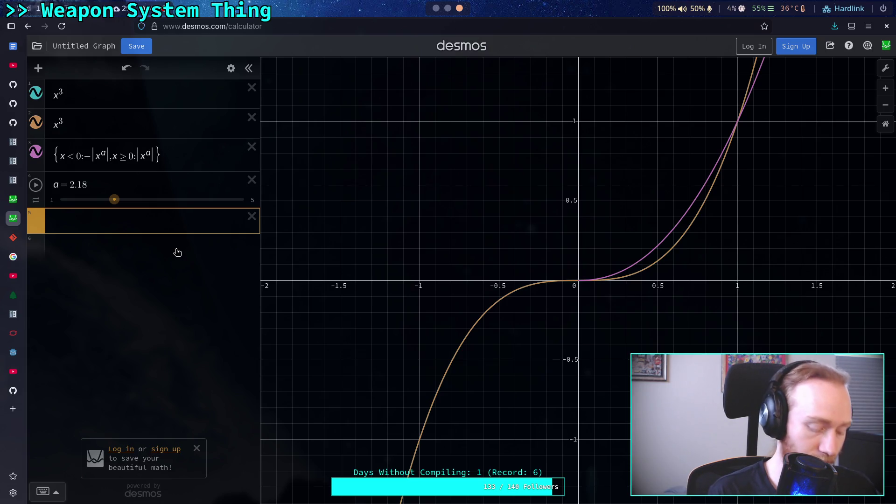
Add a test expression (-1)^2.17 in a new Desmos row.
{"action": "type", "text": "-"}
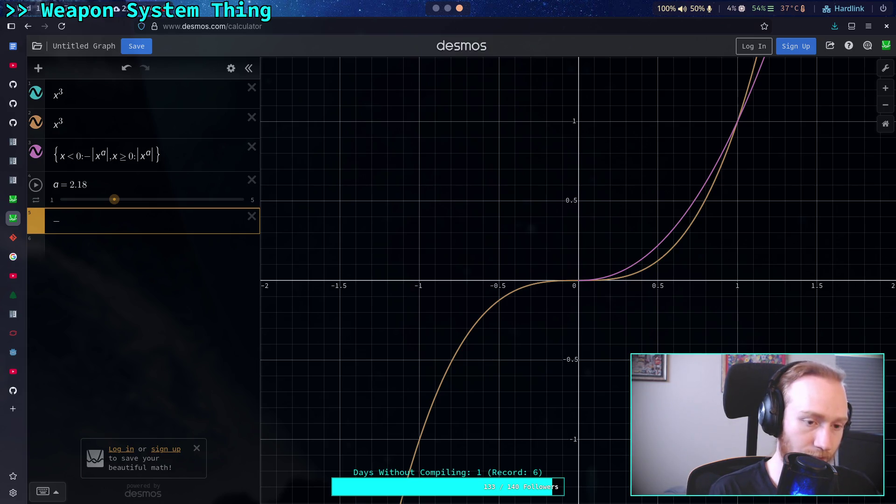
{"action": "key", "text": "Left"}
{"action": "type", "text": "("}
{"action": "key", "text": "Right"}
{"action": "type", "text": "1)^"}
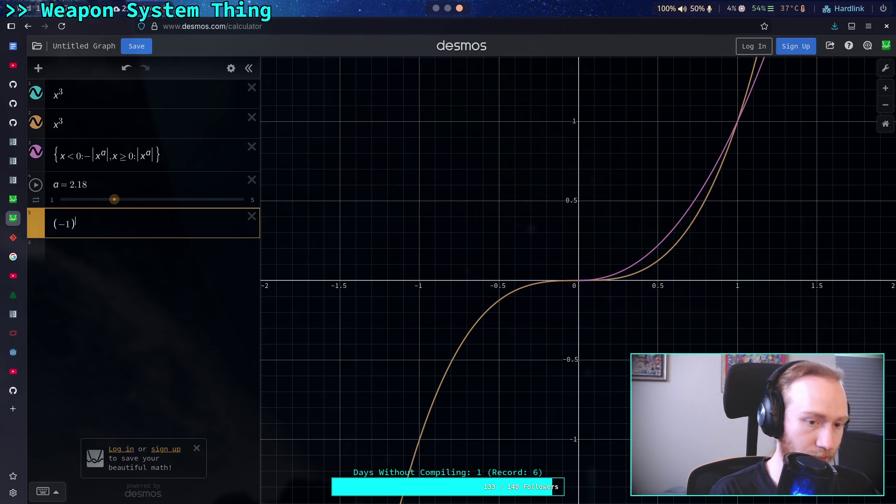
{"action": "type", "text": "2."}
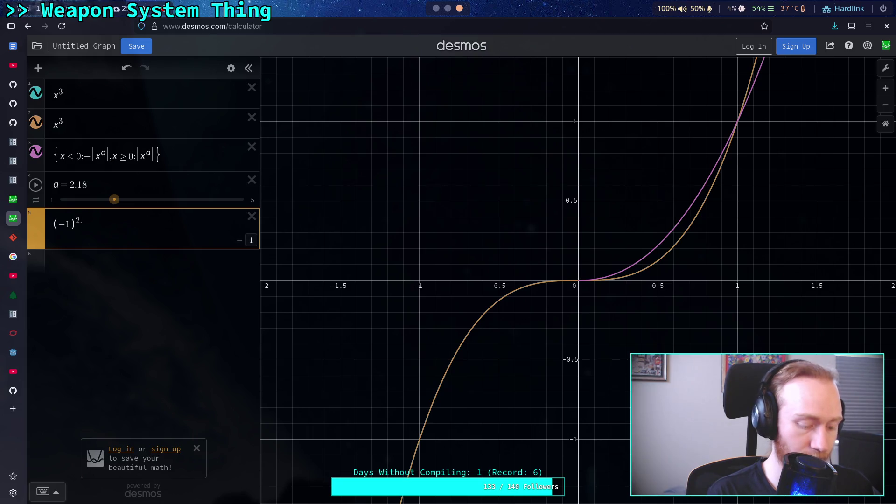
{"action": "type", "text": "17"}
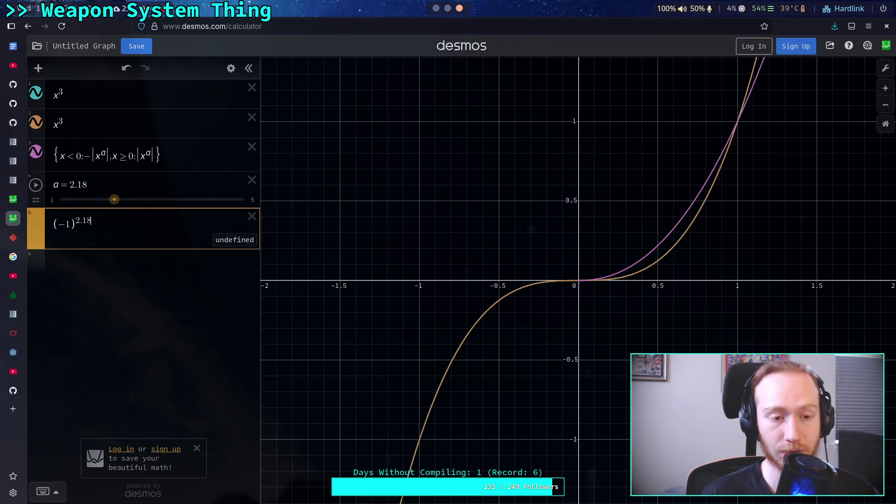
Rewrite the negative branch of row 3 as −|x|^a.
{"action": "left_click", "coordinate": [96, 152]}
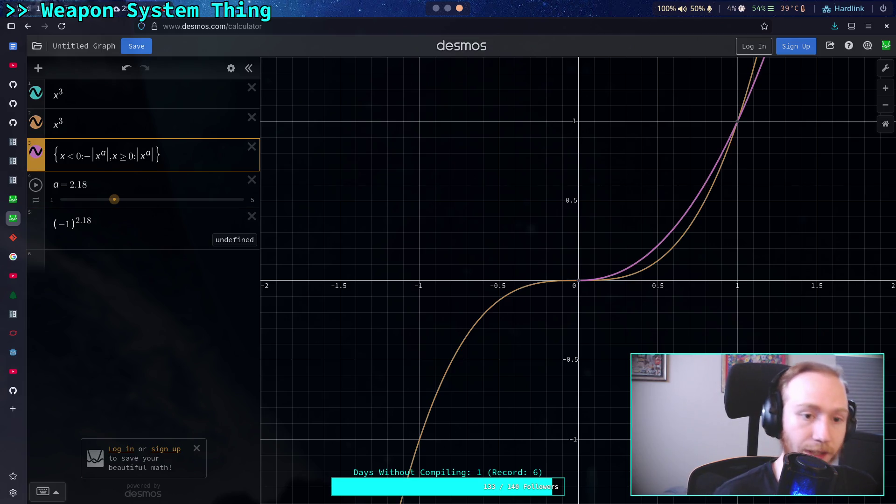
{"action": "type", "text": "|"}
{"action": "key", "text": "BackSpace"}
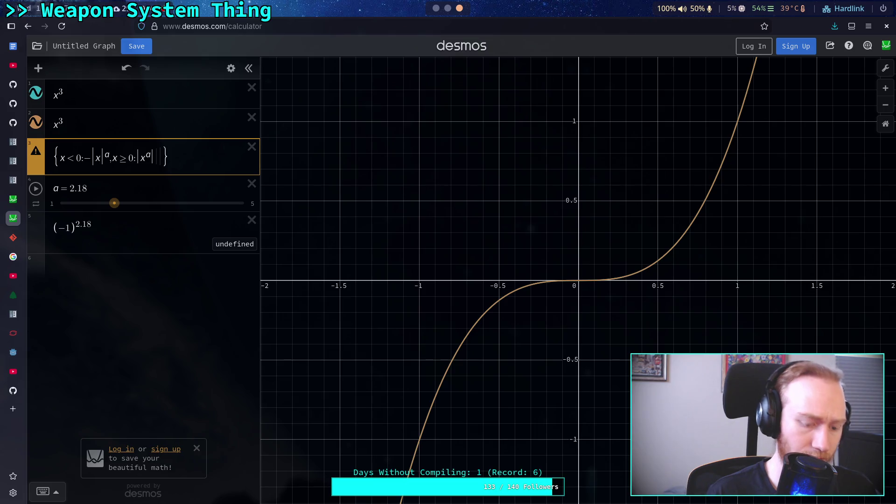
{"action": "key", "text": "Delete"}
{"action": "key", "text": "shift+Right"}
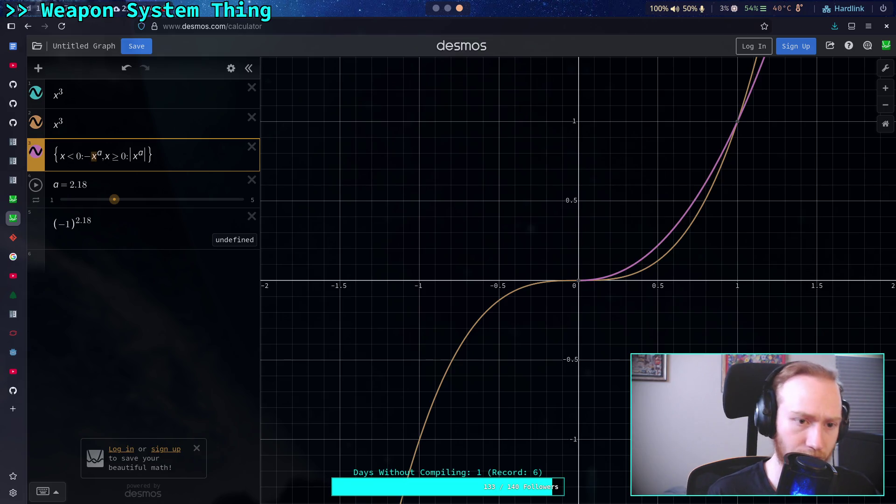
{"action": "type", "text": "|x|"}
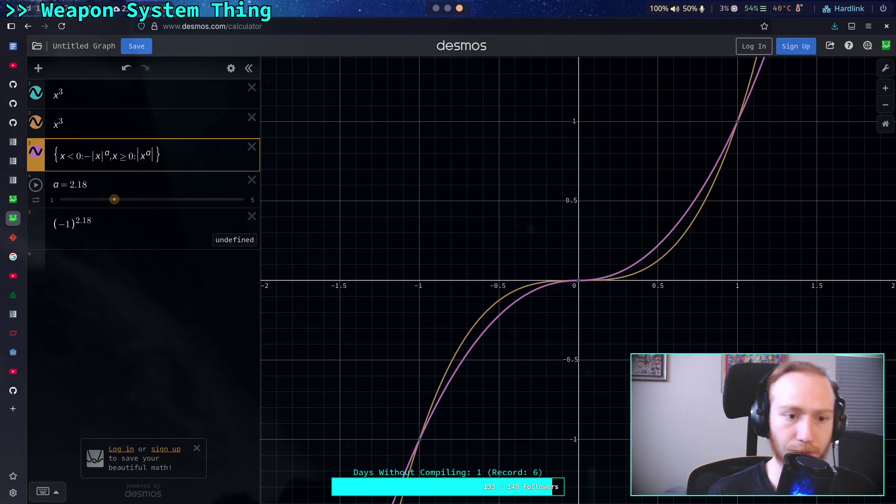
{"action": "left_click", "coordinate": [252, 216]}
Set exponent a to e (about 2.718) so the purple curve nearly matches x³.
{"action": "mouse_move", "coordinate": [114, 199]}
{"action": "left_mouse_down"}
{"action": "mouse_move", "coordinate": [85, 206]}
{"action": "mouse_move", "coordinate": [186, 208]}
{"action": "mouse_move", "coordinate": [61, 201]}
{"action": "mouse_move", "coordinate": [226, 200]}
{"action": "mouse_move", "coordinate": [120, 200]}
{"action": "mouse_move", "coordinate": [130, 200]}
{"action": "left_mouse_up"}
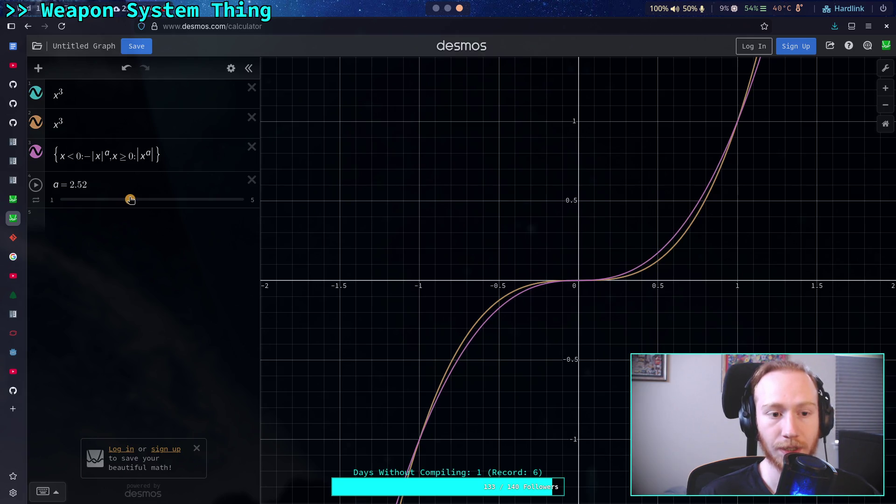
{"action": "double_click", "coordinate": [78, 183]}
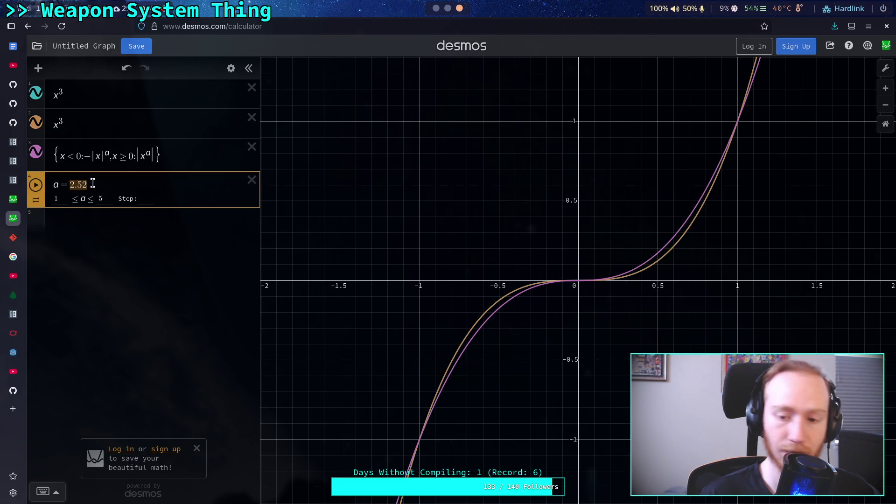
{"action": "type", "text": "e"}
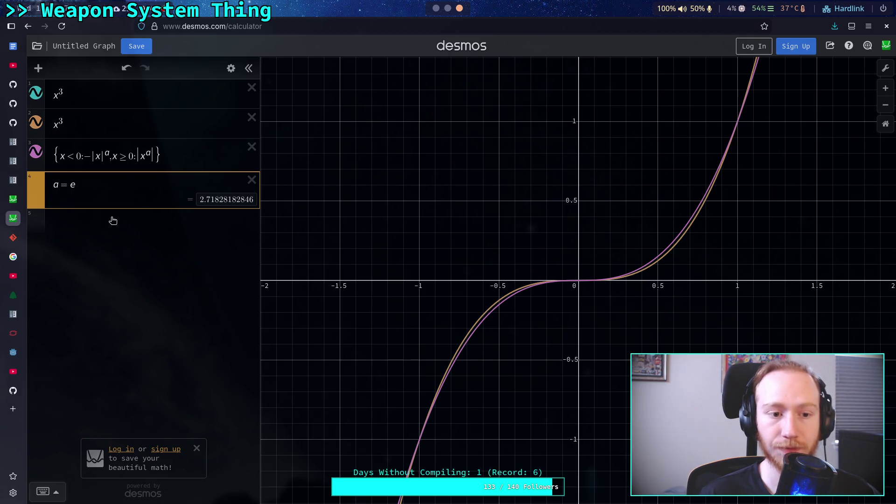
{"action": "left_click", "coordinate": [113, 220]}
{"action": "key", "text": "super+Right"}
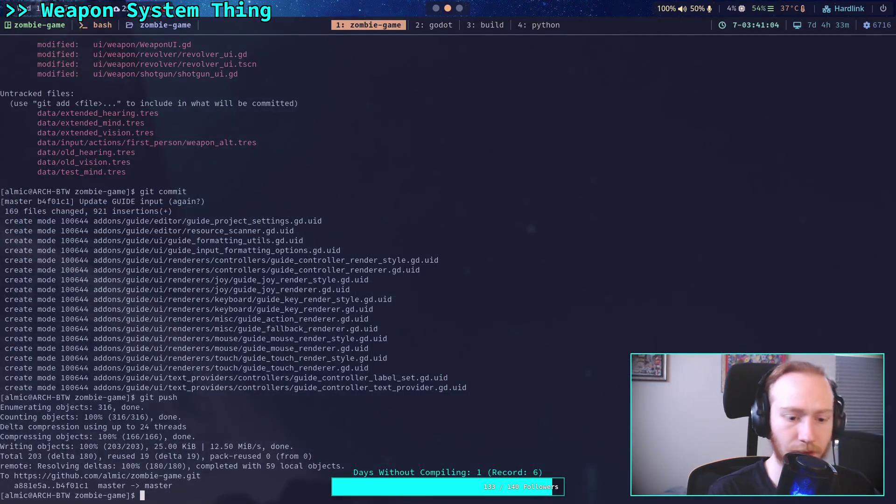
On line 7, change the exported power: int to curve: float.
{"action": "key", "text": "super+Right"}
{"action": "double_click", "coordinate": [274, 154]}
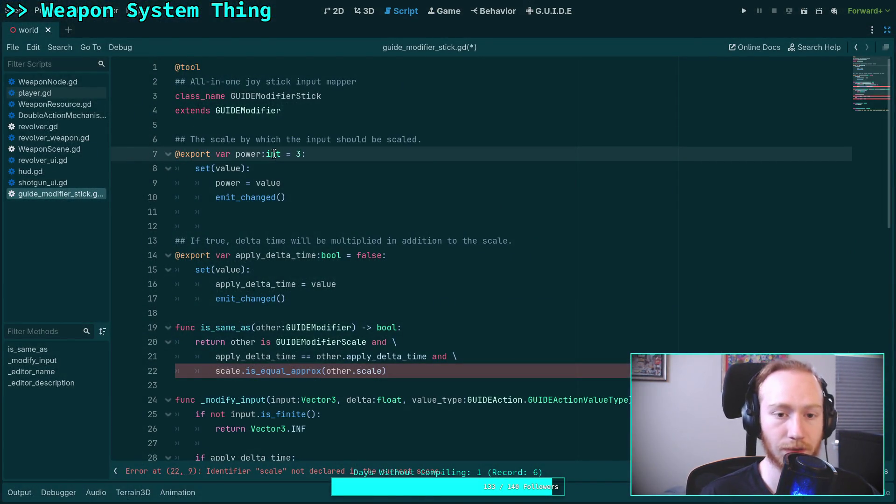
{"action": "type", "text": "float"}
{"action": "double_click", "coordinate": [247, 154]}
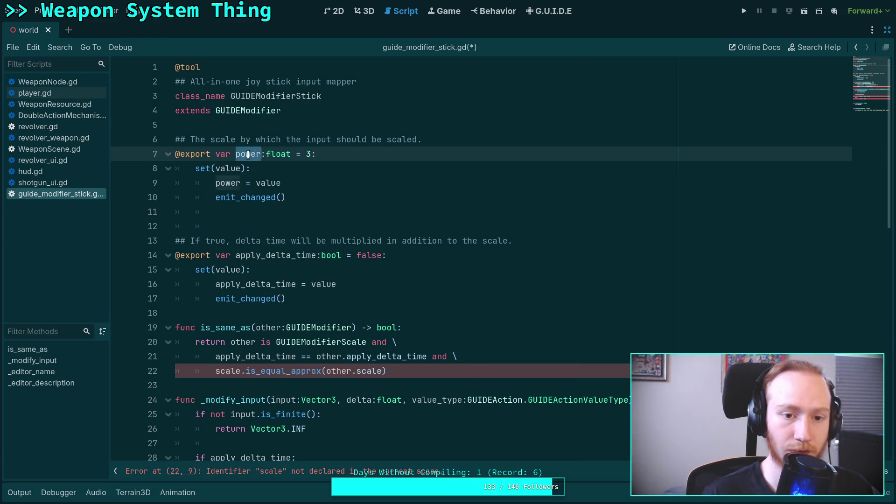
{"action": "type", "text": "curve"}
{"action": "key", "text": "Right"}
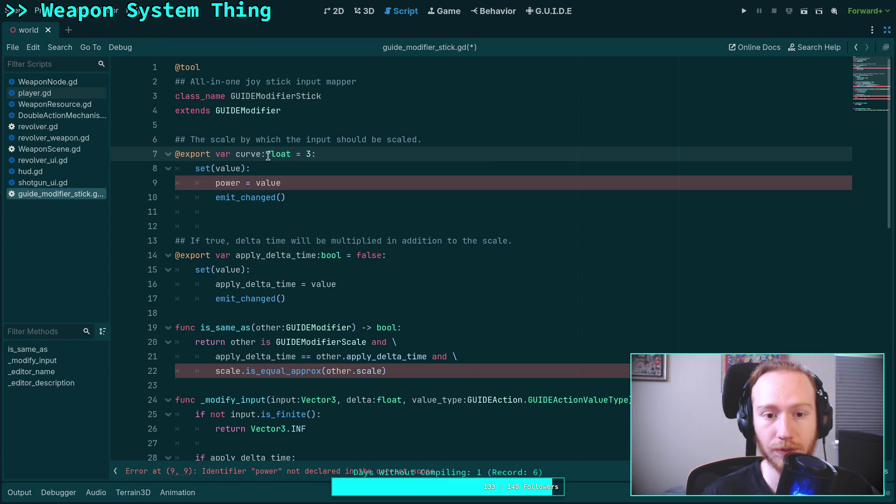
Remove the default value 3 from the curve property.
{"action": "double_click", "coordinate": [314, 154]}
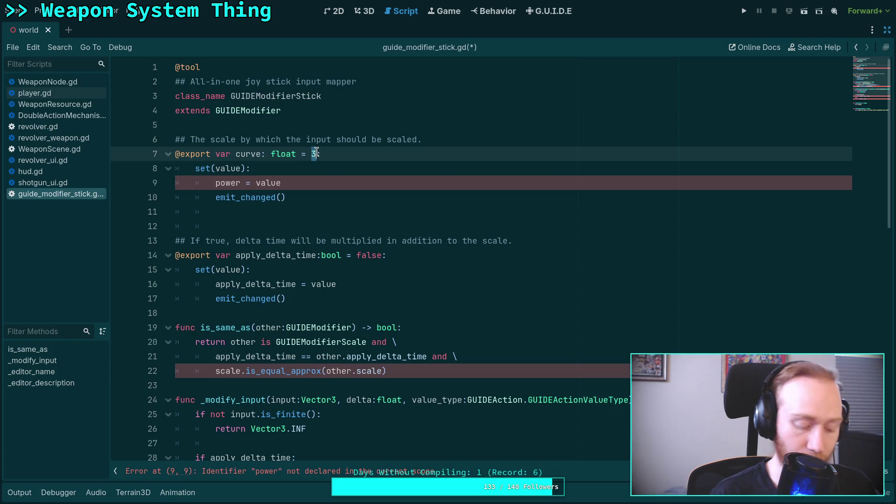
{"action": "type", "text": "E"}
{"action": "key", "text": "BackSpace"}
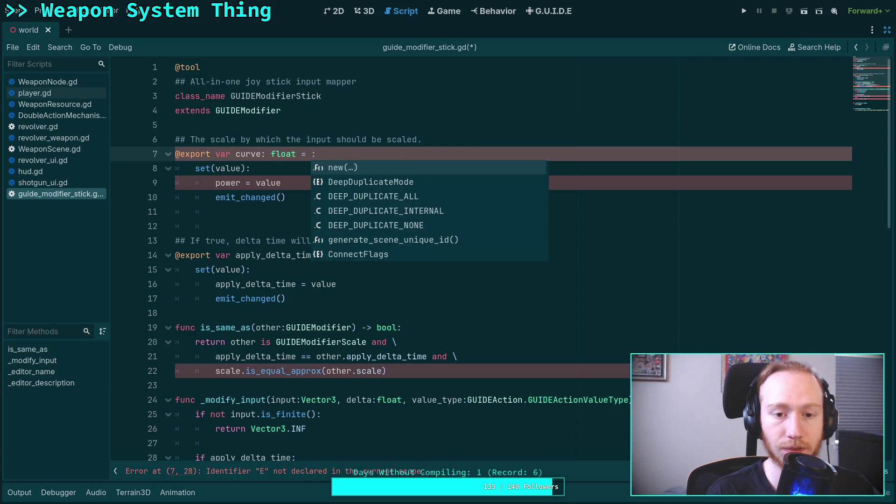
{"action": "type", "text": "Math."}
{"action": "key", "text": "Escape"}
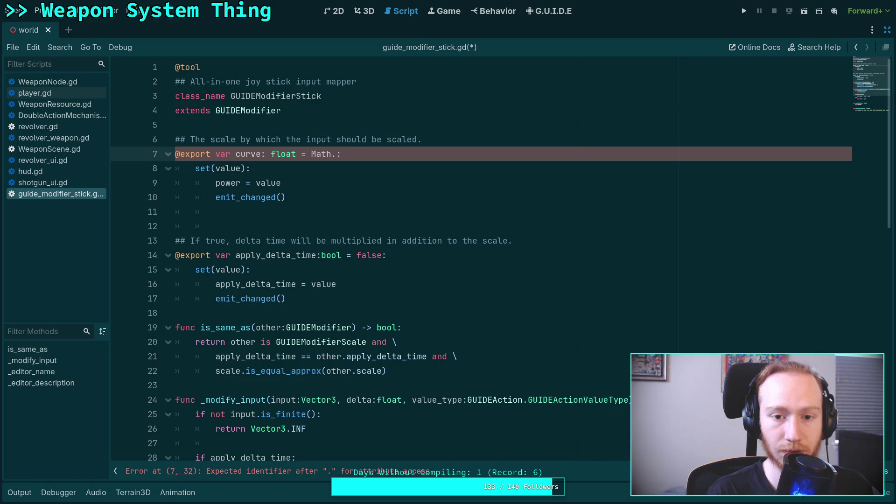
{"action": "key", "text": "BackSpace"}
{"action": "key", "text": "BackSpace"}
{"action": "key", "text": "BackSpace"}
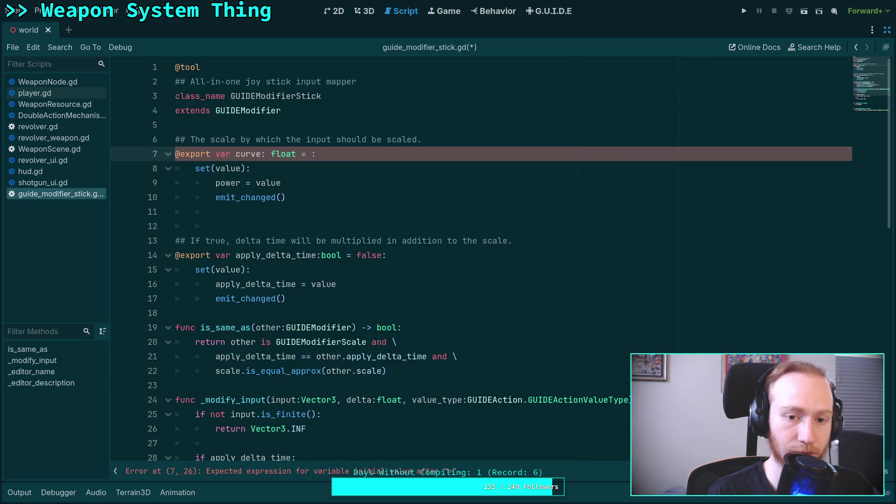
{"action": "type", "text": "e"}
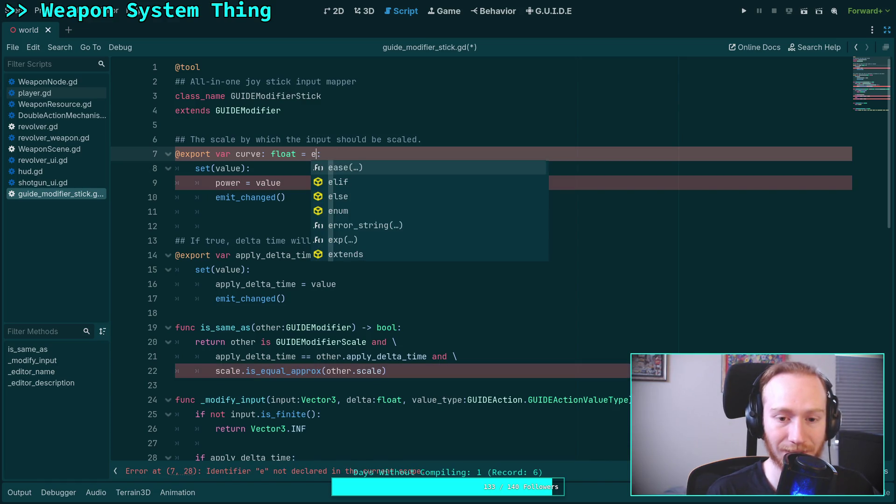
{"action": "key", "text": "BackSpace"}
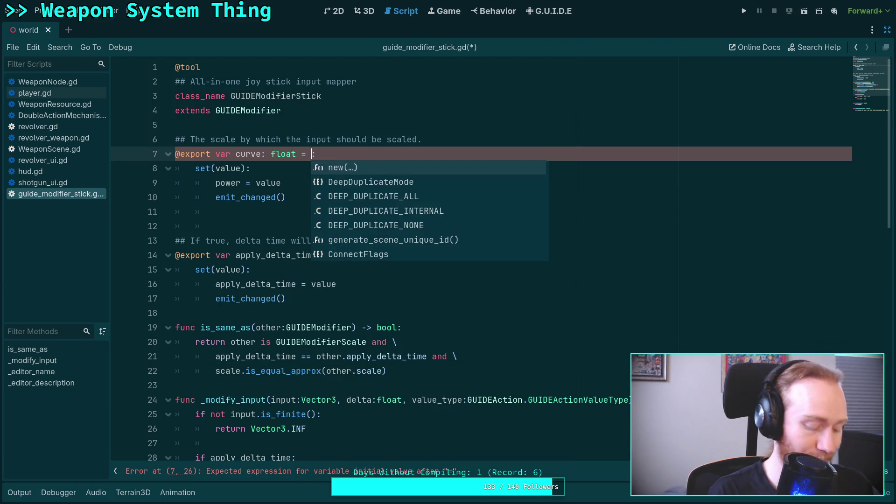
Switch workspaces back to the Desmos graph.
{"action": "key", "text": "super+2"}
{"action": "key", "text": "super+3"}
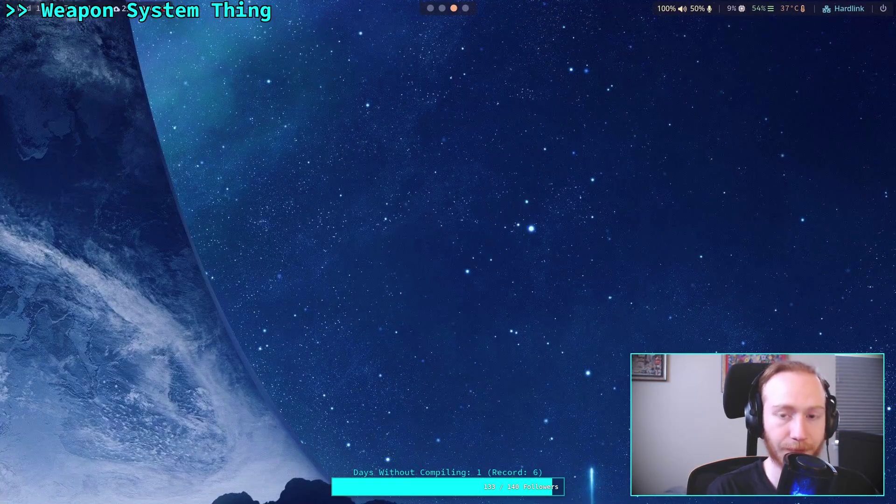
{"action": "key", "text": "super+2"}
{"action": "key", "text": "super+3"}
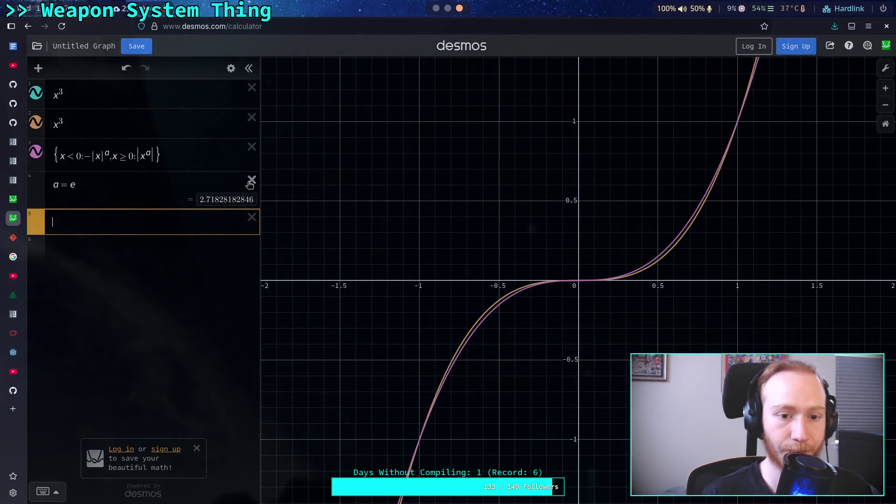
Copy the 2.71828182846 decimal value of a = e in Desmos.
{"action": "left_click", "coordinate": [203, 201]}
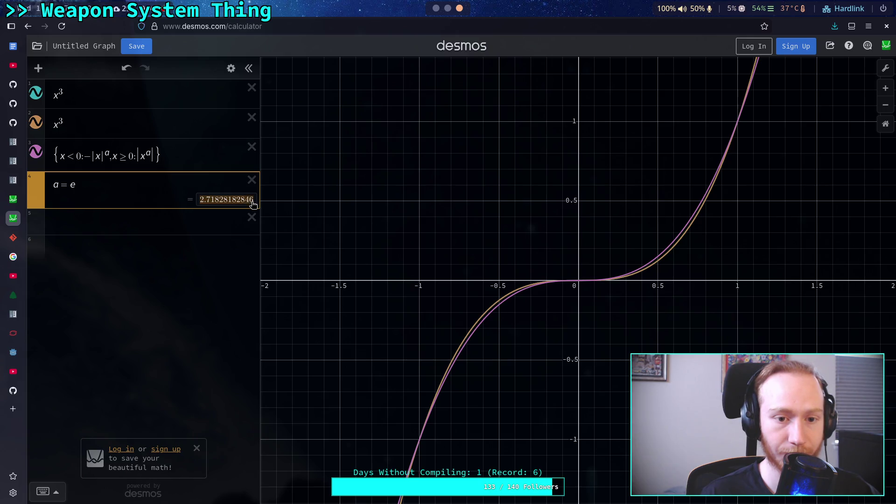
{"action": "right_click", "coordinate": [252, 204]}
{"action": "left_click", "coordinate": [249, 206]}
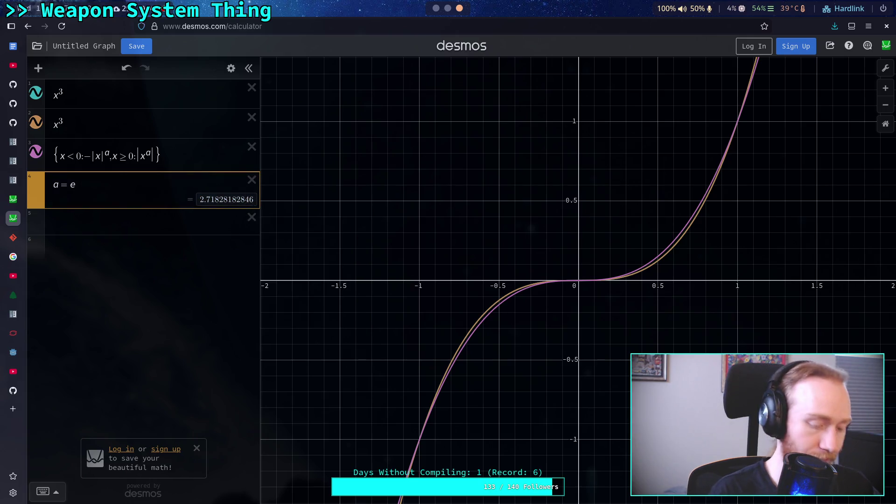
Check the Godot script, then open a new blank browser tab.
{"action": "key", "text": "super+2"}
{"action": "key", "text": "super+3"}
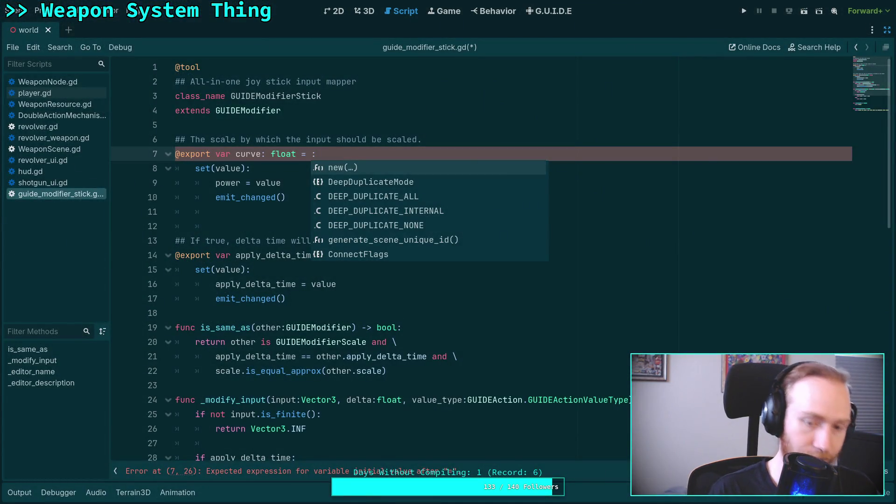
{"action": "type", "text": "a=e"}
{"action": "key", "text": "BackSpace"}
{"action": "key", "text": "BackSpace"}
{"action": "key", "text": "BackSpace"}
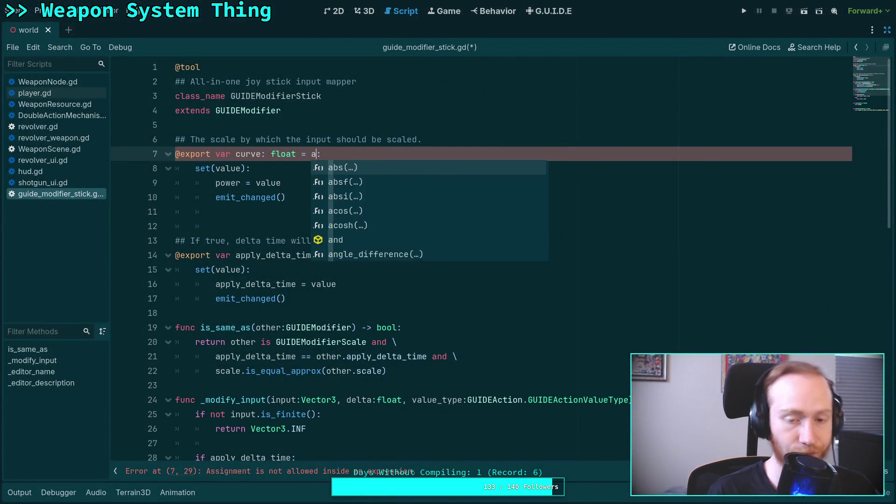
{"action": "key", "text": "super+3"}
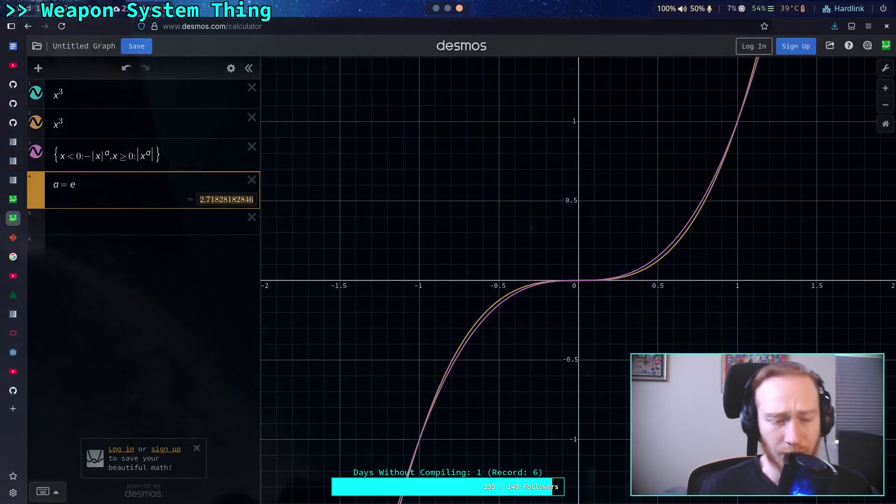
{"action": "key", "text": "ctrl+t"}
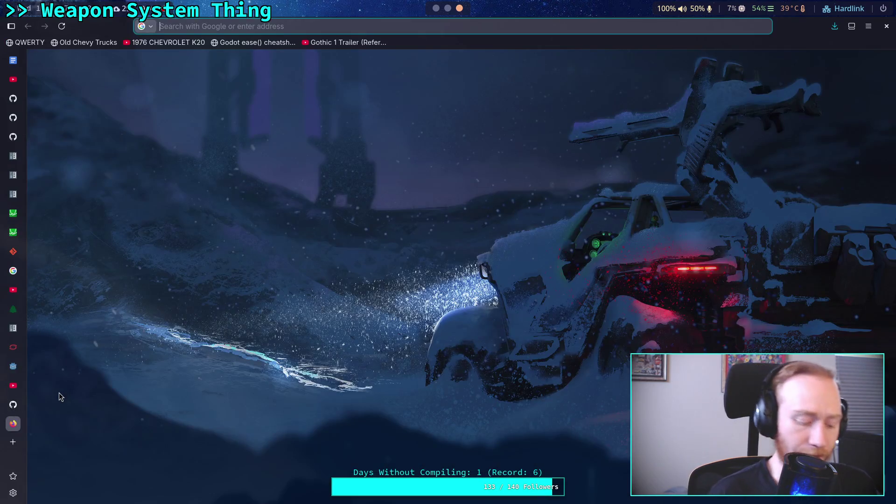
Search for 'math constant e' and open the E (mathematical constant) Wikipedia article.
{"action": "type", "text": "math constant e"}
{"action": "key", "text": "Return"}
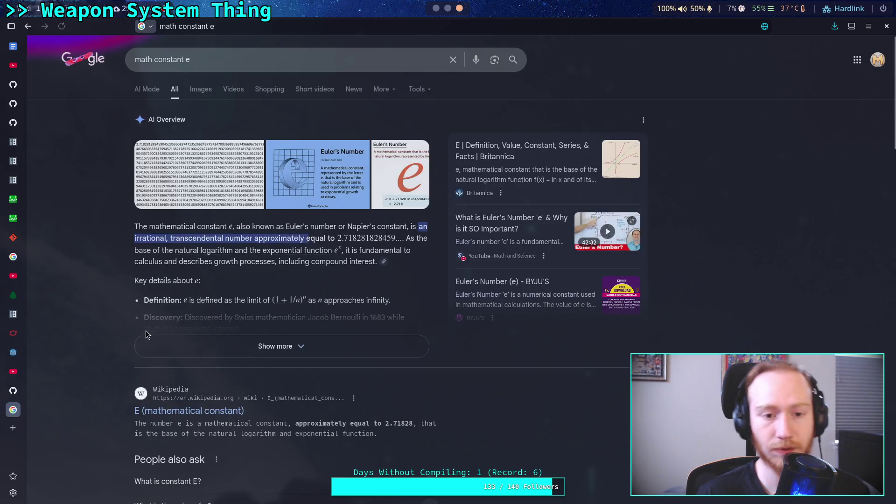
{"action": "scroll", "coordinate": [146, 334], "scroll_direction": "down", "scroll_amount": 4}
{"action": "left_click", "coordinate": [226, 236]}
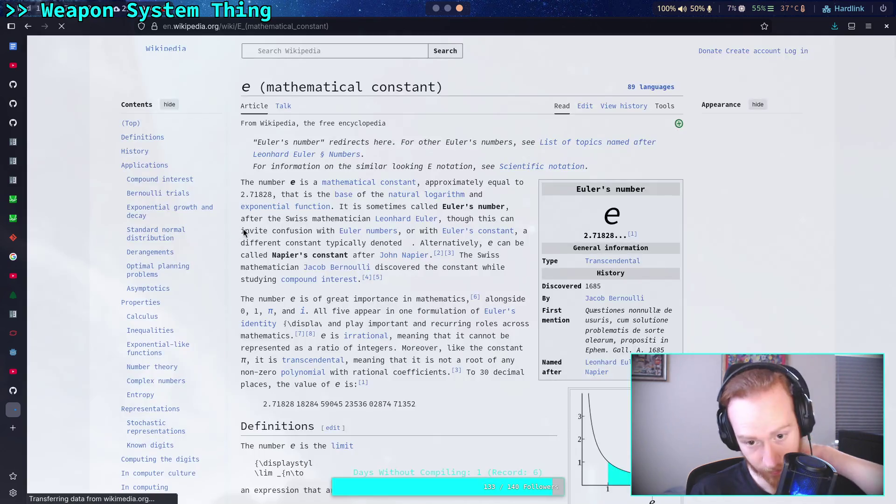
Copy e's value to 30 decimal places and return to the Godot script.
{"action": "scroll", "coordinate": [329, 262], "scroll_direction": "down", "scroll_amount": 4}
{"action": "scroll", "coordinate": [329, 262], "scroll_direction": "up", "scroll_amount": 4}
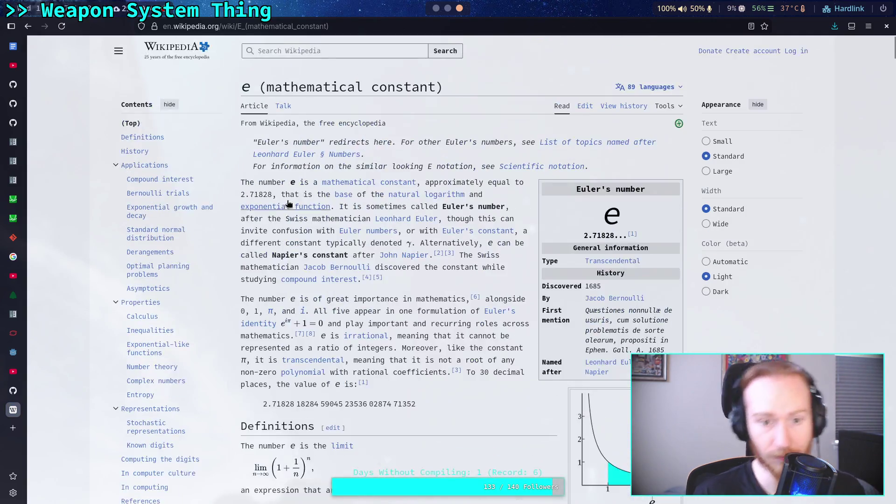
{"action": "scroll", "coordinate": [380, 232], "scroll_direction": "down", "scroll_amount": 2}
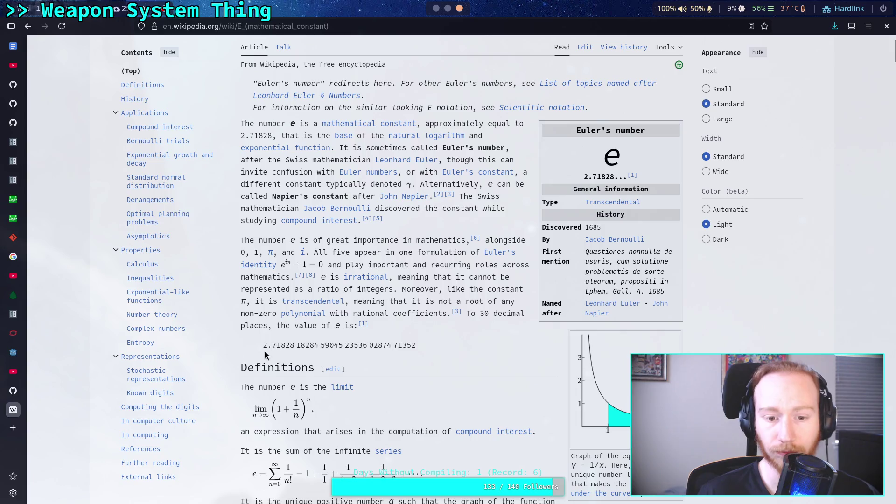
{"action": "left_click_drag", "start_coordinate": [262, 345], "coordinate": [399, 345]}
{"action": "right_click", "coordinate": [410, 343]}
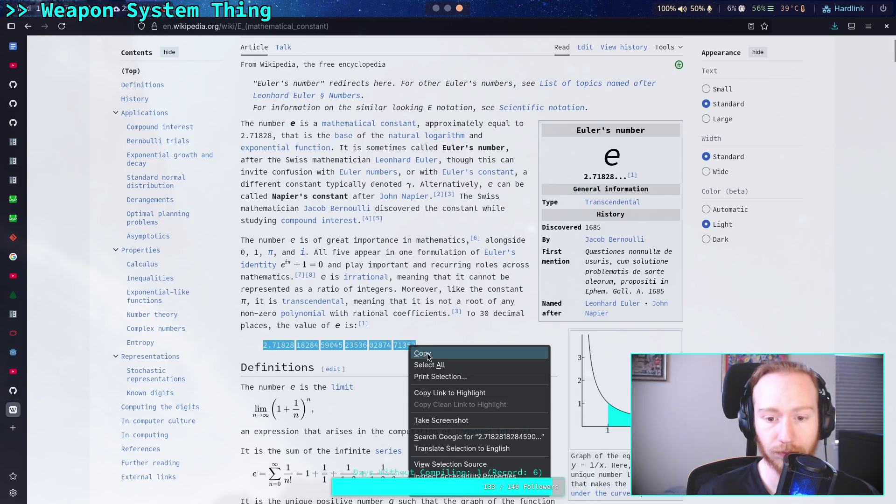
{"action": "left_click", "coordinate": [427, 349]}
{"action": "key", "text": "alt+Tab"}
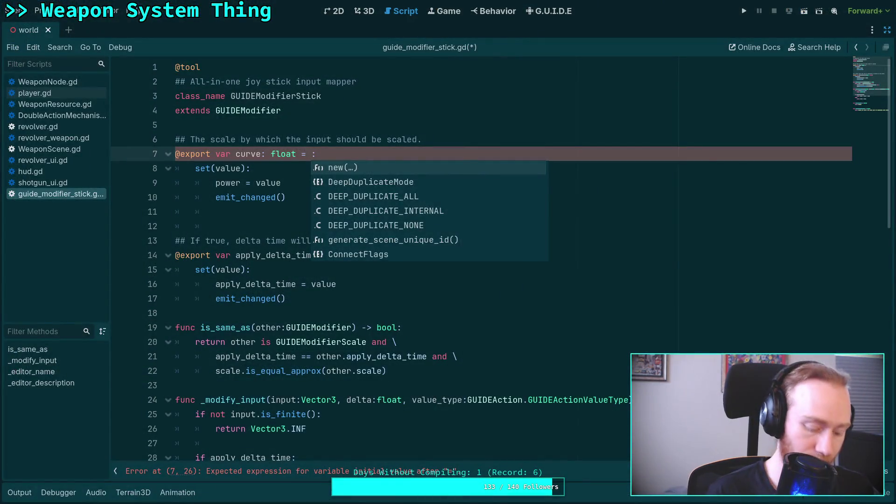
Set curve's default value on line 7 to 2.71828182846.
{"action": "key", "text": "ctrl+v"}
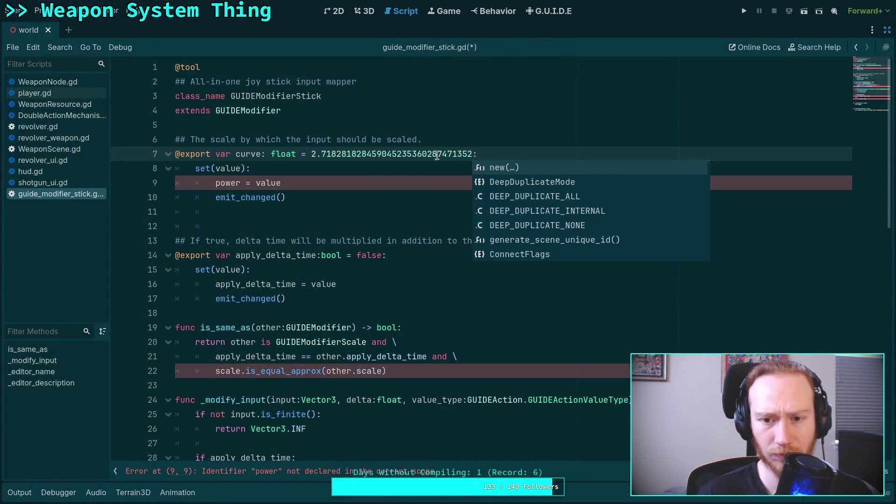
{"action": "left_click", "coordinate": [325, 154]}
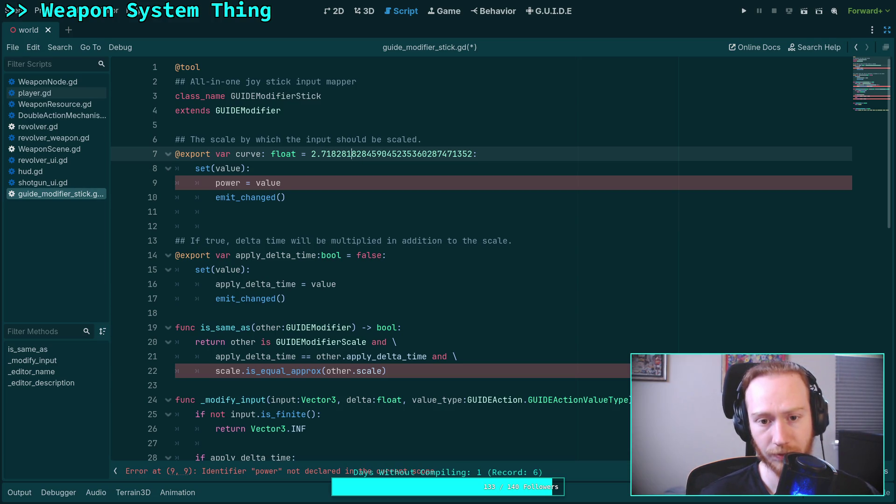
{"action": "left_click_drag", "start_coordinate": [371, 154], "coordinate": [473, 154]}
{"action": "type", "text": "6"}
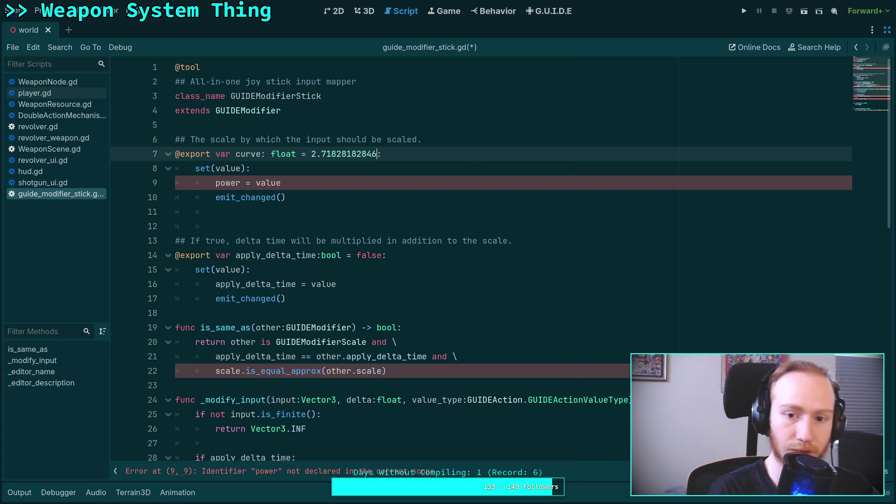
Make the setter assign curve instead of power and select the line 6 comment.
{"action": "double_click", "coordinate": [227, 183]}
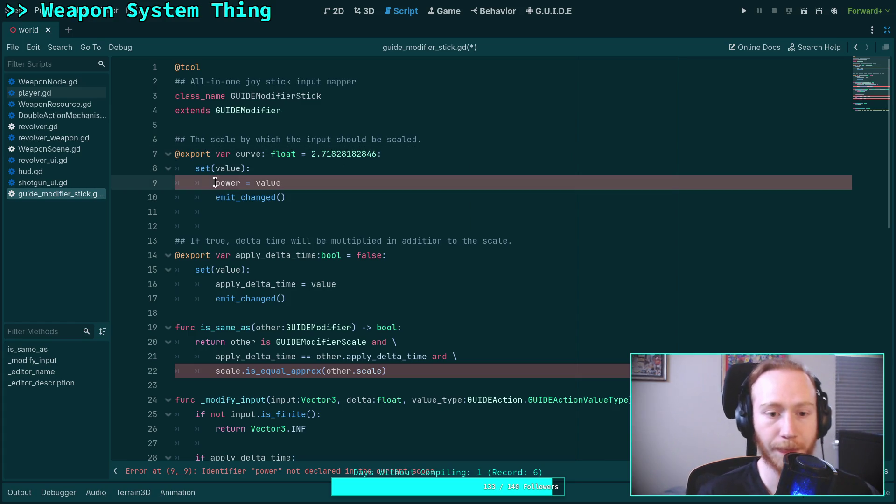
{"action": "type", "text": "curve"}
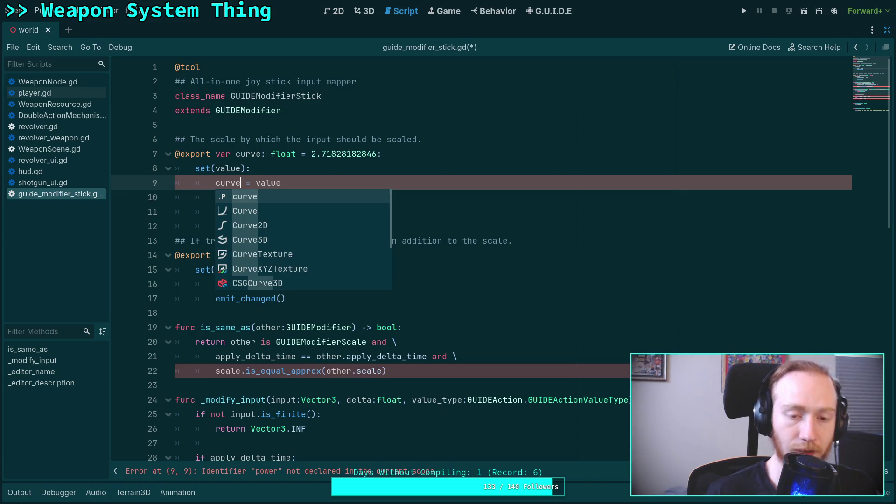
{"action": "left_click", "coordinate": [257, 154]}
{"action": "left_click_drag", "start_coordinate": [422, 139], "coordinate": [192, 142]}
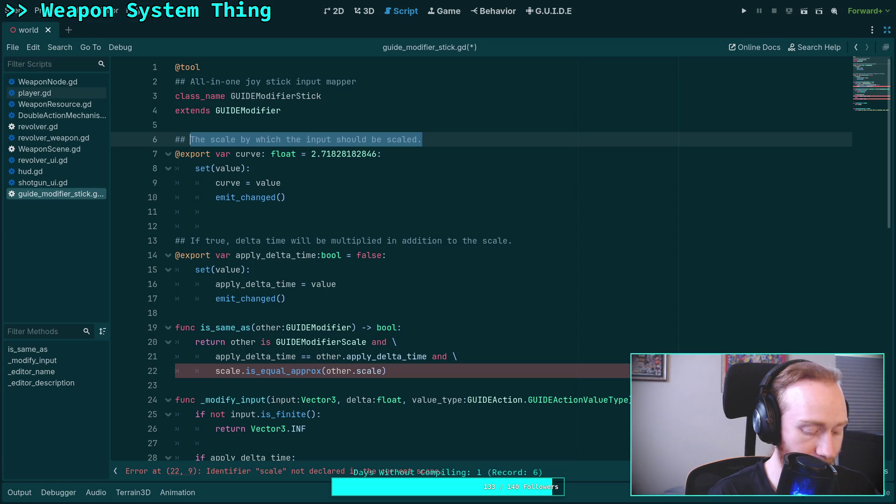
Rewrite the line 6 comment as 'The power curve for the remapped input'.
{"action": "type", "text": "The power ur"}
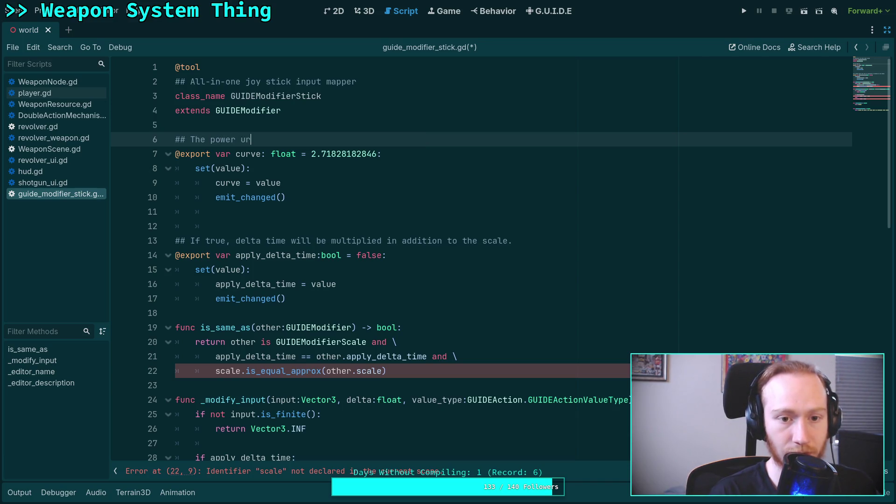
{"action": "type", "text": "cur"}
{"action": "type", "text": "ve for the"}
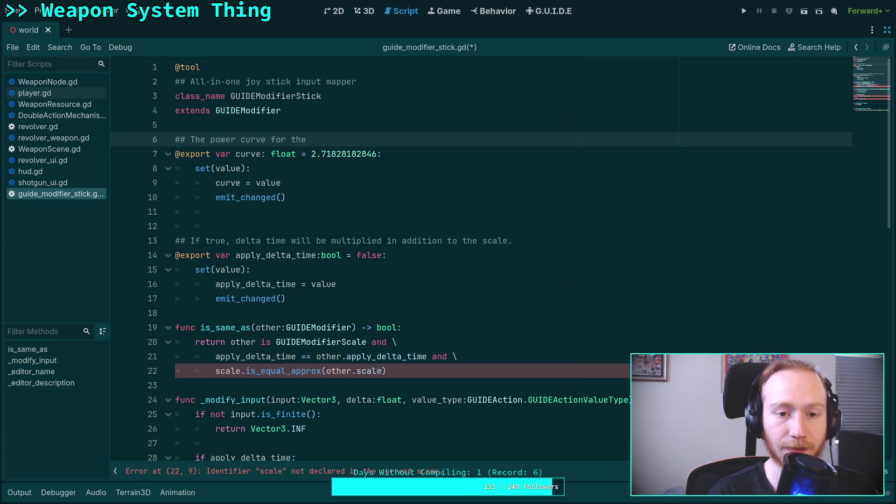
{"action": "type", "text": "input"}
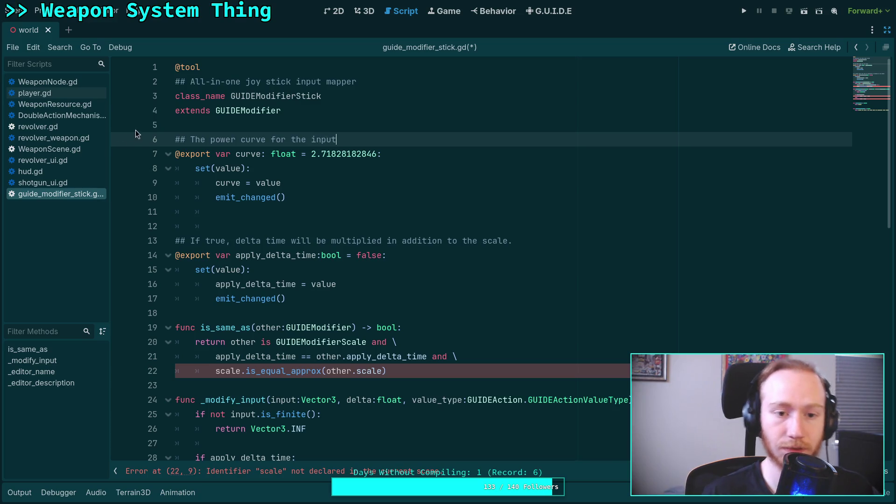
{"action": "left_click", "coordinate": [213, 154]}
{"action": "double_click", "coordinate": [319, 138]}
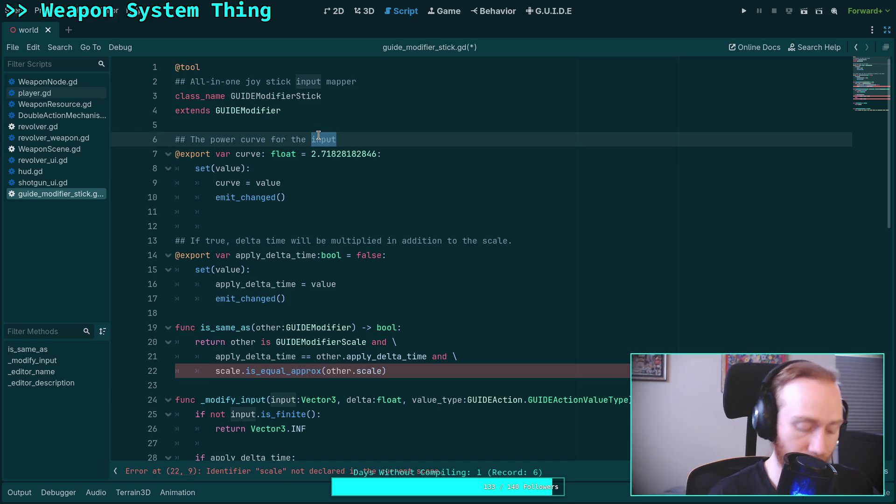
{"action": "type", "text": "clam"}
{"action": "key", "text": "BackSpace"}
{"action": "key", "text": "BackSpace"}
{"action": "key", "text": "BackSpace"}
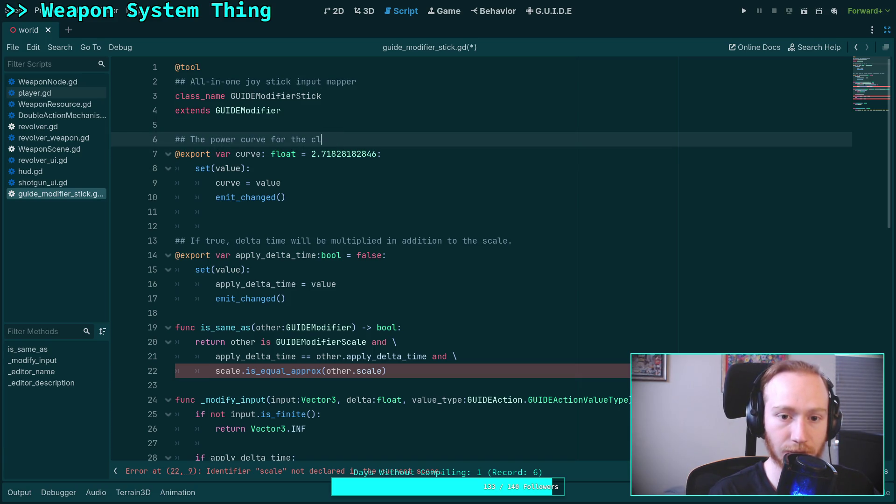
{"action": "type", "text": "rem"}
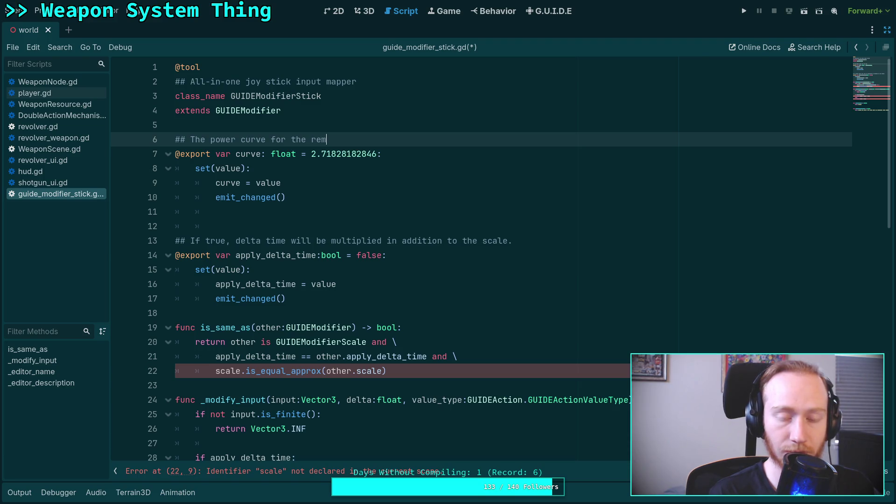
{"action": "type", "text": "apped un"}
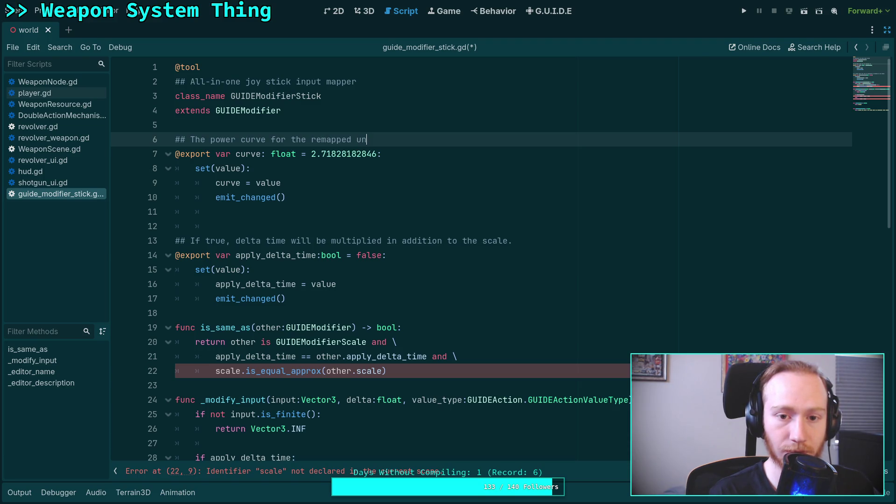
{"action": "key", "text": "BackSpace"}
{"action": "key", "text": "BackSpace"}
{"action": "type", "text": "input"}
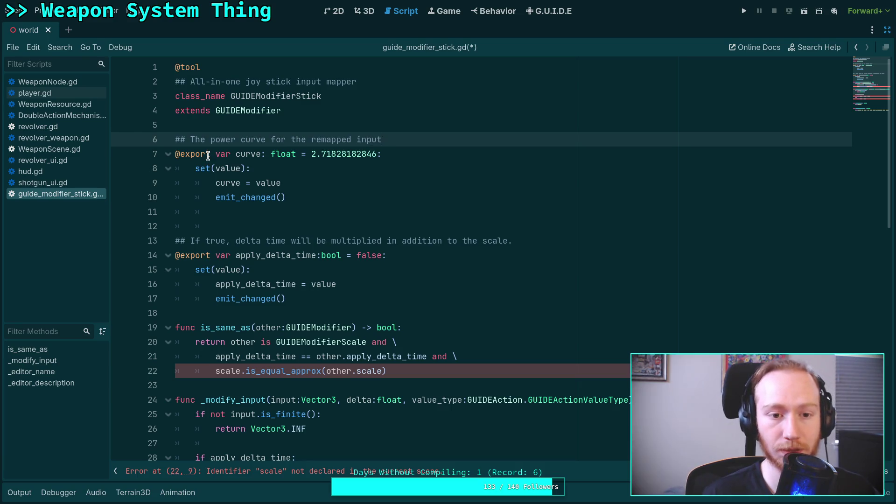
{"action": "left_click", "coordinate": [210, 154]}
{"action": "type", "text": "_ra"}
{"action": "type", "text": "nge("}
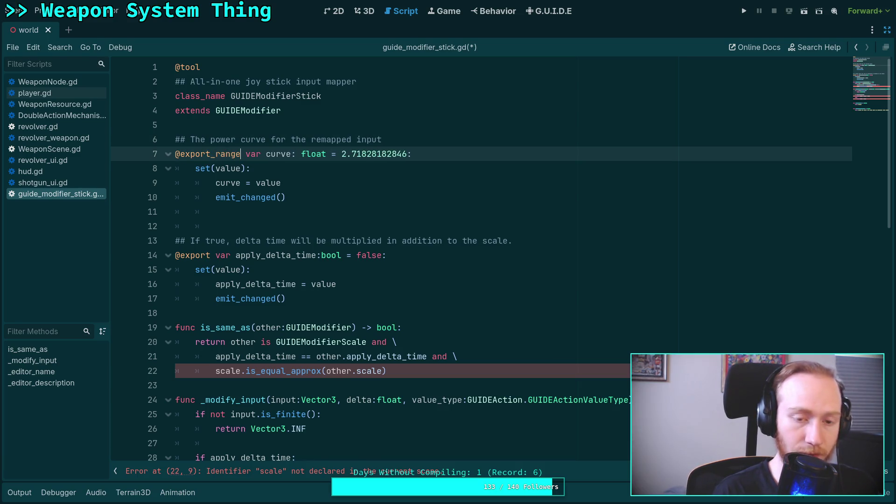
{"action": "type", "text": "1.0"}
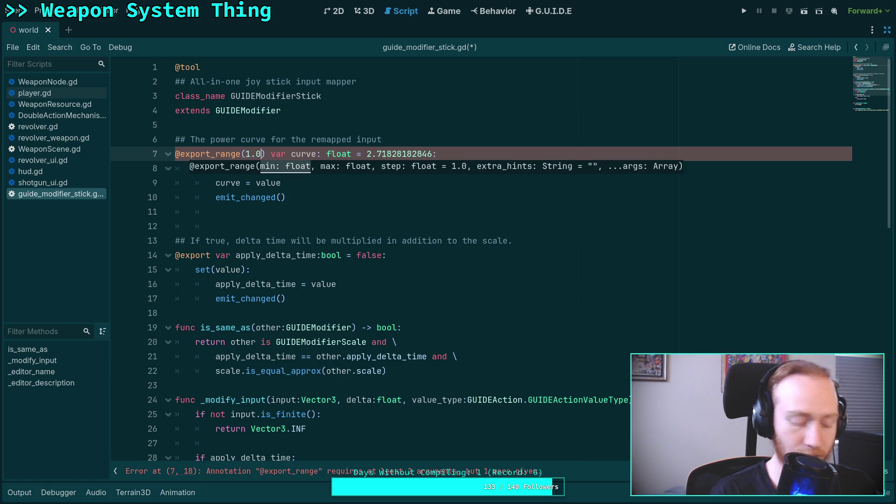
{"action": "key", "text": "super+1"}
{"action": "key", "text": "super+3"}
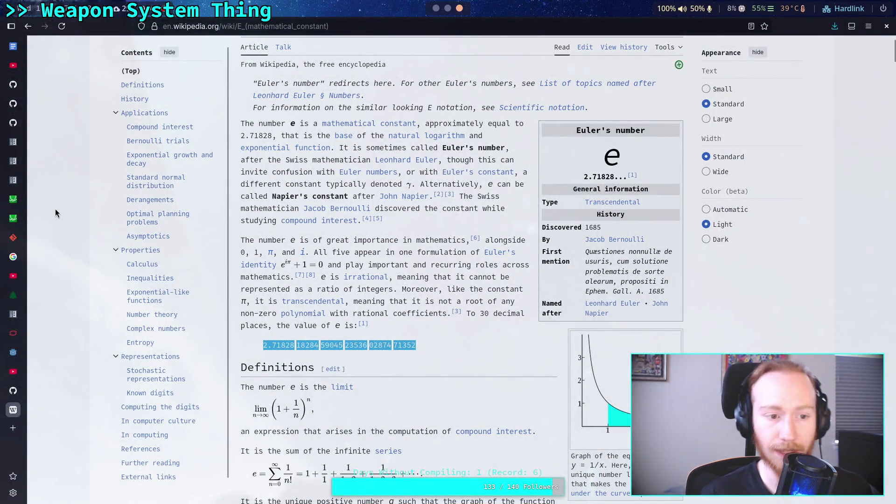
In Desmos, set a to 1 with a slider from 0.1 to 5 and drag it to reshape the curve.
{"action": "left_click", "coordinate": [13, 218]}
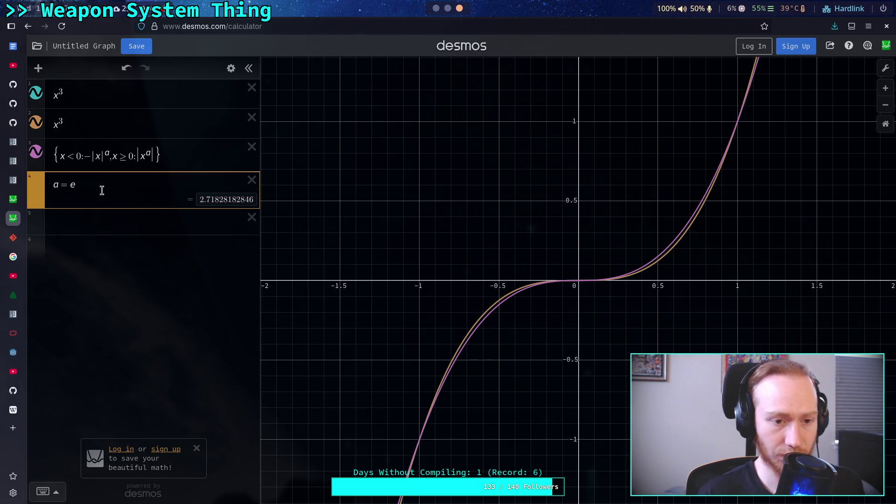
{"action": "key", "text": "BackSpace"}
{"action": "left_click", "coordinate": [128, 169]}
{"action": "left_click", "coordinate": [86, 192]}
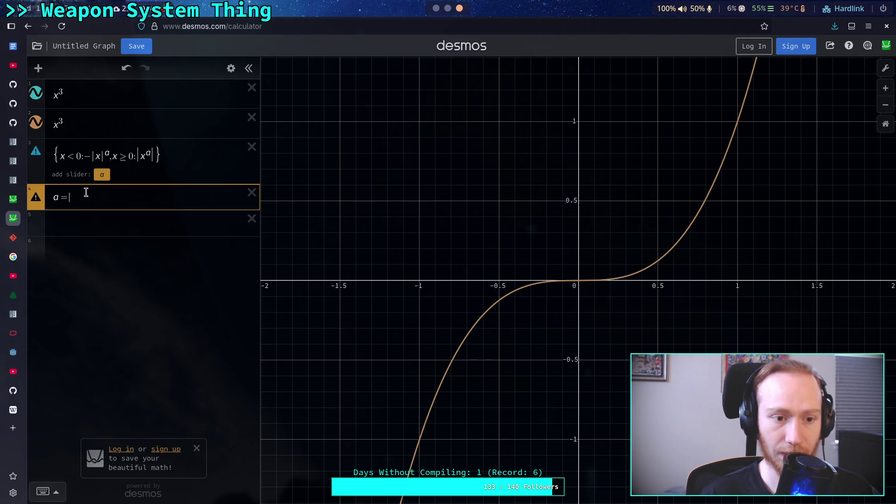
{"action": "type", "text": "1"}
{"action": "left_click", "coordinate": [67, 199]}
{"action": "key", "text": "Return"}
{"action": "mouse_move", "coordinate": [99, 199]}
{"action": "left_mouse_down"}
{"action": "mouse_move", "coordinate": [74, 206]}
{"action": "mouse_move", "coordinate": [140, 210]}
{"action": "left_mouse_up"}
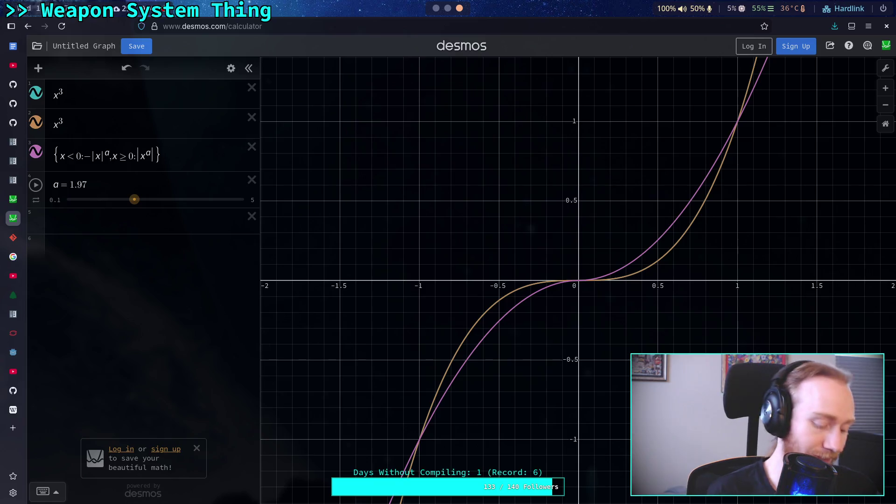
Back in Godot, extend the curve's export_range with maximum 5.0 and step 0.01.
{"action": "key", "text": "alt+Tab"}
{"action": "key", "text": "BackSpace"}
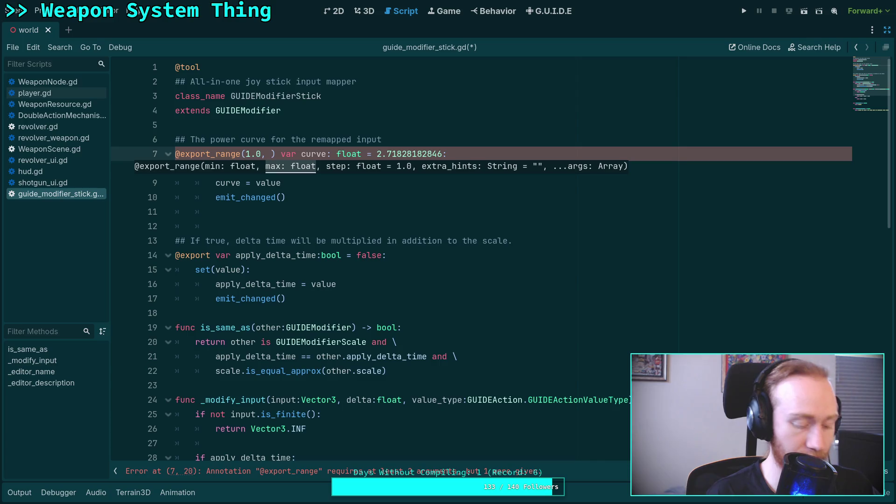
{"action": "type", "text": "5.0, 0.01"}
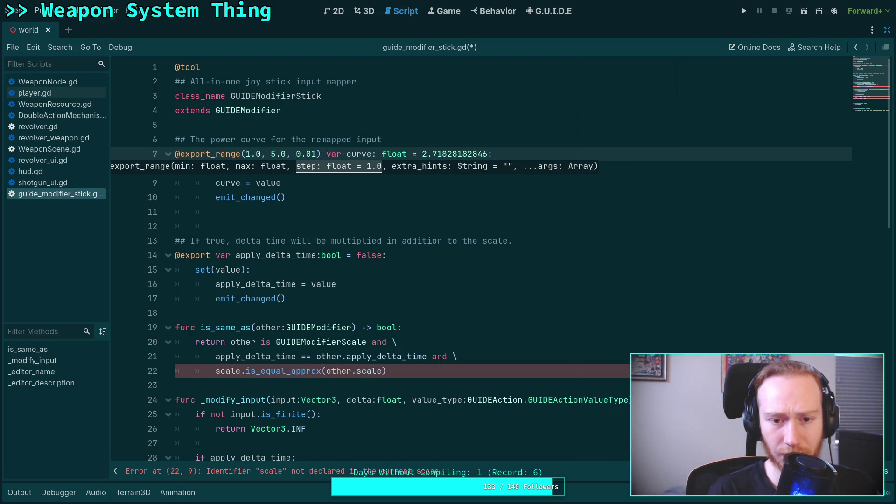
Make the curve's export_range step a much finer decimal value.
{"action": "key", "text": "BackSpace"}
{"action": "type", "text": "01"}
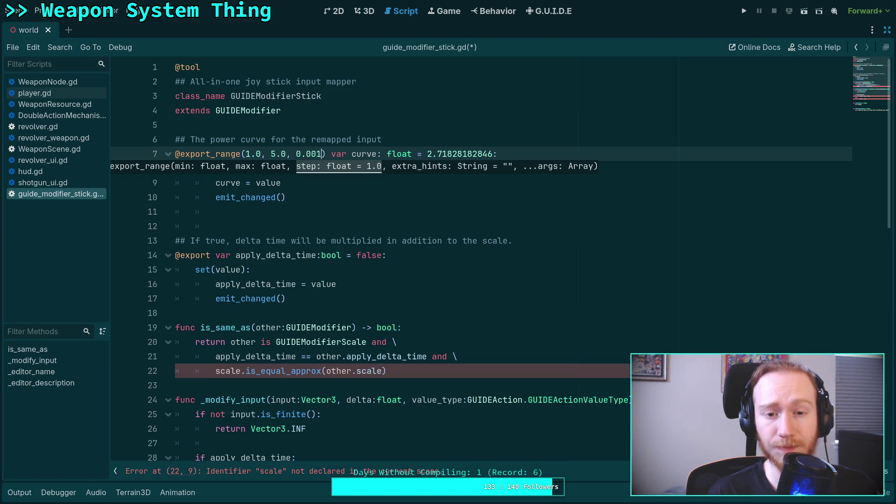
{"action": "type", "text": "0"}
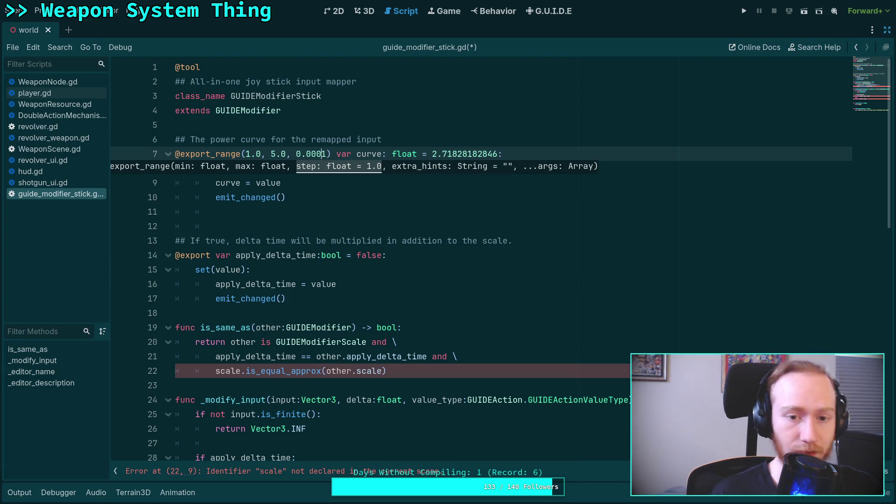
{"action": "type", "text": "00"}
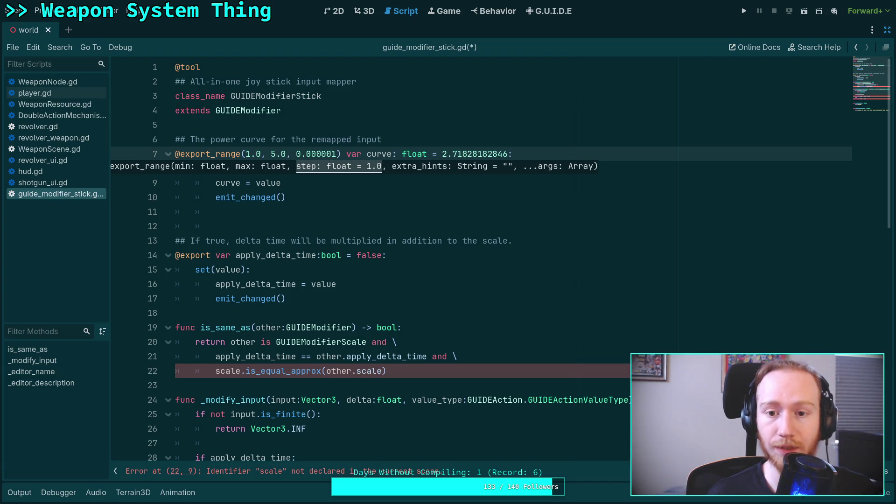
{"action": "left_click", "coordinate": [452, 154]}
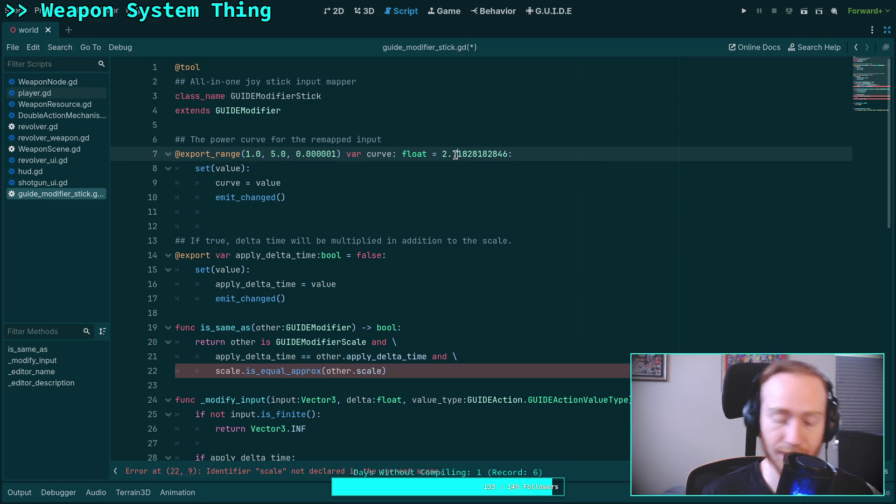
{"action": "key", "text": "shift+Right"}
{"action": "key", "text": "shift+Right"}
{"action": "key", "text": "shift+Right"}
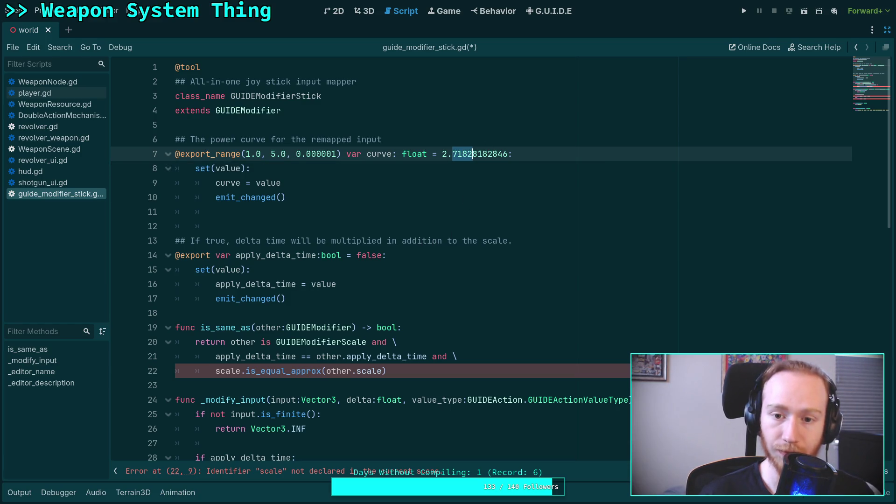
{"action": "key", "text": "shift+Right"}
{"action": "key", "text": "shift+Right"}
{"action": "key", "text": "shift+Right"}
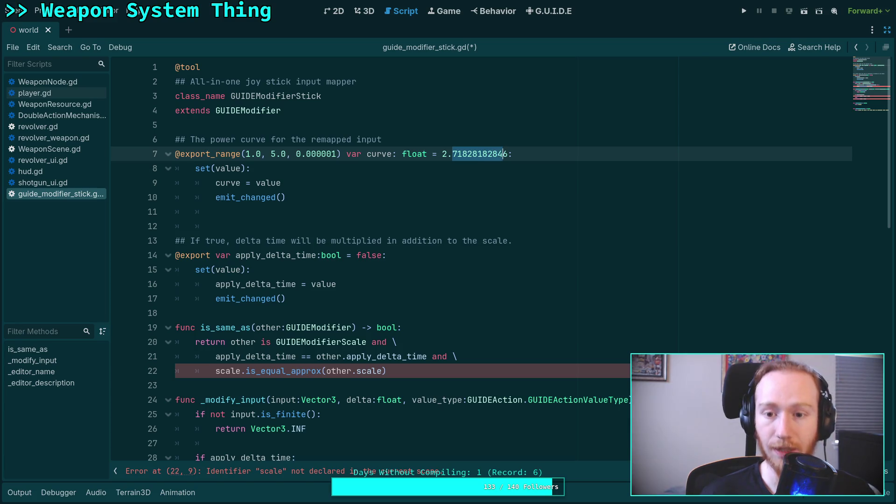
{"action": "left_click_drag", "start_coordinate": [332, 154], "coordinate": [304, 153]}
{"action": "type", "text": "000000"}
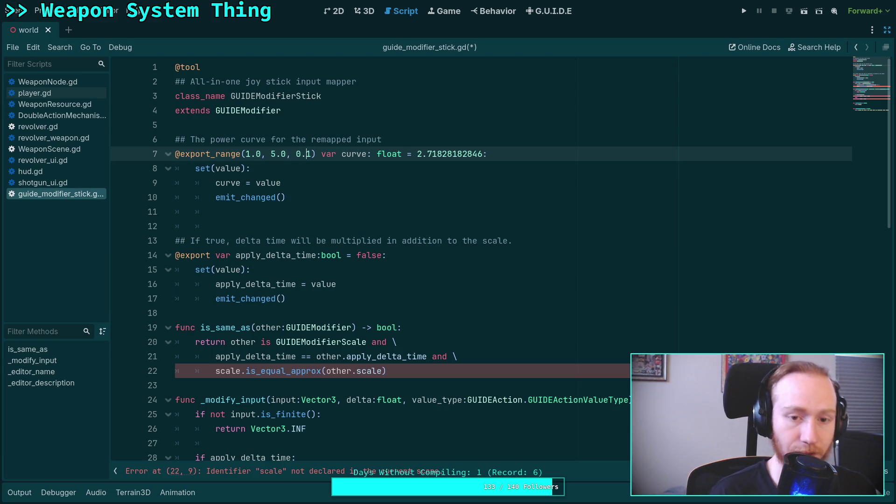
{"action": "type", "text": "0000"}
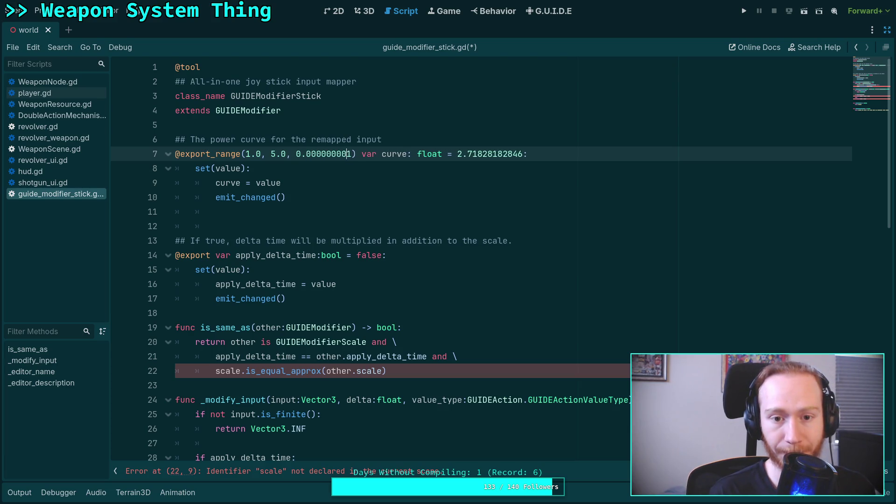
Add the 'or_greater' hint to the curve's export_range.
{"action": "key", "text": "Right"}
{"action": "type", "text": ","}
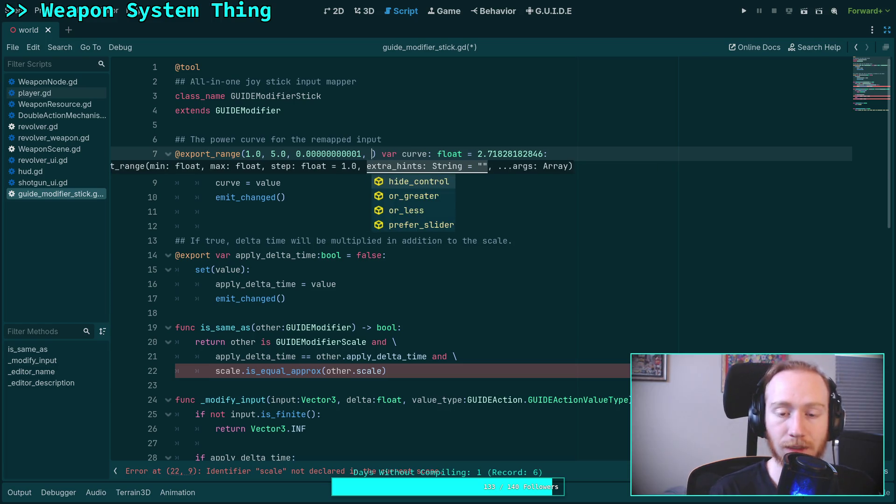
{"action": "key", "text": "Down"}
{"action": "key", "text": "Down"}
{"action": "key", "text": "Up"}
{"action": "type", "text": "'"}
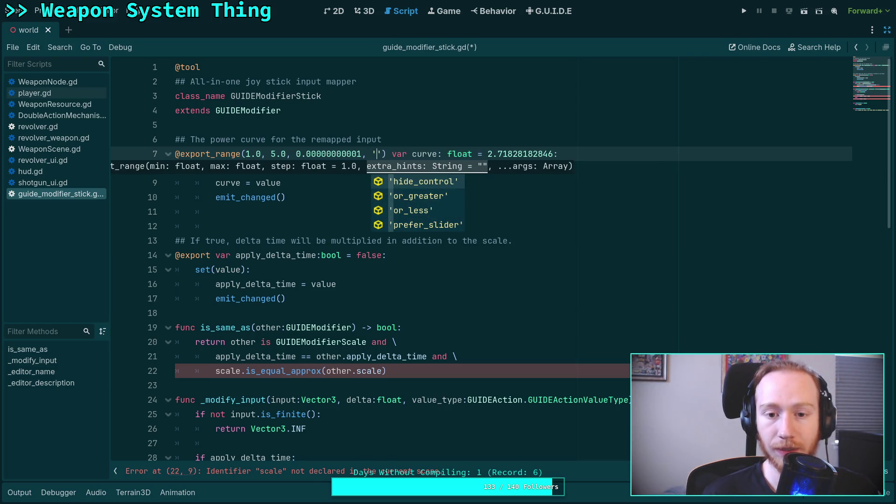
{"action": "key", "text": "Down"}
{"action": "key", "text": "Return"}
{"action": "type", "text": ","}
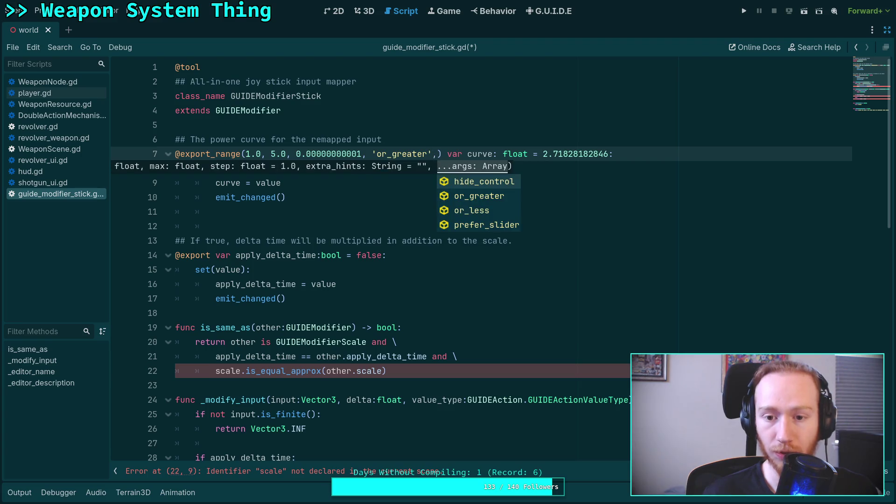
{"action": "key", "text": "BackSpace"}
{"action": "key", "text": "BackSpace"}
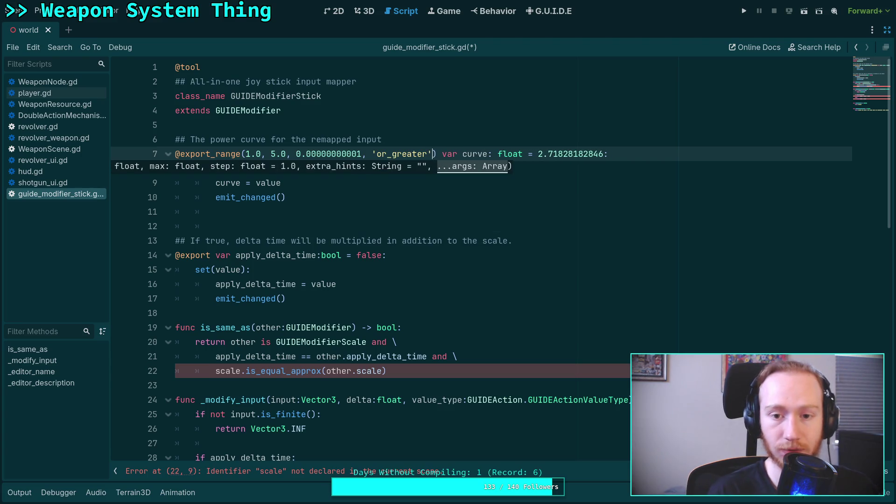
Extend the curve comment with 'Higher values give more fine control. 1.0 = linear.'.
{"action": "left_click", "coordinate": [289, 197]}
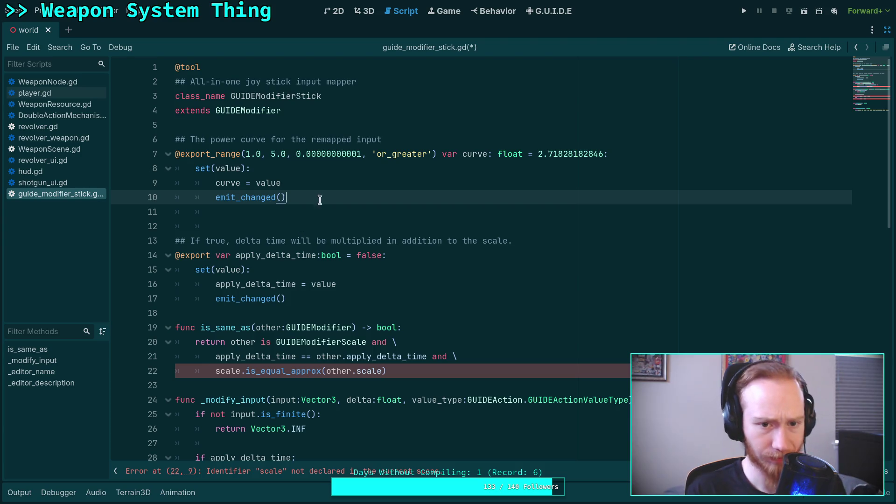
{"action": "left_click", "coordinate": [465, 143]}
{"action": "type", "text": ". "}
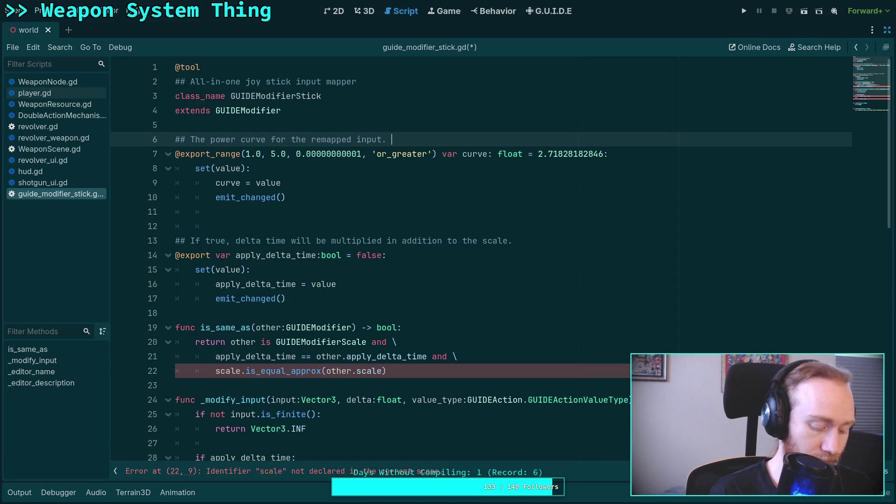
{"action": "type", "text": "Higher values give "}
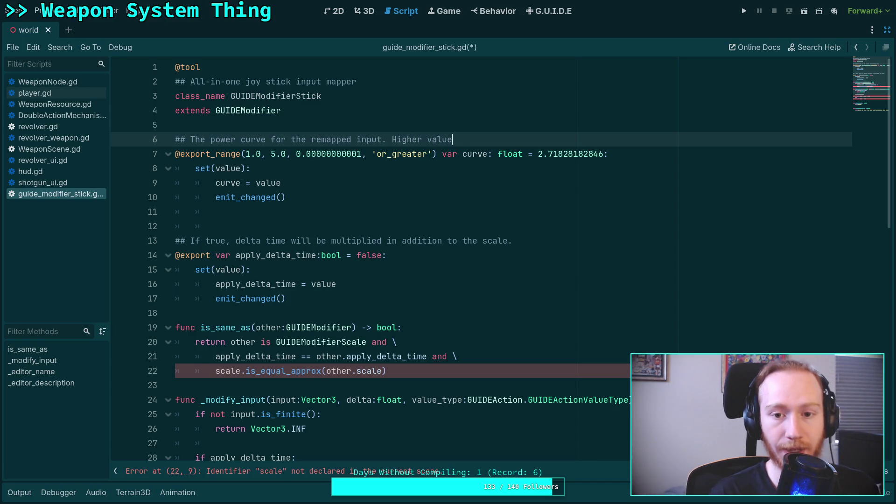
{"action": "type", "text": "more control at lo"}
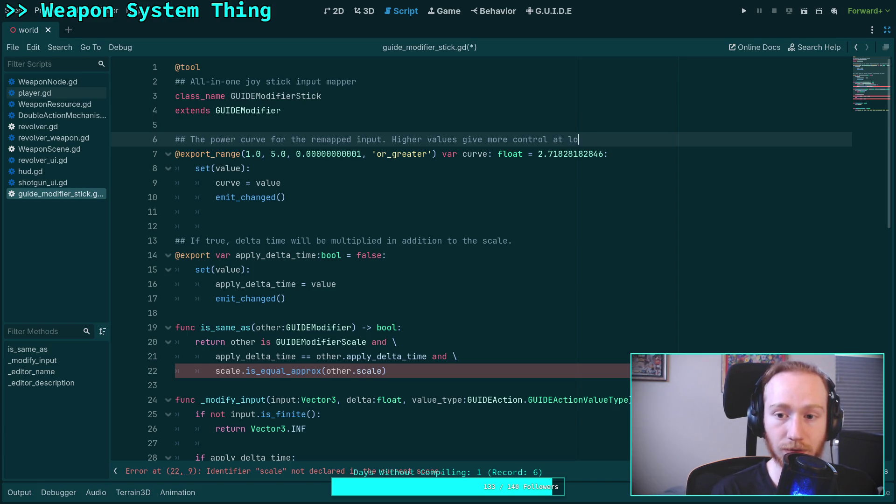
{"action": "type", "text": "er"}
{"action": "key", "text": "BackSpace"}
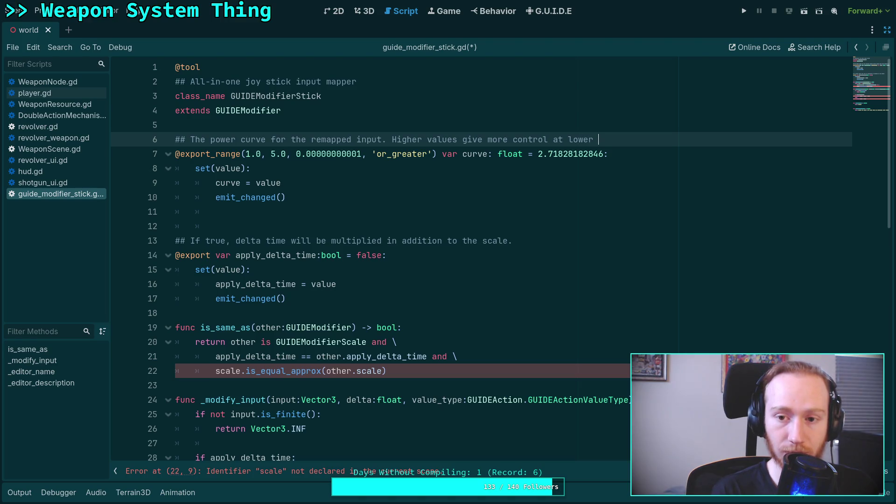
{"action": "key", "text": "BackSpace"}
{"action": "key", "text": "BackSpace"}
{"action": "key", "text": "BackSpace"}
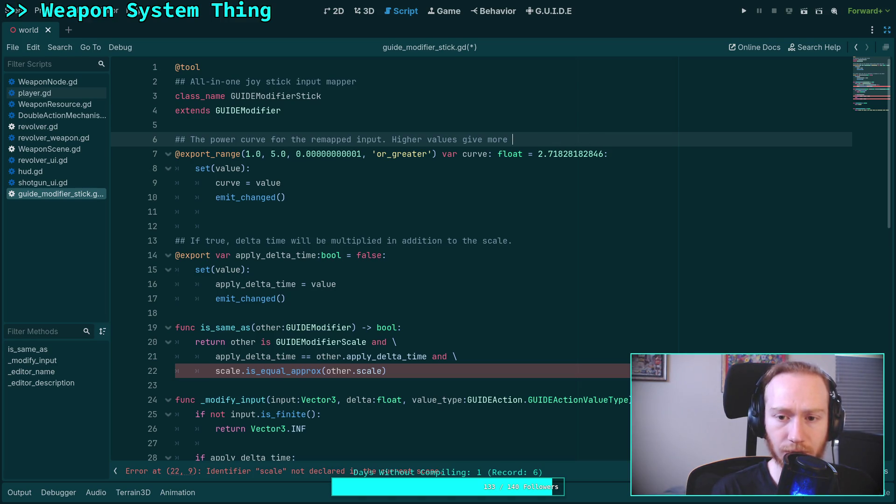
{"action": "type", "text": "fine control"}
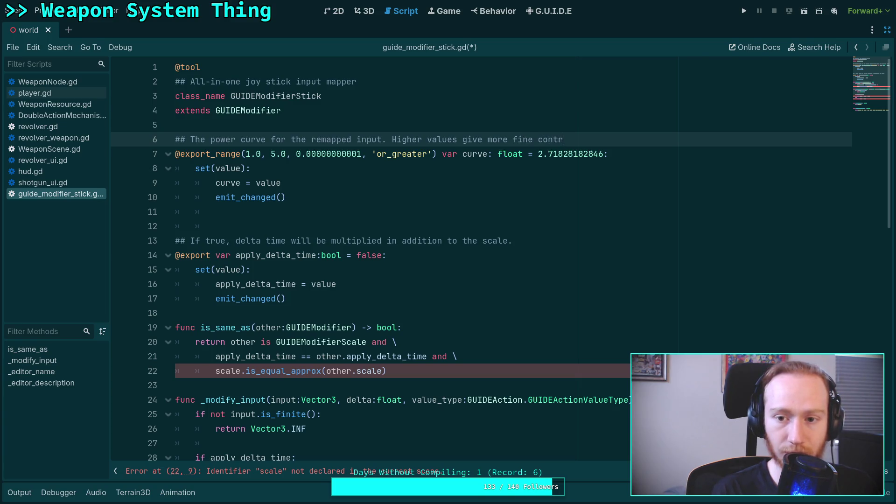
{"action": "type", "text": "."}
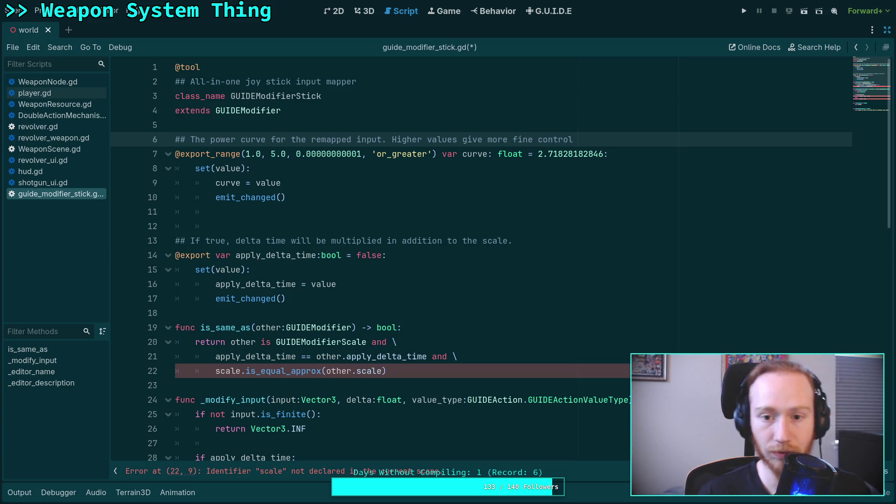
{"action": "type", "text": " 1.0 "}
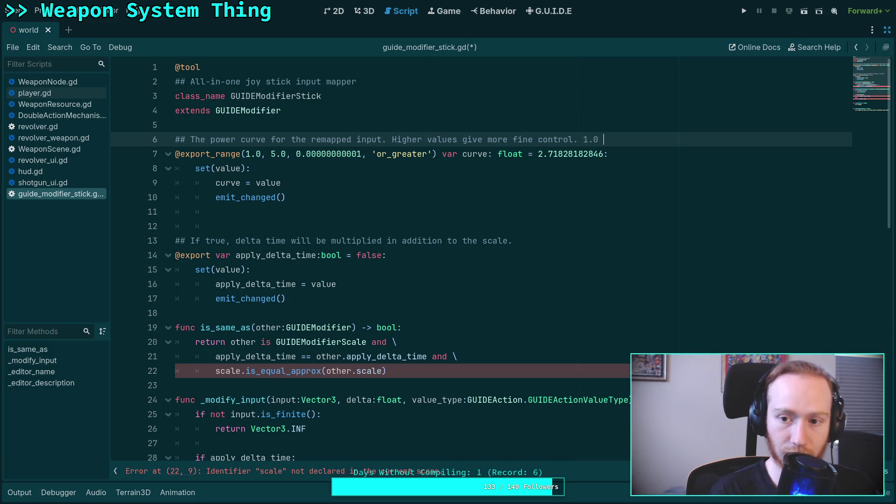
{"action": "type", "text": "= linear."}
Delete the extra blank lines below the setter and save the script.
{"action": "left_click", "coordinate": [554, 200]}
{"action": "left_click_drag", "start_coordinate": [334, 226], "coordinate": [126, 215]}
{"action": "key", "text": "BackSpace"}
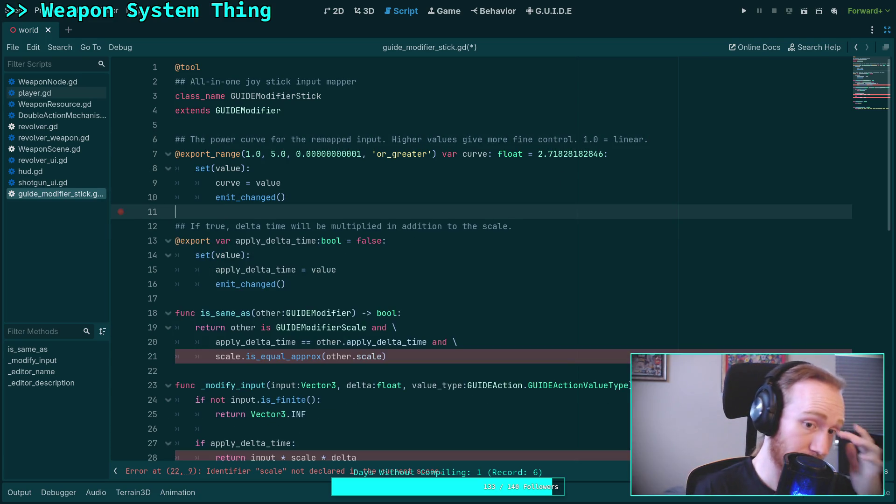
{"action": "key", "text": "ctrl+s"}
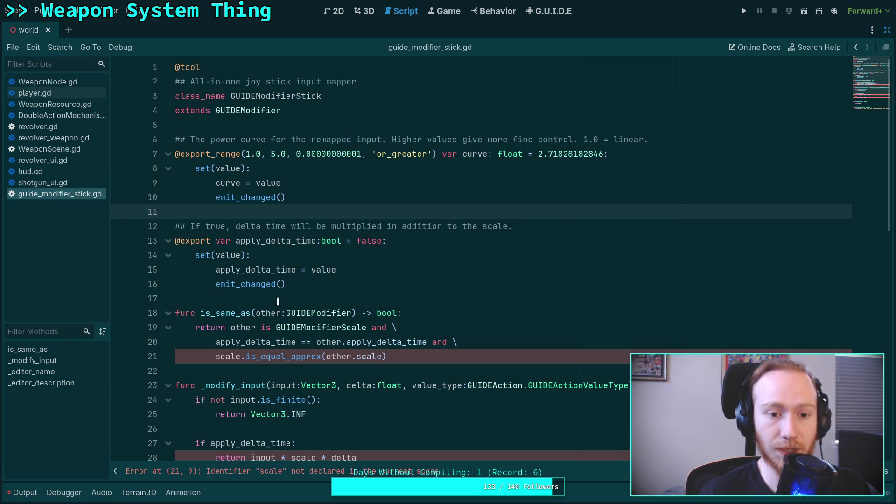
Rename the apply_delta_time export to deadzone_minimum and show the FileSystem dock again.
{"action": "left_click", "coordinate": [306, 298]}
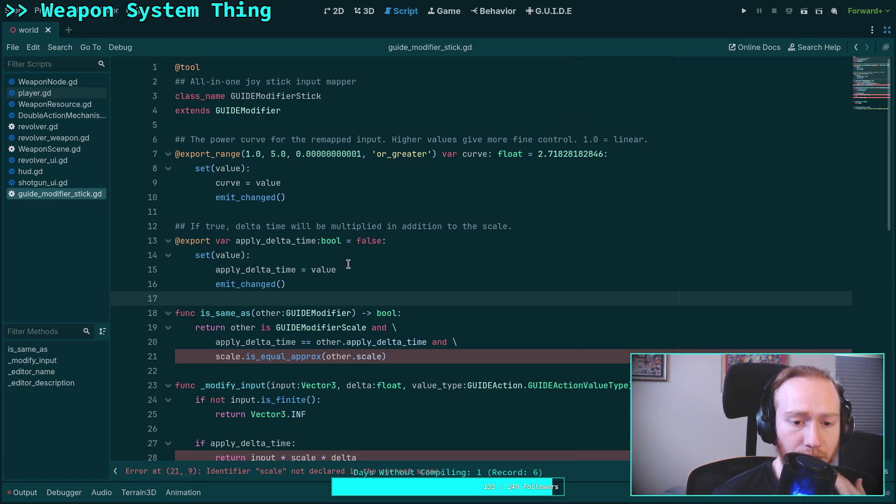
{"action": "left_click_drag", "start_coordinate": [513, 227], "coordinate": [190, 227]}
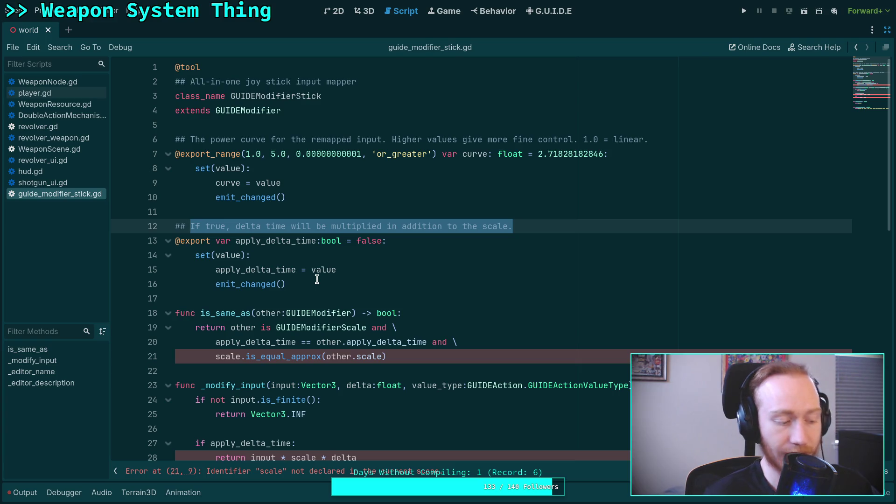
{"action": "double_click", "coordinate": [282, 241]}
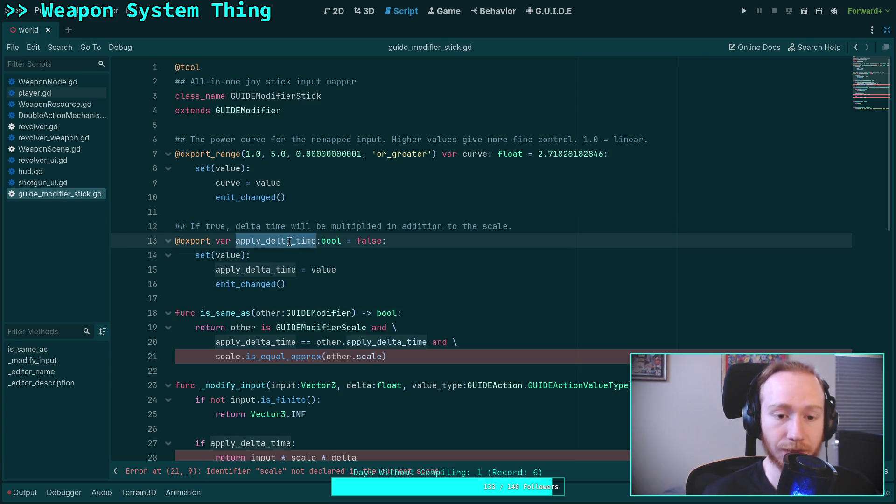
{"action": "type", "text": "deadzove"}
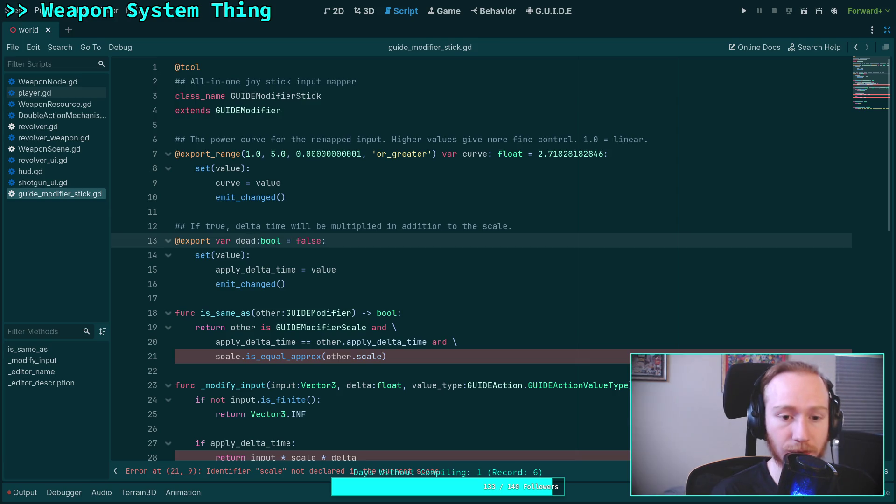
{"action": "key", "text": "BackSpace"}
{"action": "key", "text": "BackSpace"}
{"action": "type", "text": "ne"}
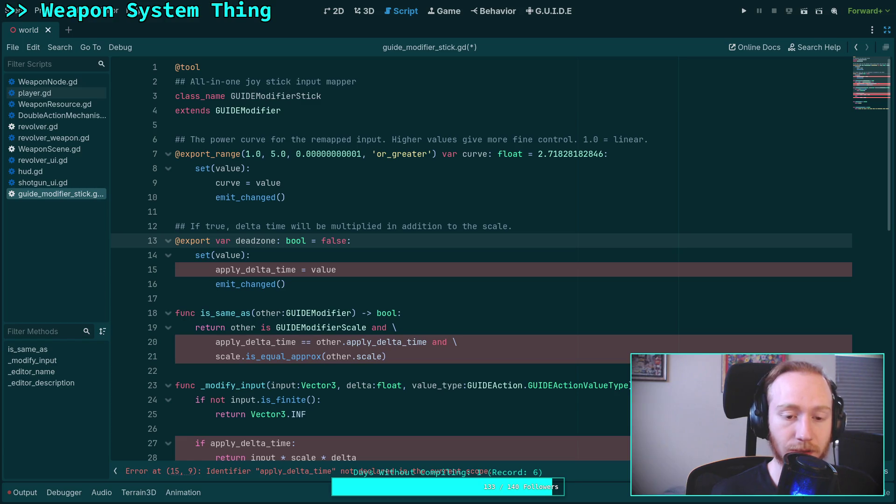
{"action": "type", "text": " _"}
{"action": "type", "text": "minimum"}
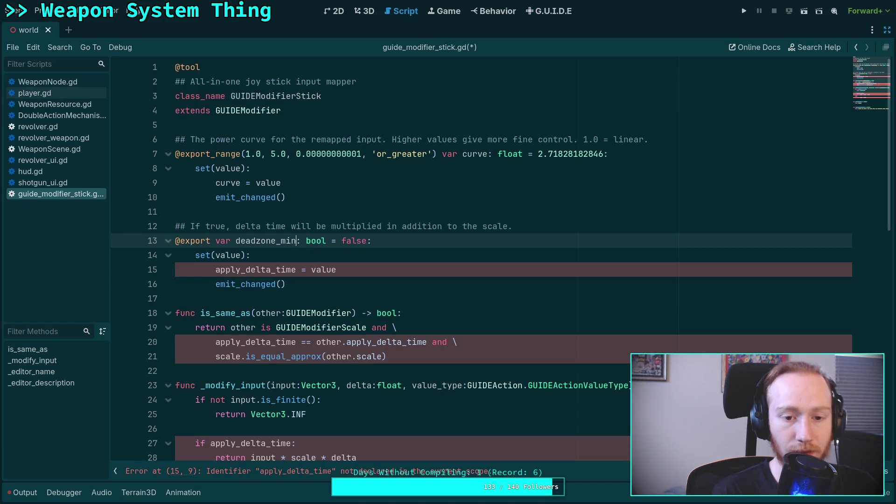
{"action": "left_click_drag", "start_coordinate": [533, 227], "coordinate": [189, 226]}
{"action": "left_click", "coordinate": [887, 30]}
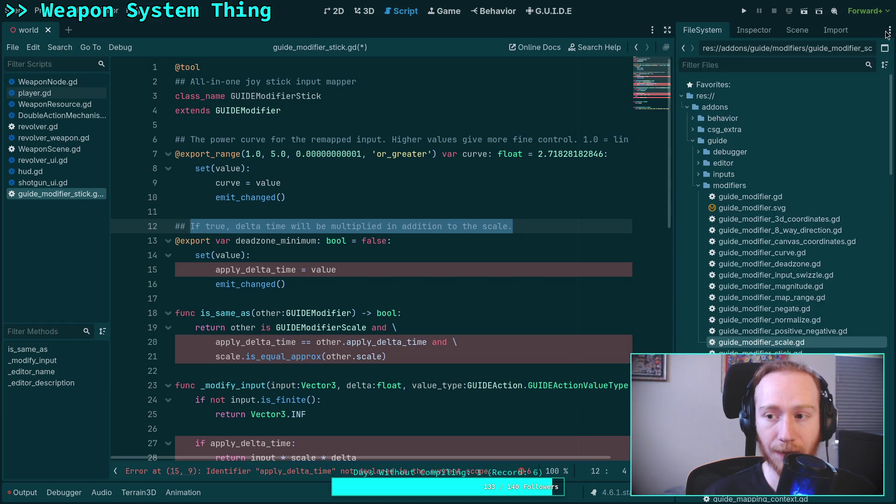
Open guide_modifier_deadzone.gd and scroll through its threshold and _modify_input code.
{"action": "double_click", "coordinate": [770, 263]}
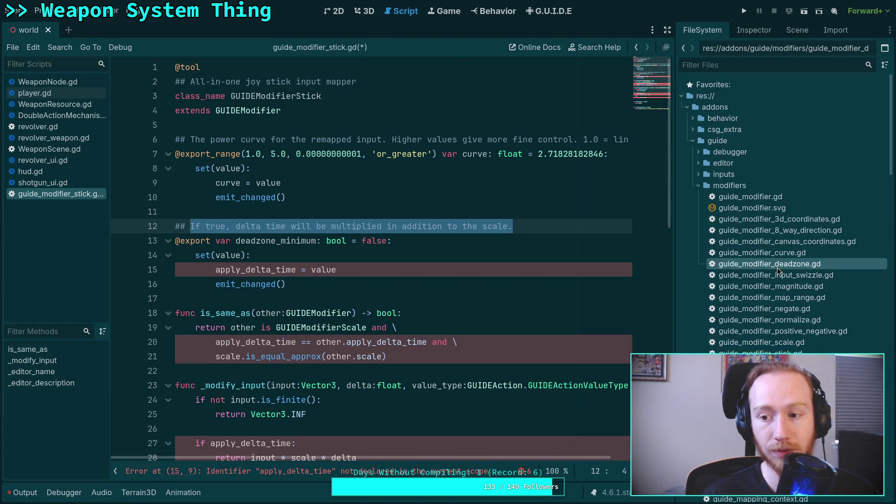
{"action": "scroll", "coordinate": [369, 277], "scroll_direction": "down", "scroll_amount": 8}
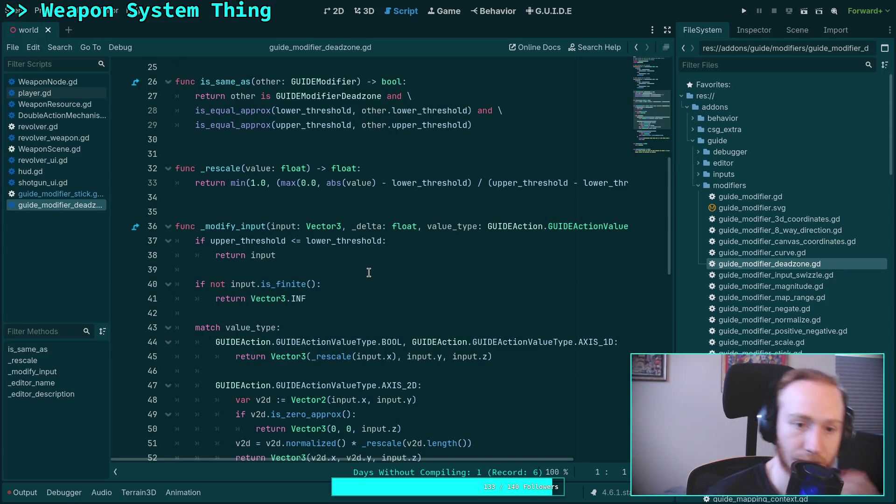
{"action": "scroll", "coordinate": [368, 272], "scroll_direction": "down", "scroll_amount": 8}
{"action": "scroll", "coordinate": [368, 272], "scroll_direction": "up", "scroll_amount": 3}
{"action": "scroll", "coordinate": [369, 272], "scroll_direction": "up", "scroll_amount": 2}
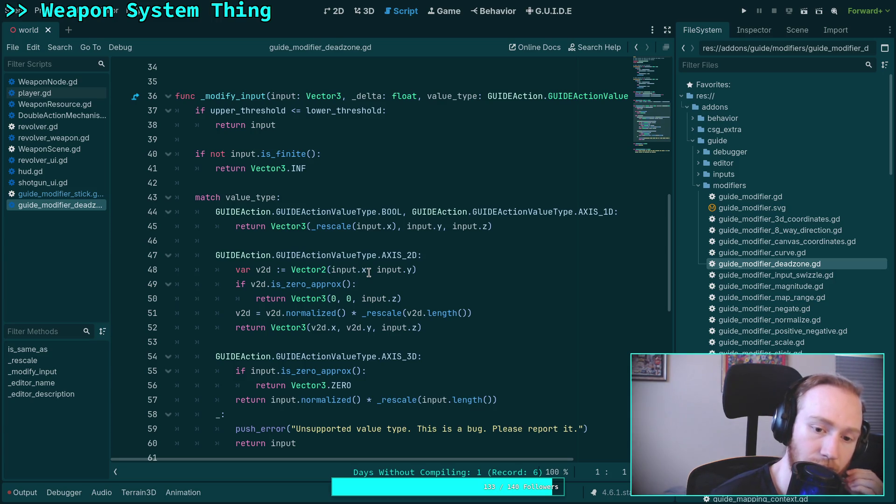
{"action": "scroll", "coordinate": [369, 272], "scroll_direction": "up", "scroll_amount": 6}
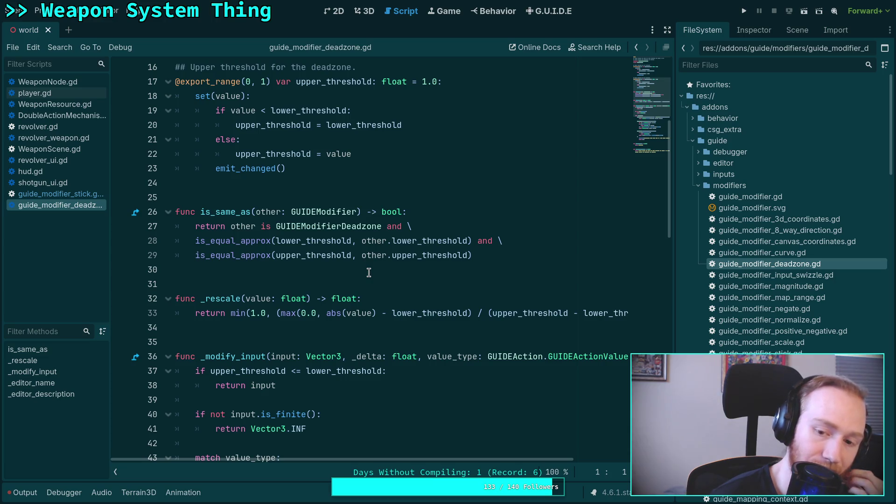
Select parts of the _rescale formula to study how it uses the lower and upper thresholds.
{"action": "left_click_drag", "start_coordinate": [396, 460], "coordinate": [425, 455]}
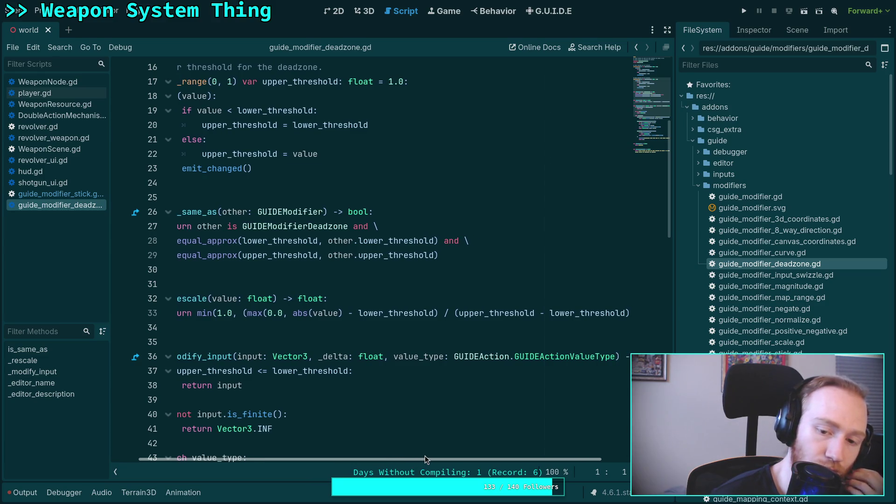
{"action": "left_click_drag", "start_coordinate": [425, 456], "coordinate": [425, 455]}
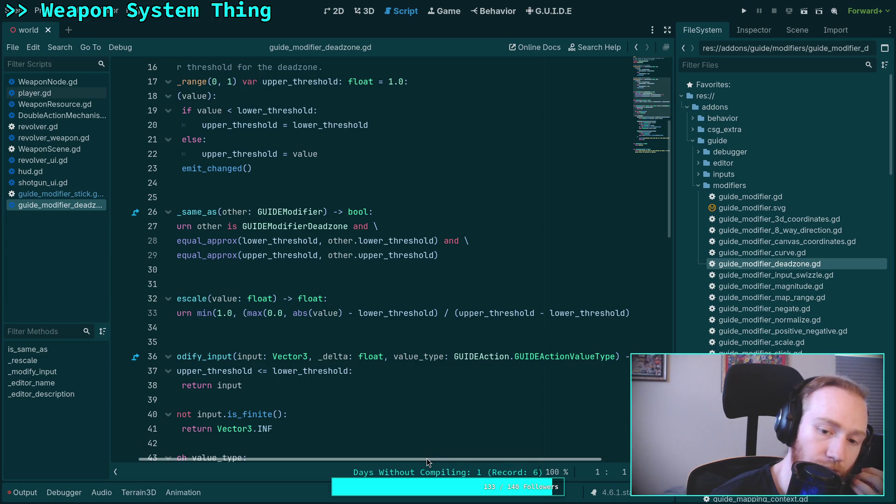
{"action": "left_click_drag", "start_coordinate": [428, 457], "coordinate": [420, 460]}
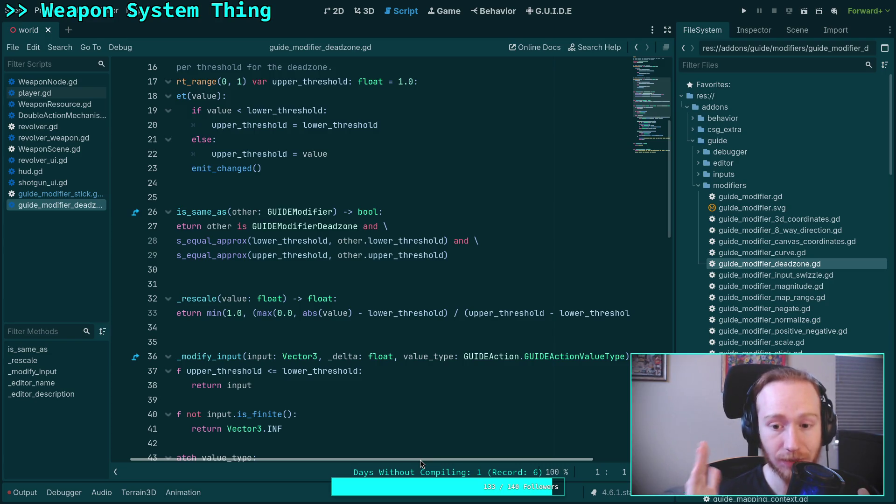
{"action": "left_click_drag", "start_coordinate": [419, 460], "coordinate": [436, 460]}
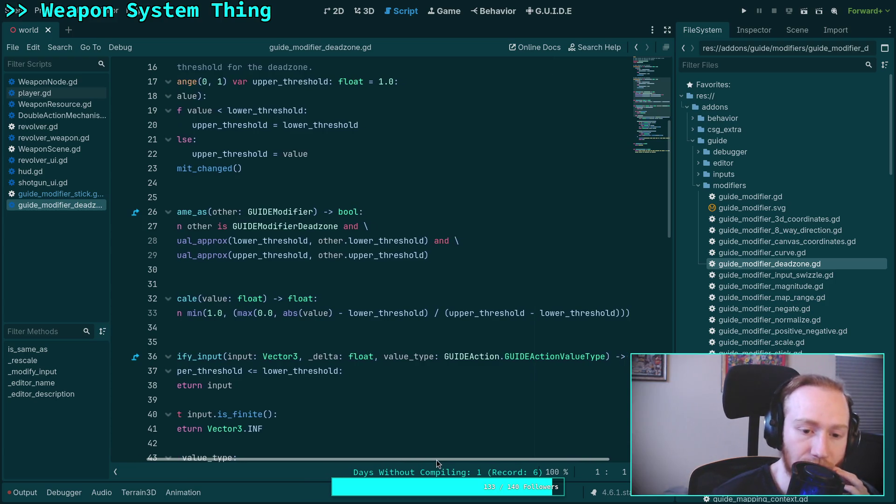
{"action": "left_click", "coordinate": [430, 313]}
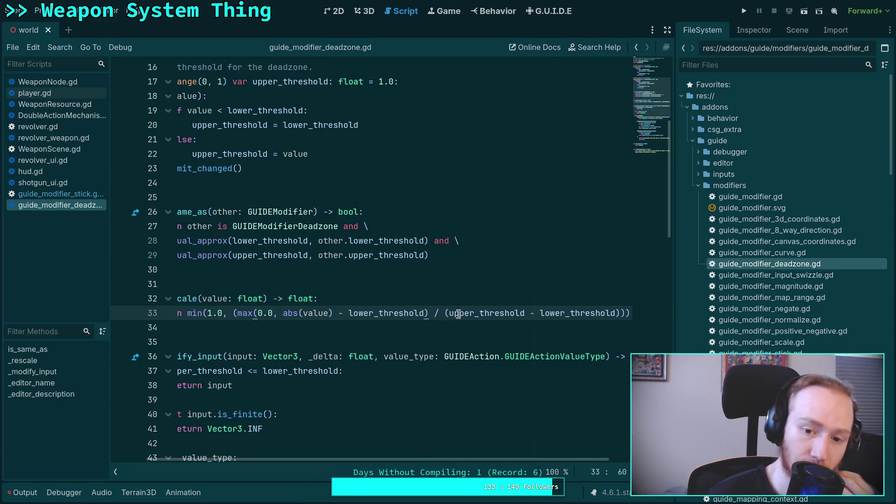
{"action": "left_click", "coordinate": [620, 313]}
{"action": "left_click_drag", "start_coordinate": [594, 316], "coordinate": [416, 313]}
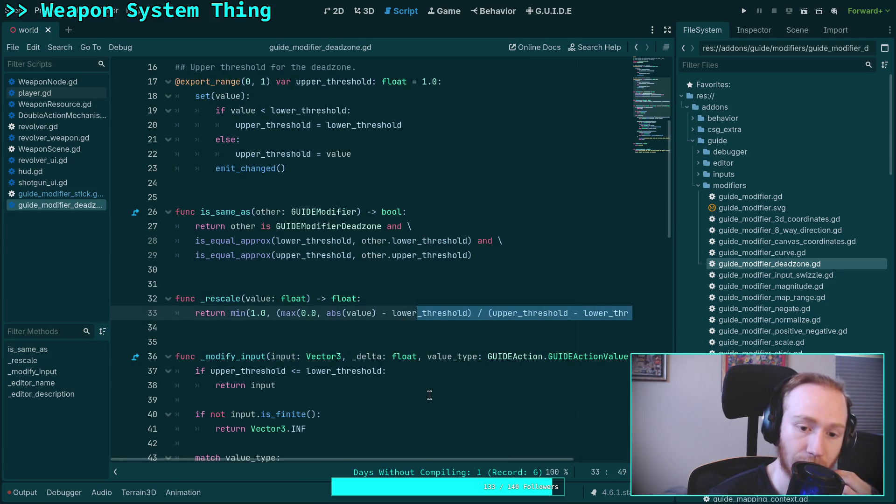
Copy the whole _rescale function from the deadzone script, then close that script.
{"action": "left_click", "coordinate": [667, 30]}
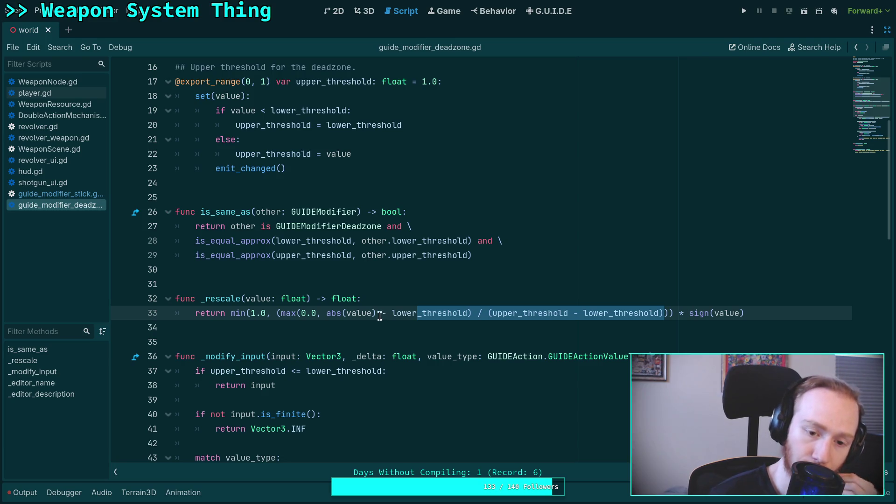
{"action": "left_click_drag", "start_coordinate": [473, 313], "coordinate": [281, 314]}
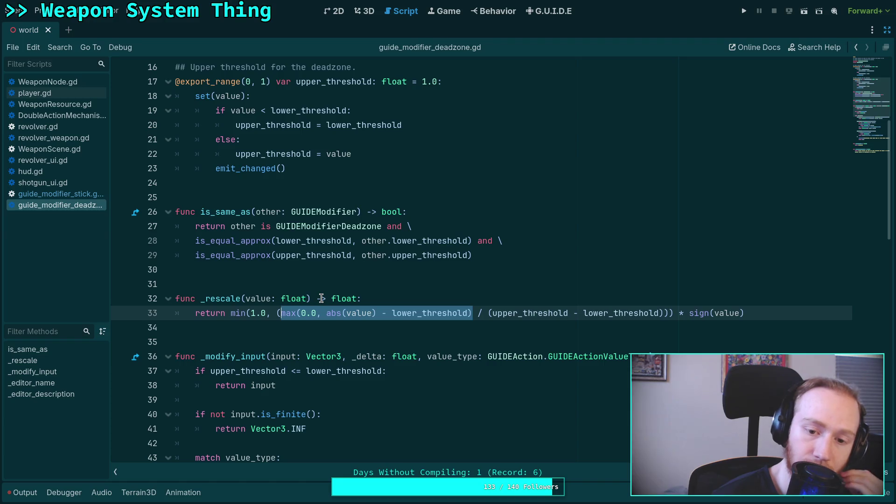
{"action": "mouse_move", "coordinate": [455, 313]}
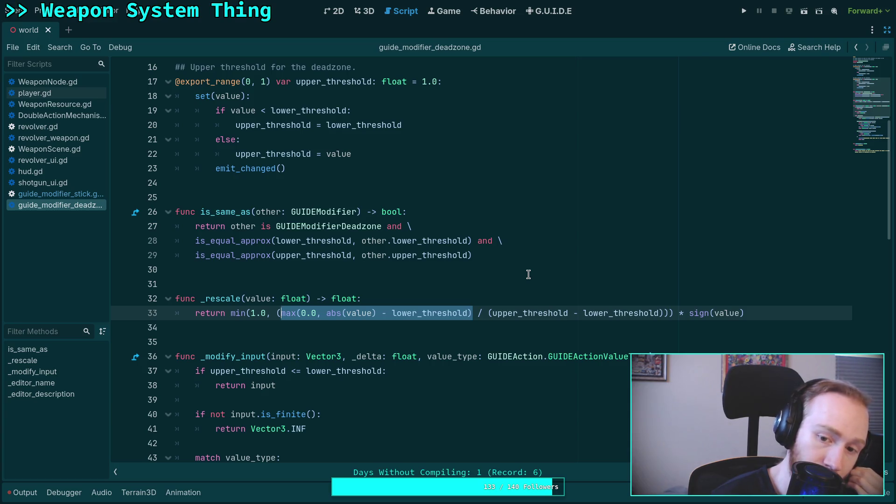
{"action": "left_click_drag", "start_coordinate": [756, 313], "coordinate": [174, 297]}
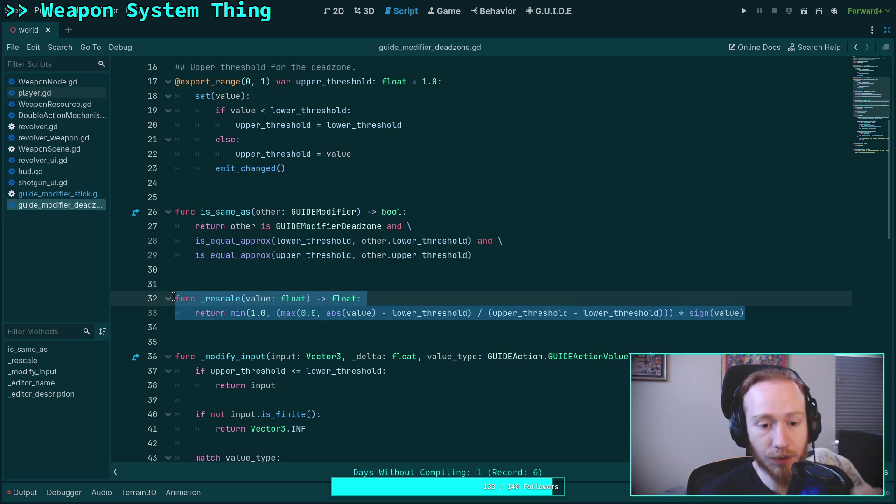
{"action": "right_click", "coordinate": [216, 299]}
{"action": "left_click", "coordinate": [224, 342]}
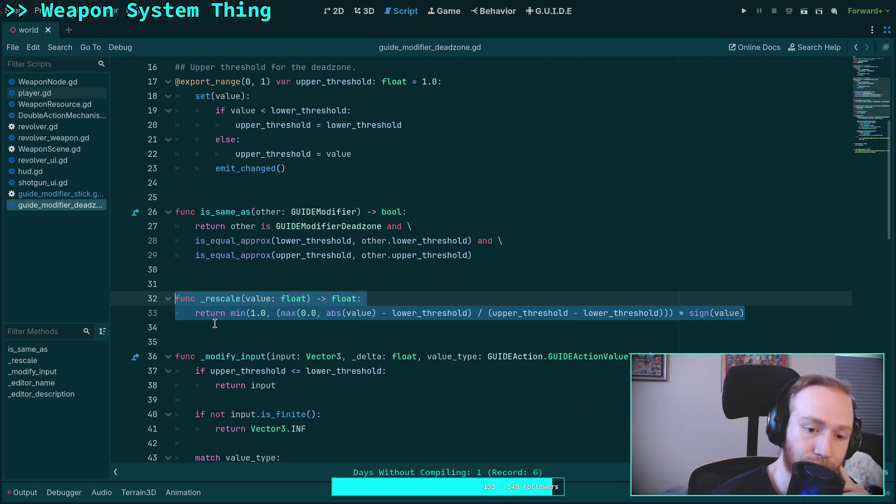
{"action": "right_click", "coordinate": [77, 205]}
{"action": "left_click", "coordinate": [100, 241]}
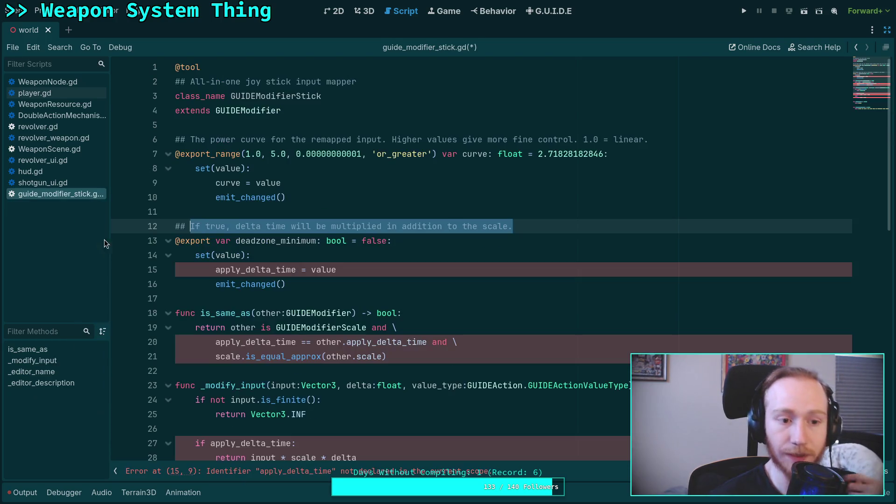
Paste the _rescale function below is_same_as, separated by a blank line, and save.
{"action": "scroll", "coordinate": [320, 289], "scroll_direction": "down", "scroll_amount": 3}
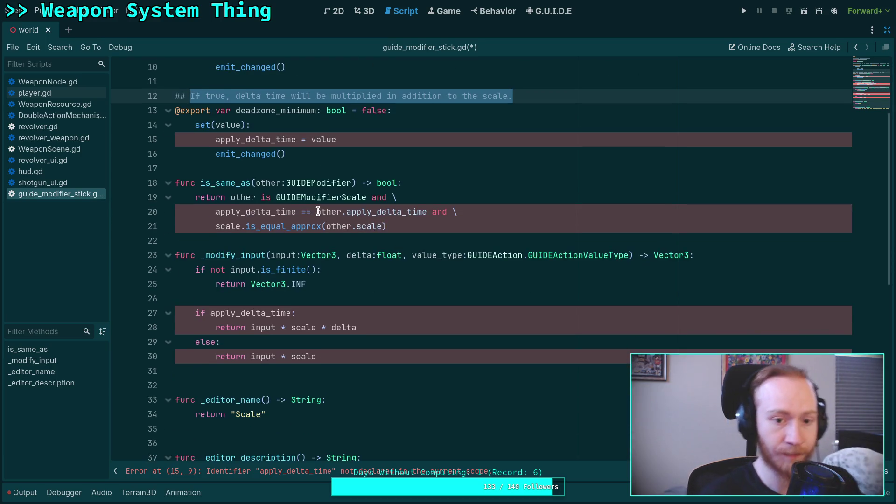
{"action": "left_click", "coordinate": [301, 226]}
{"action": "left_click", "coordinate": [294, 243]}
{"action": "key", "text": "Return"}
{"action": "key", "text": "Up"}
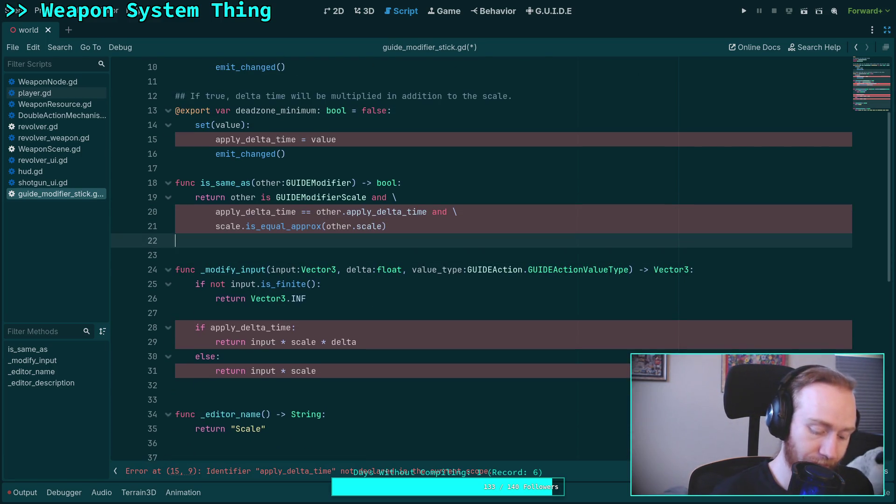
{"action": "key", "text": "ctrl+v"}
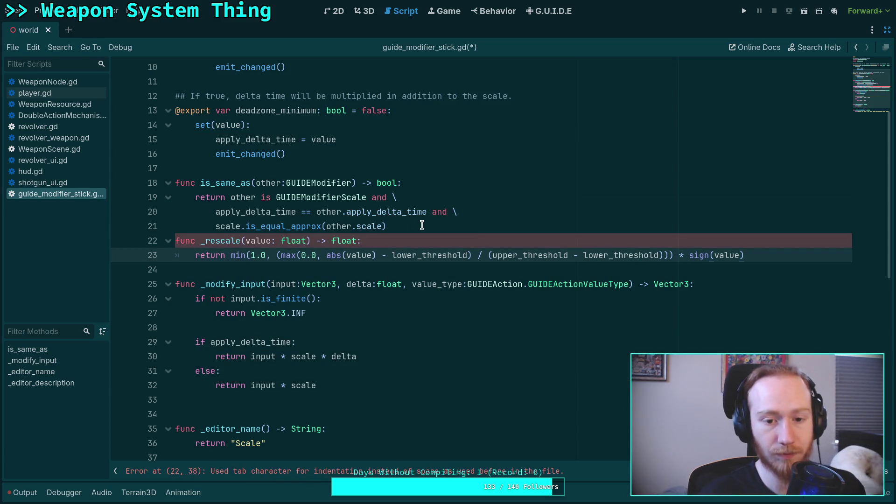
{"action": "left_click", "coordinate": [422, 224]}
{"action": "key", "text": "Return"}
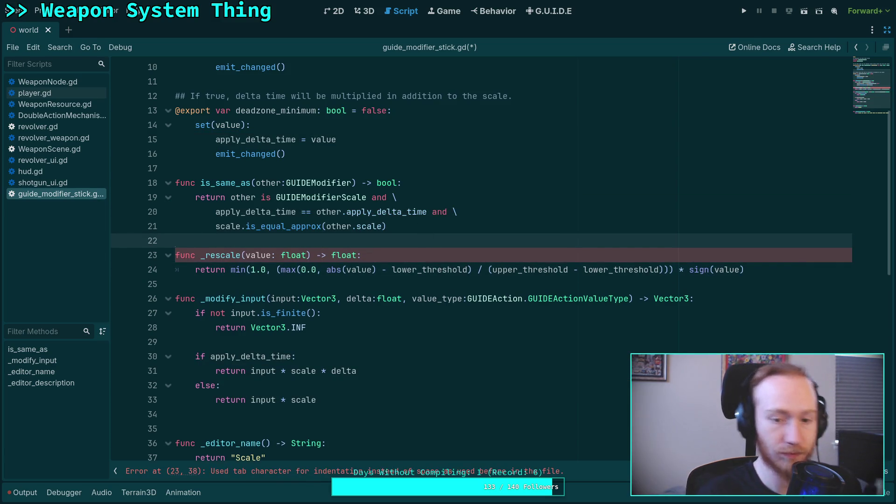
{"action": "key", "text": "ctrl+s"}
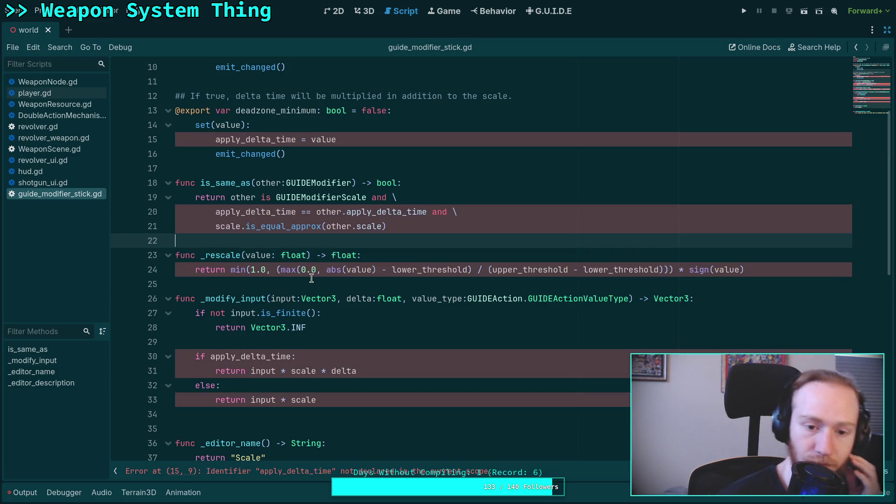
Trim the deadzone_minimum property name back to deadzone_.
{"action": "scroll", "coordinate": [313, 280], "scroll_direction": "up", "scroll_amount": 2}
{"action": "scroll", "coordinate": [405, 312], "scroll_direction": "up", "scroll_amount": 1}
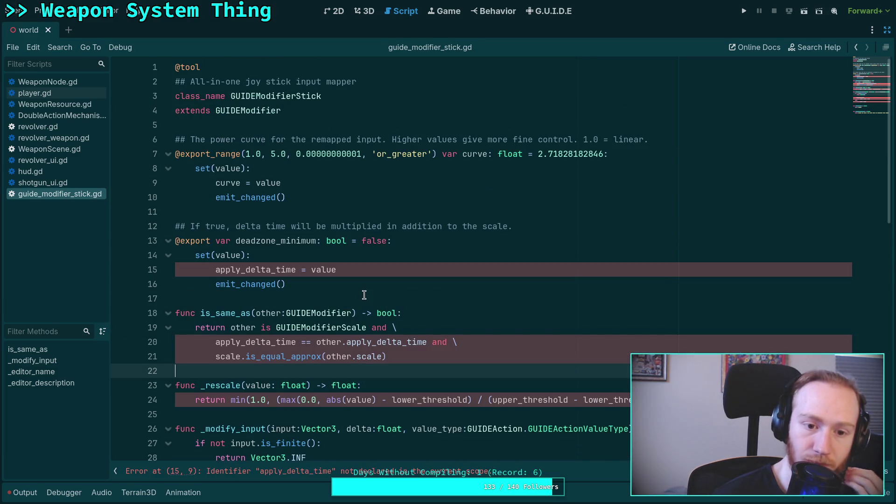
{"action": "left_click_drag", "start_coordinate": [519, 226], "coordinate": [192, 227]}
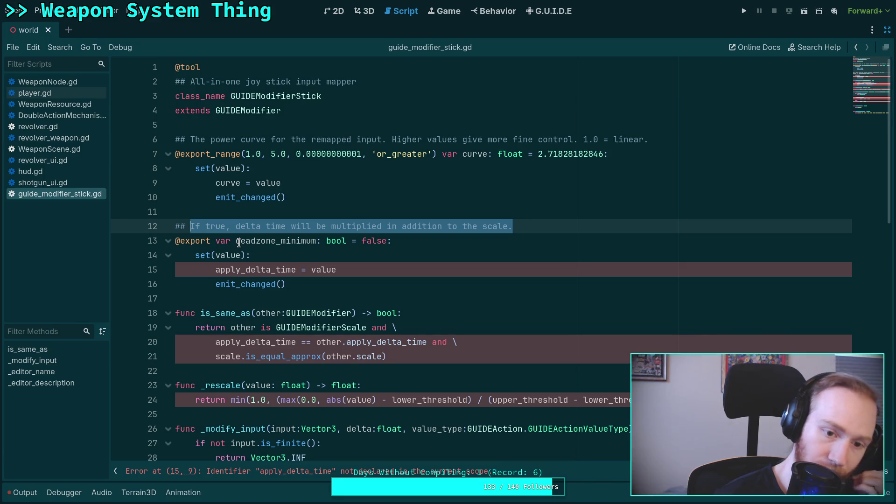
{"action": "left_click_drag", "start_coordinate": [236, 241], "coordinate": [315, 244]}
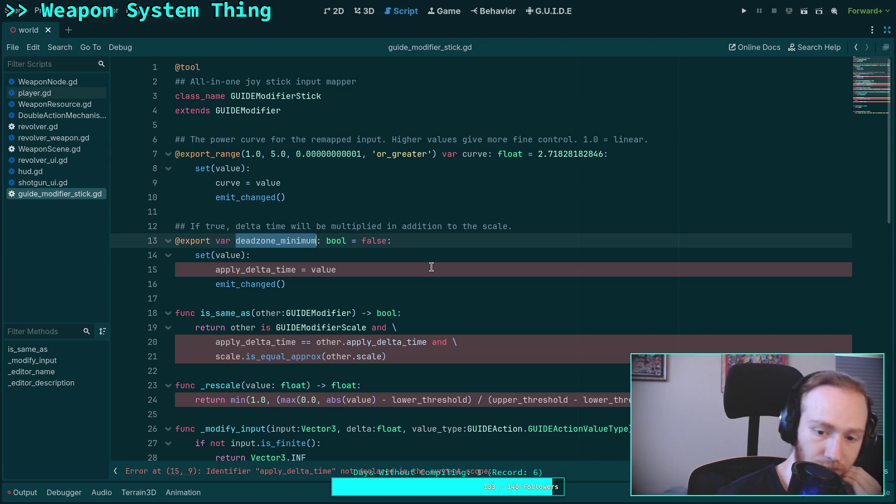
{"action": "key", "text": "Right"}
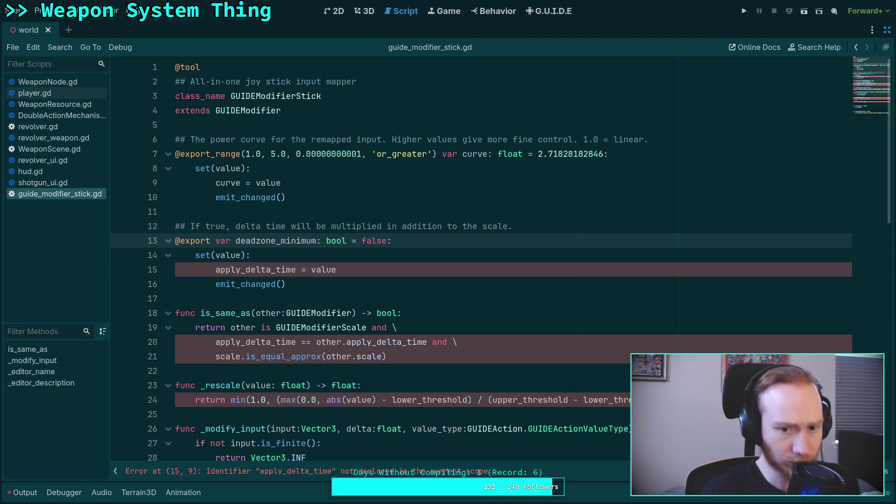
{"action": "key", "text": "BackSpace"}
{"action": "key", "text": "BackSpace"}
{"action": "key", "text": "BackSpace"}
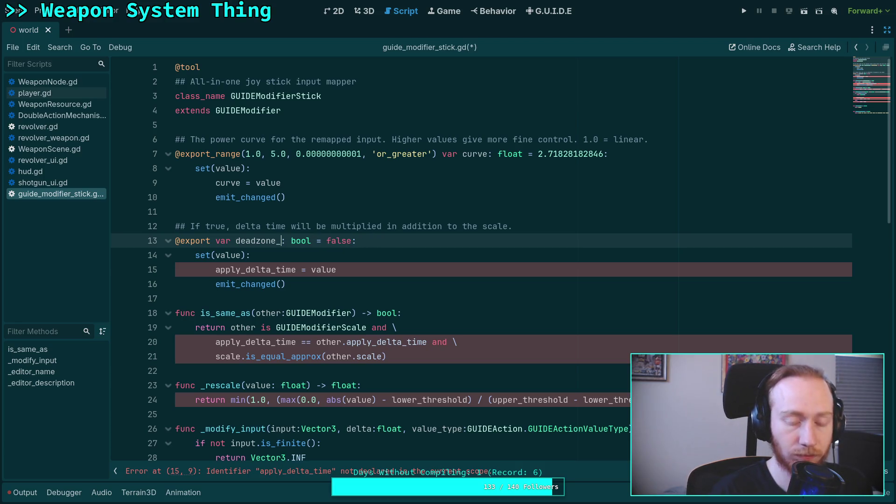
Complete the property name as deadzone_lower_threshold.
{"action": "type", "text": "low"}
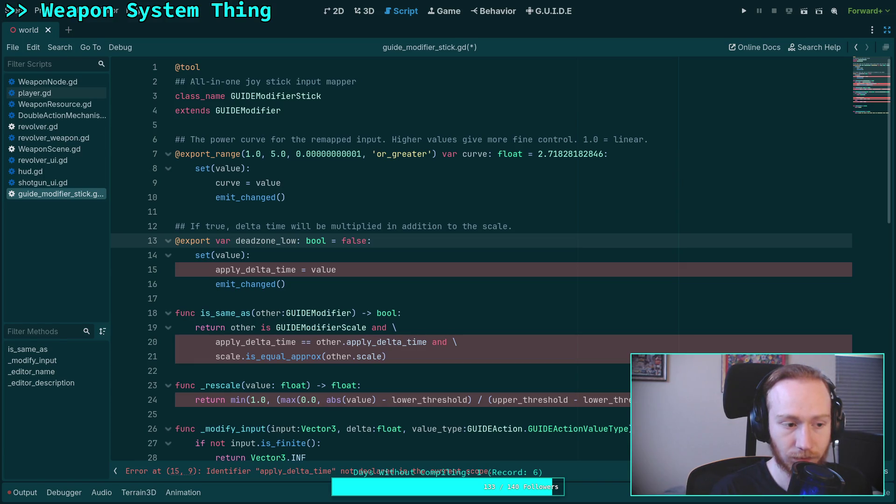
{"action": "type", "text": "er"}
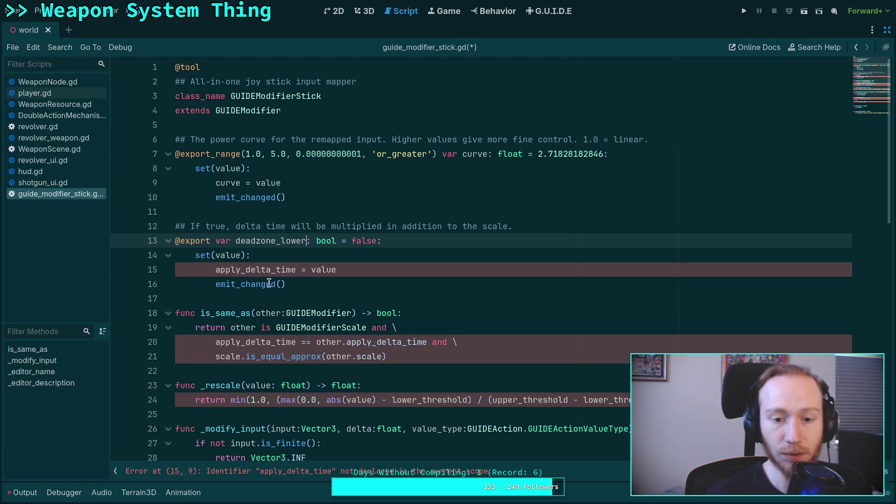
{"action": "left_click_drag", "start_coordinate": [281, 241], "coordinate": [306, 240]}
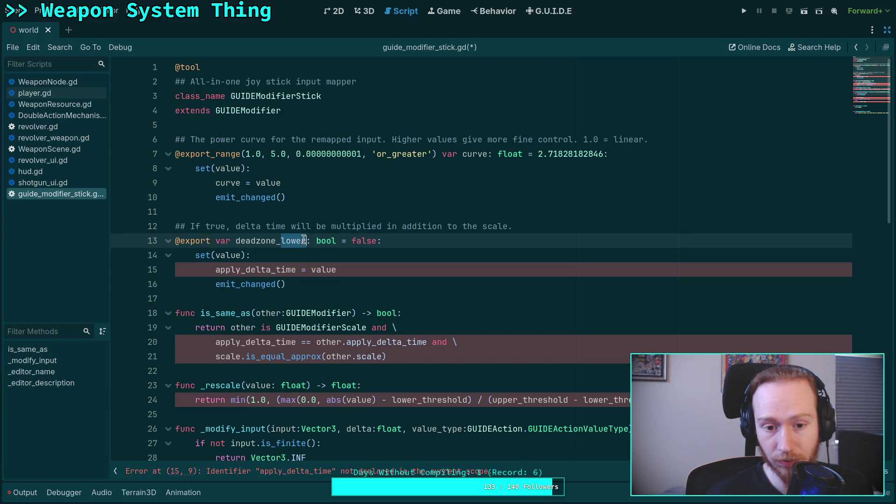
{"action": "left_click", "coordinate": [306, 240]}
{"action": "type", "text": "_tnh"}
{"action": "key", "text": "BackSpace"}
{"action": "key", "text": "BackSpace"}
{"action": "type", "text": "hresh"}
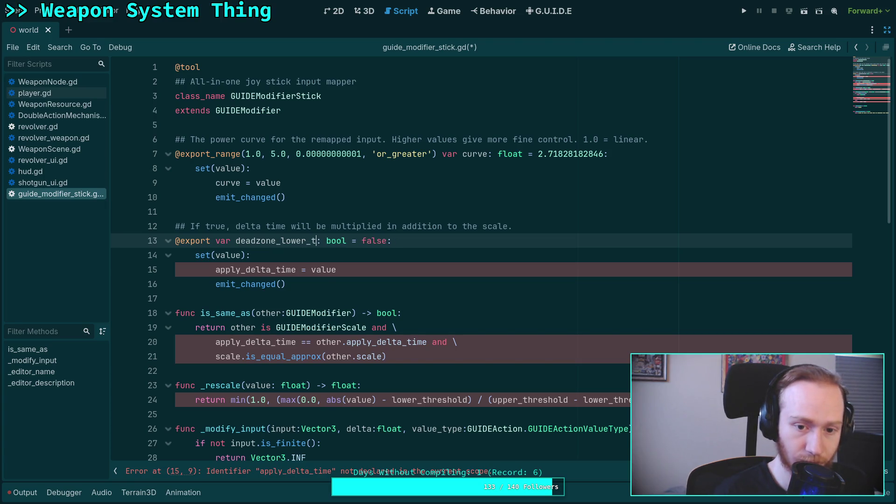
{"action": "type", "text": "old"}
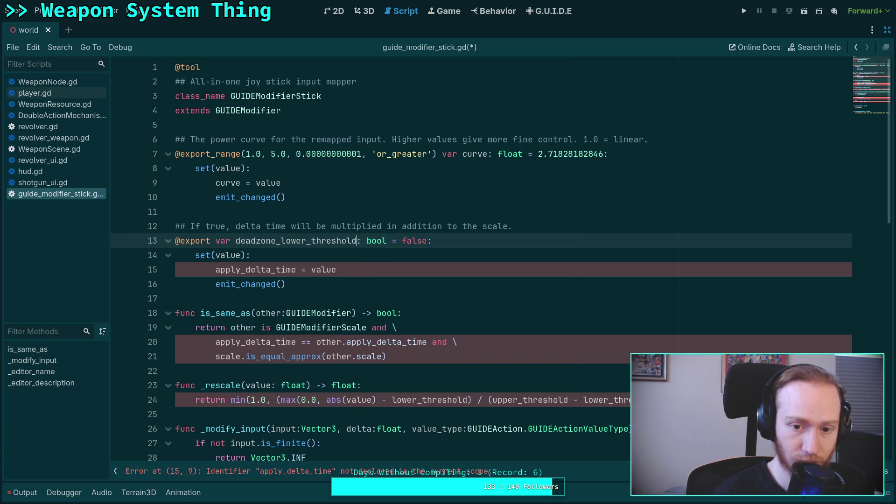
Make the setter assign deadzone_lower_threshold instead of apply_delta_time.
{"action": "left_click", "coordinate": [248, 270]}
{"action": "double_click", "coordinate": [279, 242]}
{"action": "right_click", "coordinate": [278, 243]}
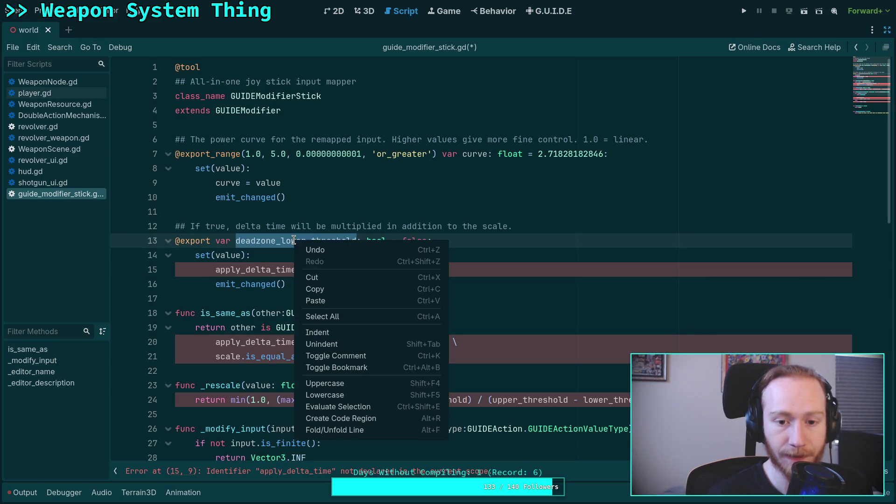
{"action": "left_click", "coordinate": [326, 293]}
{"action": "double_click", "coordinate": [265, 270]}
{"action": "key", "text": "ctrl+v"}
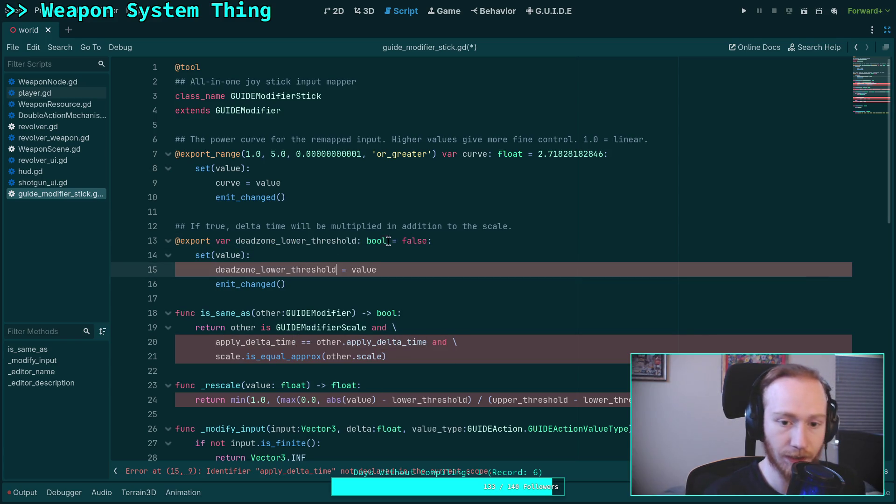
Change the property type from bool to float with default 0.2, and select its old comment.
{"action": "double_click", "coordinate": [376, 240]}
{"action": "type", "text": "float"}
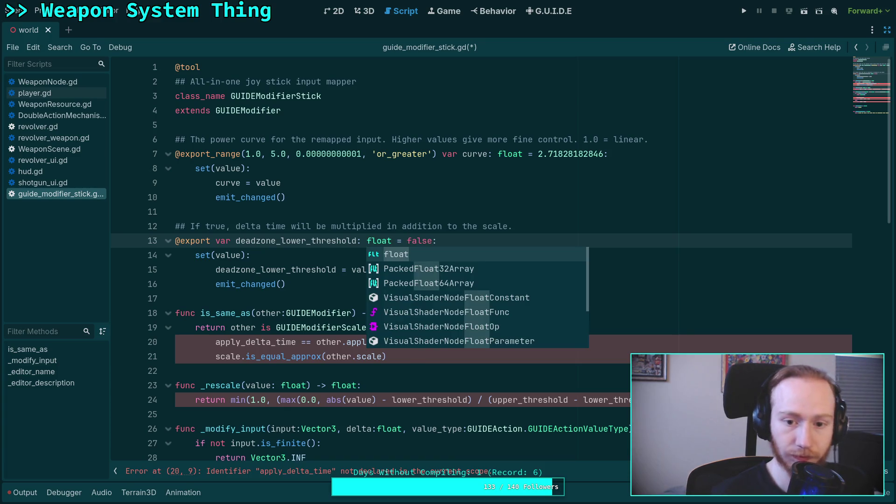
{"action": "double_click", "coordinate": [411, 240]}
{"action": "type", "text": "0.2"}
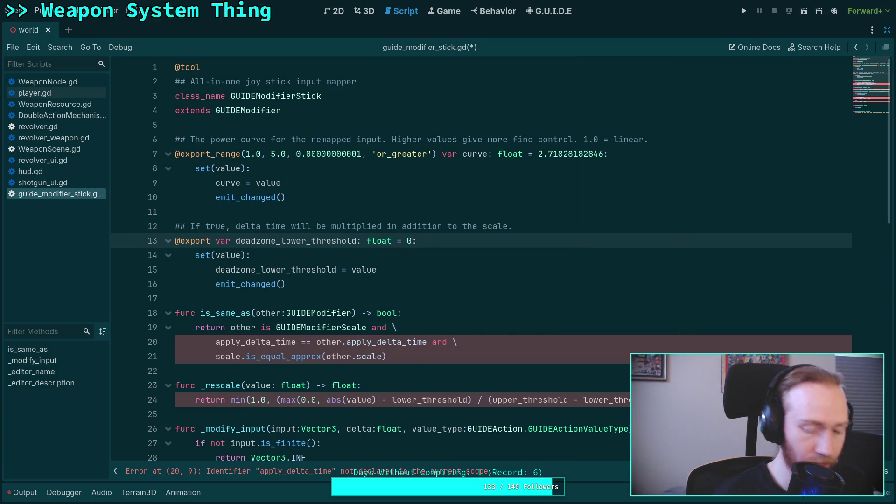
{"action": "left_click", "coordinate": [367, 269]}
{"action": "mouse_move", "coordinate": [332, 285]}
{"action": "left_mouse_down"}
{"action": "mouse_move", "coordinate": [114, 239]}
{"action": "mouse_move", "coordinate": [120, 226]}
{"action": "left_mouse_up"}
{"action": "left_click", "coordinate": [381, 226]}
{"action": "left_click_drag", "start_coordinate": [528, 224], "coordinate": [190, 226]}
Write the comment 'Lower bound for input. Modified input starts to increase after raw input passes this value.'.
{"action": "type", "text": "Lo"}
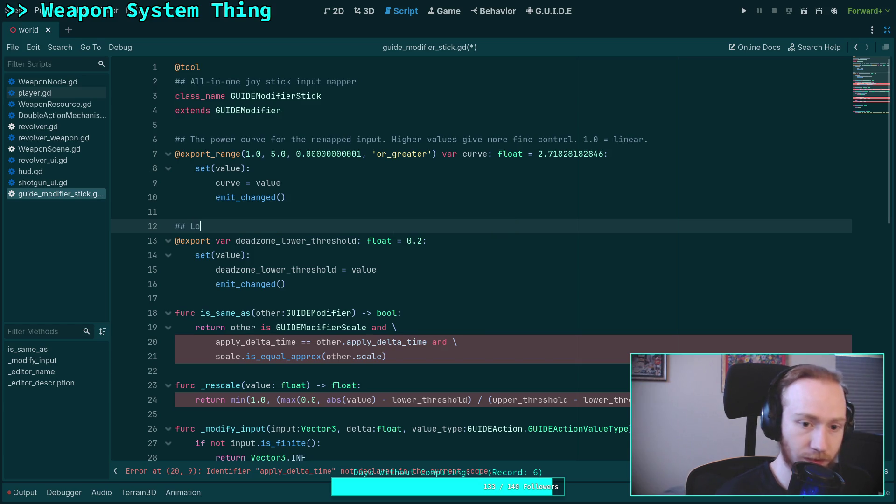
{"action": "type", "text": "wer bound for "}
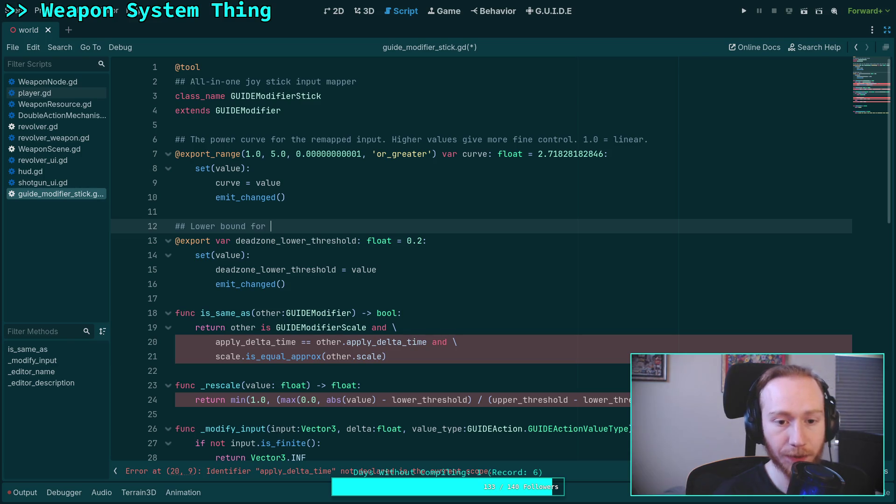
{"action": "type", "text": "input. "}
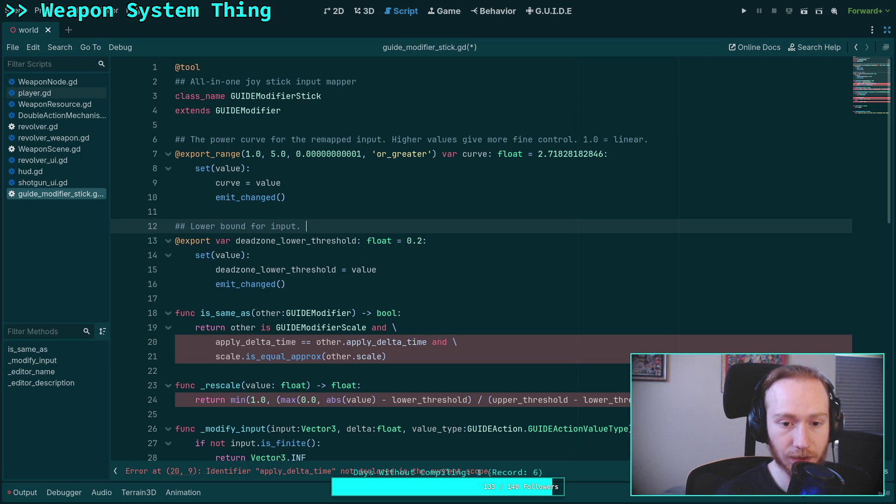
{"action": "type", "text": "When e"}
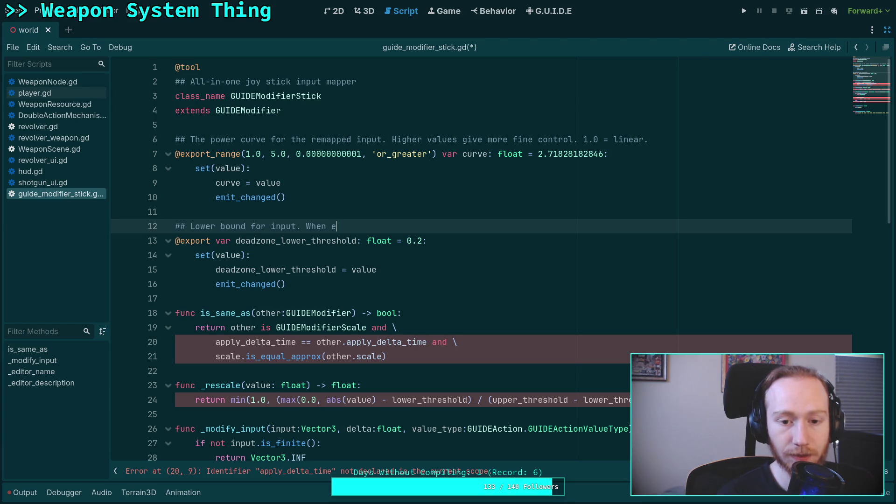
{"action": "key", "text": "BackSpace"}
{"action": "type", "text": "rea"}
{"action": "key", "text": "BackSpace"}
{"action": "key", "text": "BackSpace"}
{"action": "key", "text": "BackSpace"}
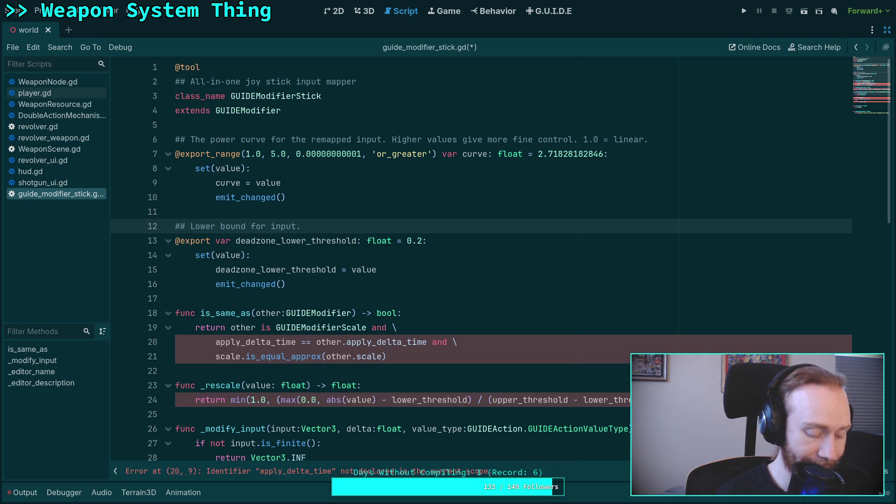
{"action": "type", "text": "Modified input startn"}
{"action": "key", "text": "BackSpace"}
{"action": "type", "text": "s to increase after "}
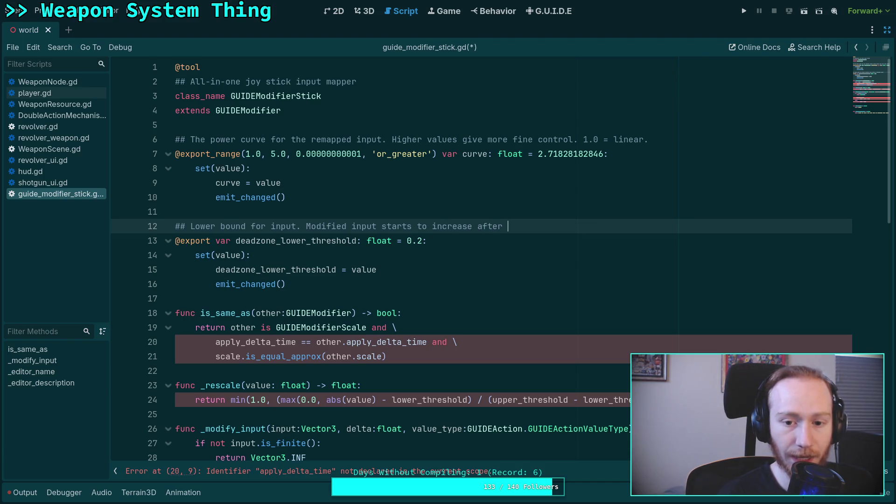
{"action": "type", "text": "raw"}
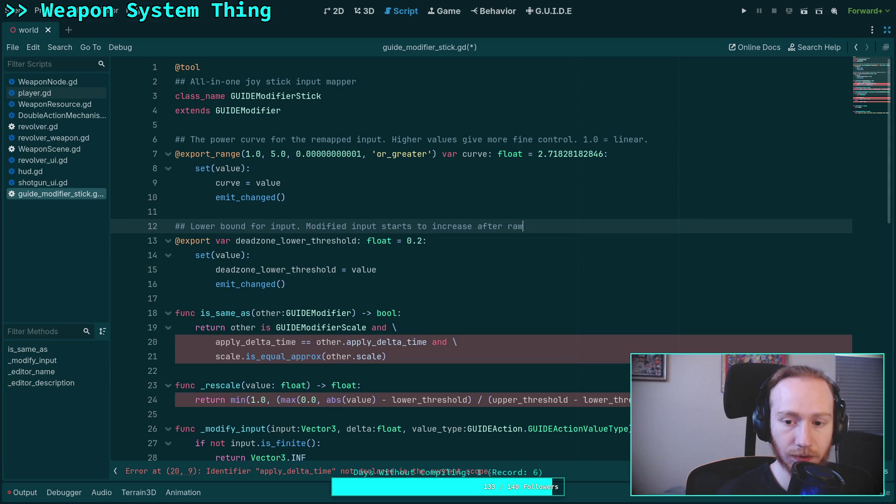
{"action": "type", "text": " input passe"}
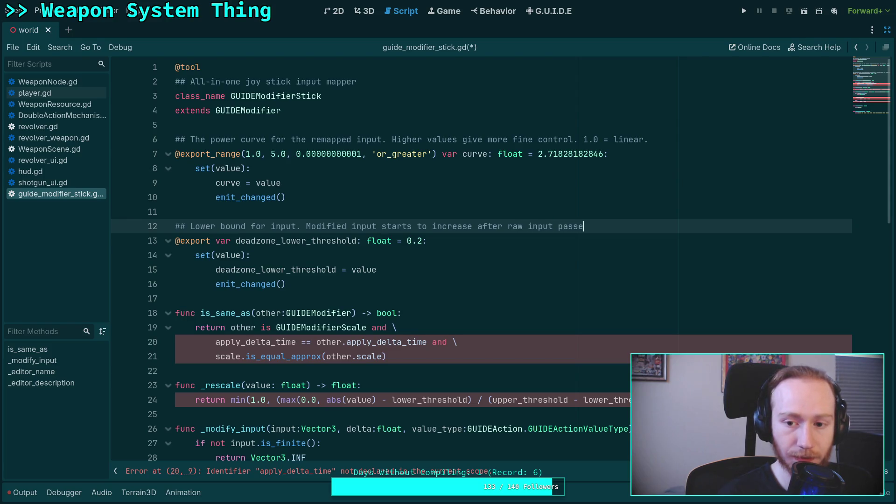
{"action": "type", "text": "s this "}
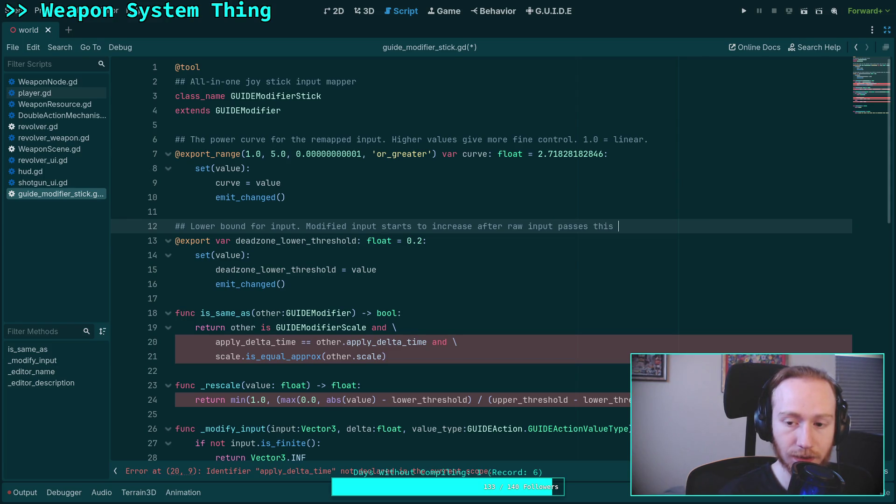
{"action": "type", "text": "value."}
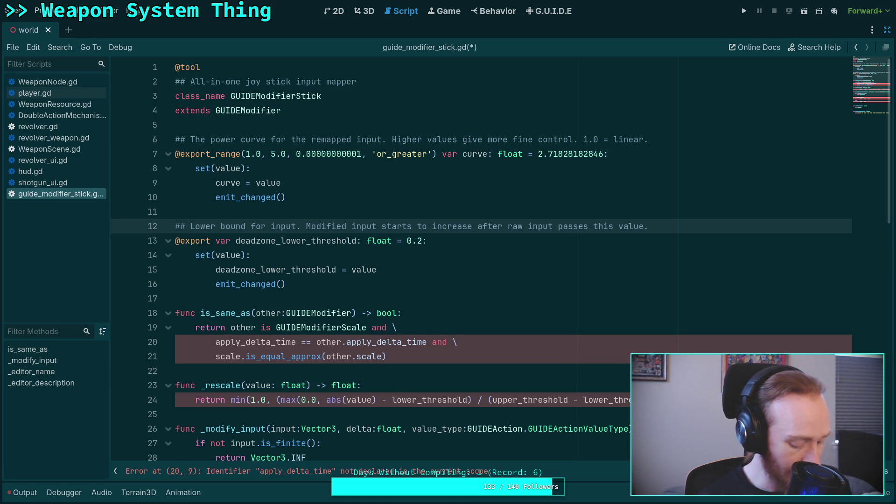
{"action": "key", "text": "Down"}
{"action": "key", "text": "Down"}
{"action": "key", "text": "Down"}
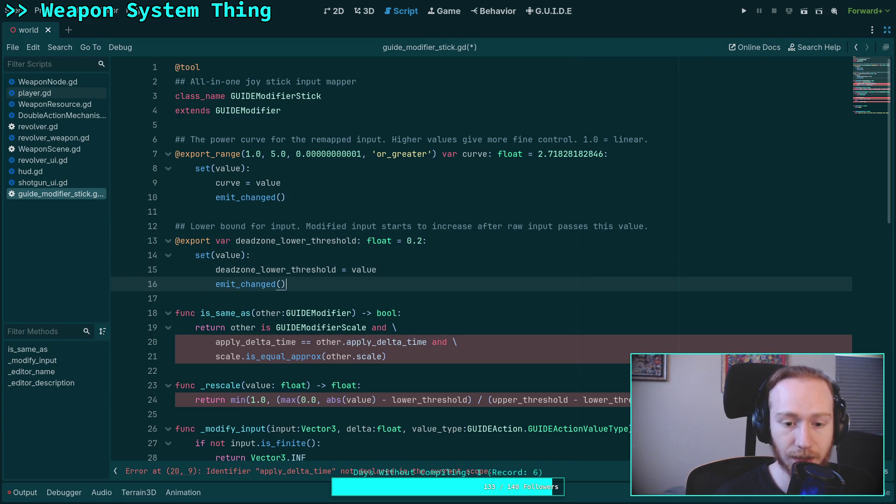
Reopen guide_modifier_deadzone.gd from the FileSystem dock and scroll to its _modify_input code.
{"action": "scroll", "coordinate": [172, 222], "scroll_direction": "down", "scroll_amount": 6}
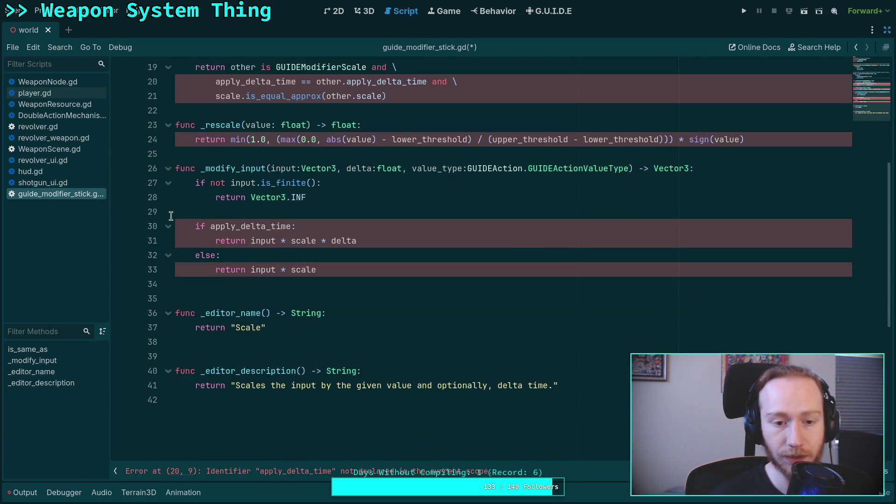
{"action": "left_click", "coordinate": [887, 29]}
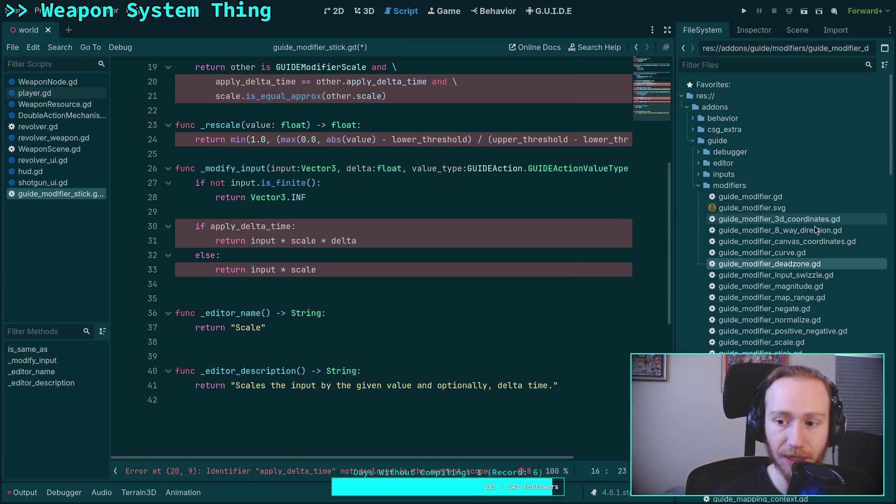
{"action": "double_click", "coordinate": [805, 264]}
{"action": "scroll", "coordinate": [543, 280], "scroll_direction": "down", "scroll_amount": 11}
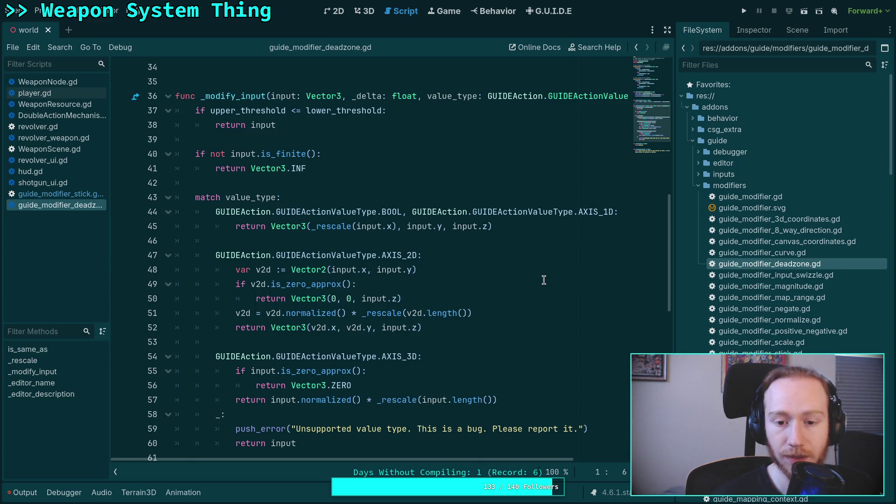
{"action": "scroll", "coordinate": [544, 280], "scroll_direction": "down", "scroll_amount": 1}
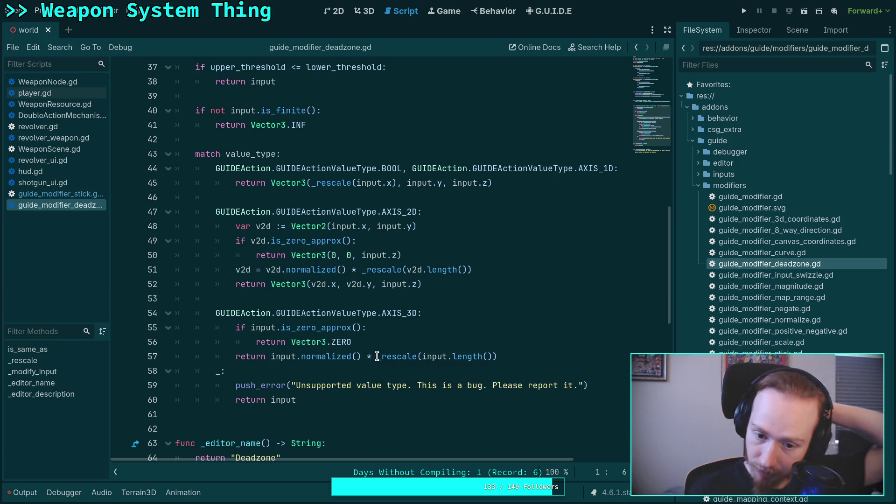
{"action": "mouse_move", "coordinate": [377, 356]}
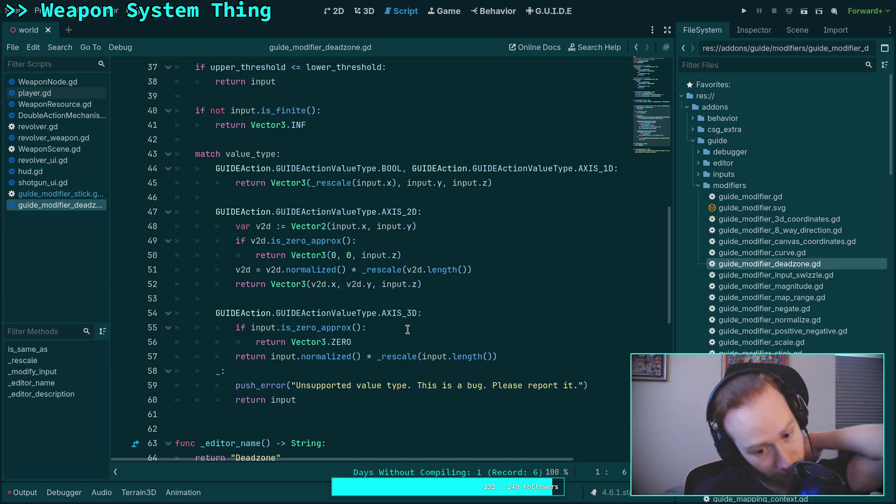
{"action": "scroll", "coordinate": [407, 329], "scroll_direction": "down", "scroll_amount": 2}
{"action": "scroll", "coordinate": [407, 329], "scroll_direction": "down", "scroll_amount": 1}
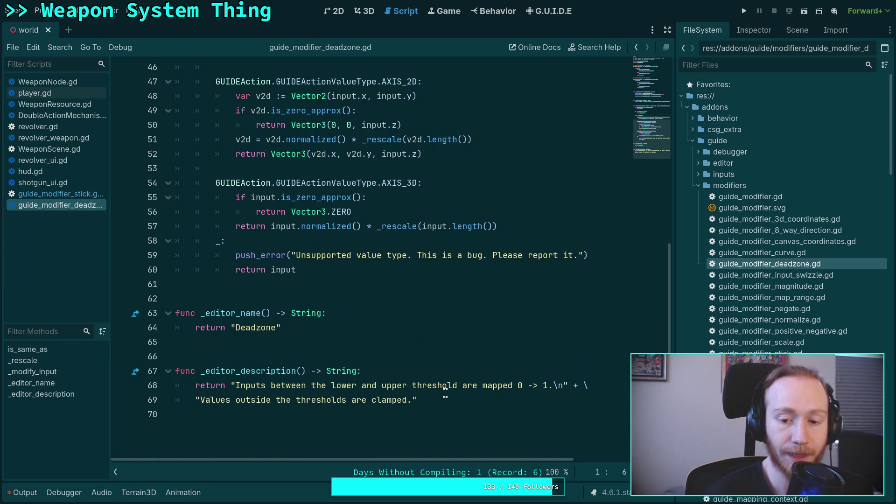
Copy the deadzone's input-handling code and close the deadzone script.
{"action": "right_click", "coordinate": [85, 206]}
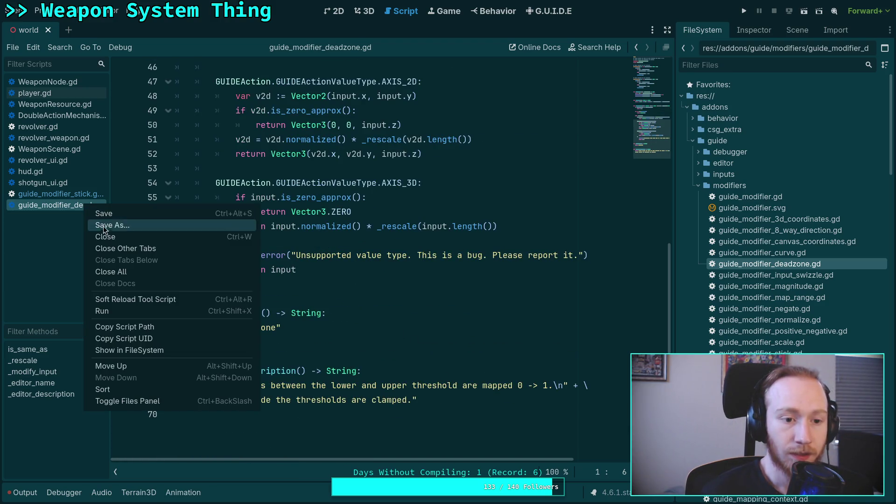
{"action": "left_click", "coordinate": [356, 212]}
{"action": "mouse_move", "coordinate": [428, 401]}
{"action": "left_mouse_down"}
{"action": "mouse_move", "coordinate": [177, 196]}
{"action": "mouse_move", "coordinate": [196, 238]}
{"action": "mouse_move", "coordinate": [174, 182]}
{"action": "left_mouse_up"}
{"action": "right_click", "coordinate": [247, 240]}
{"action": "key", "text": "Escape"}
{"action": "right_click", "coordinate": [60, 198]}
{"action": "left_click", "coordinate": [33, 206]}
{"action": "right_click", "coordinate": [33, 206]}
{"action": "left_click", "coordinate": [59, 238]}
Paste the deadzone logic at line 34 of the stick script.
{"action": "scroll", "coordinate": [168, 245], "scroll_direction": "down", "scroll_amount": 2}
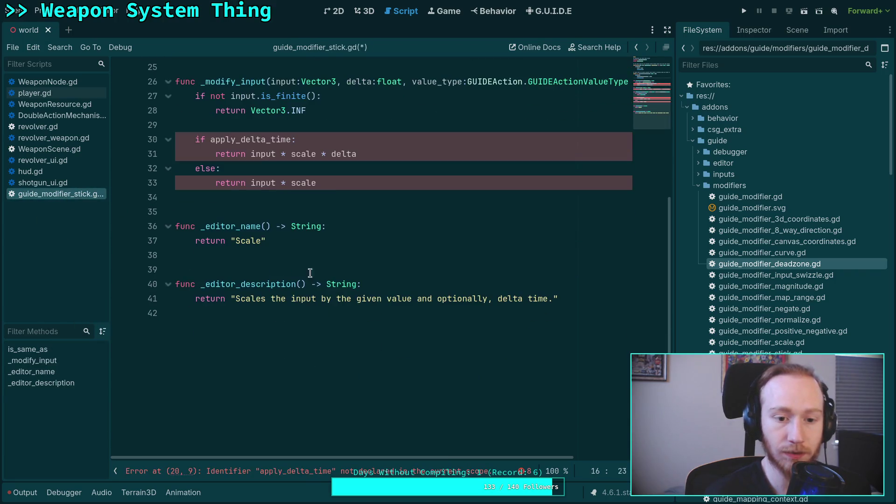
{"action": "left_click", "coordinate": [333, 196]}
{"action": "key", "text": "ctrl+v"}
Copy the deadzone_lower_threshold block (lines 12–16) and add a blank line below it.
{"action": "scroll", "coordinate": [330, 244], "scroll_direction": "up", "scroll_amount": 12}
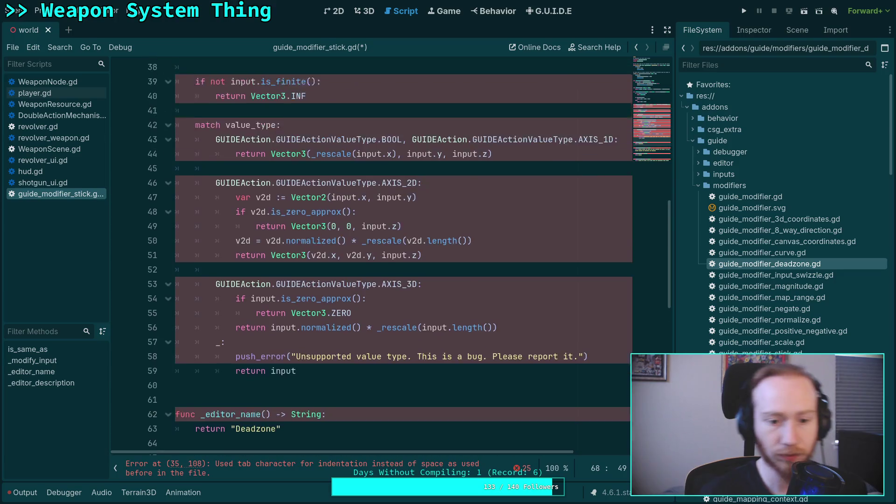
{"action": "mouse_move", "coordinate": [317, 228]}
{"action": "left_mouse_down"}
{"action": "mouse_move", "coordinate": [205, 184]}
{"action": "mouse_move", "coordinate": [209, 170]}
{"action": "left_mouse_up"}
{"action": "right_click", "coordinate": [208, 171]}
{"action": "left_click", "coordinate": [247, 220]}
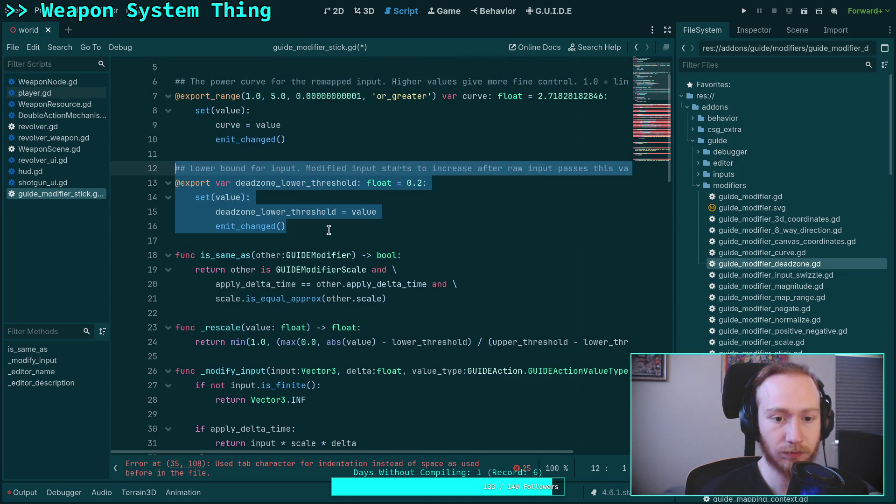
{"action": "key", "text": "Right"}
{"action": "key", "text": "Return"}
Paste a duplicate of the property block and rename its variable to deadzone_upper_threshold.
{"action": "key", "text": "ctrl+v"}
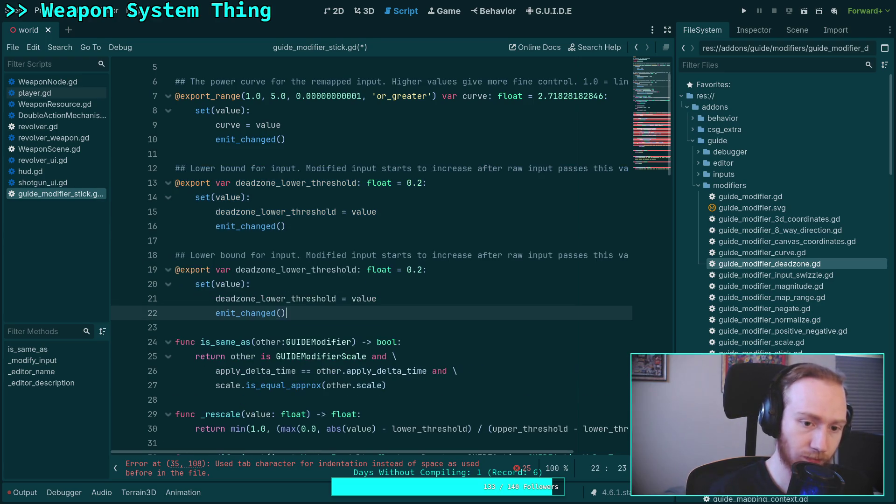
{"action": "left_click_drag", "start_coordinate": [281, 270], "coordinate": [311, 269]}
{"action": "type", "text": "upper"}
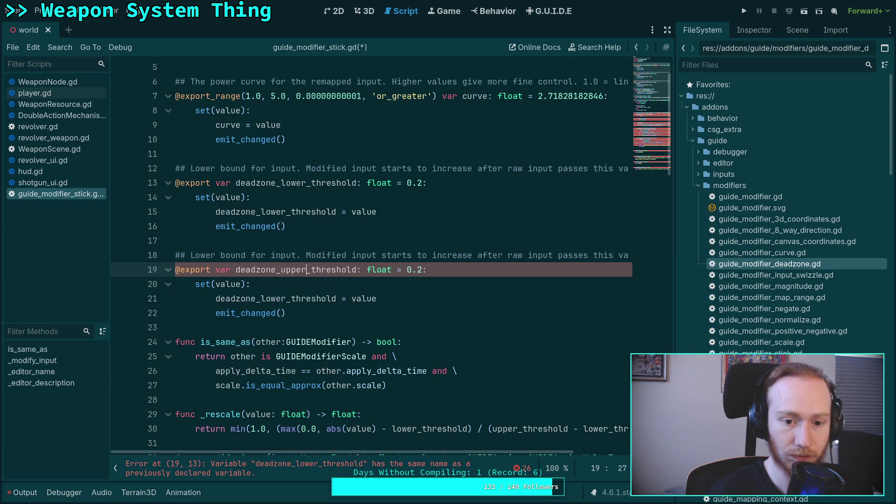
Reword the duplicated comment to describe the Upper bound, ending 'input exceeds this value'.
{"action": "left_click", "coordinate": [390, 255]}
{"action": "left_click_drag", "start_coordinate": [390, 254], "coordinate": [466, 255]}
{"action": "double_click", "coordinate": [203, 255]}
{"action": "type", "text": "Upper"}
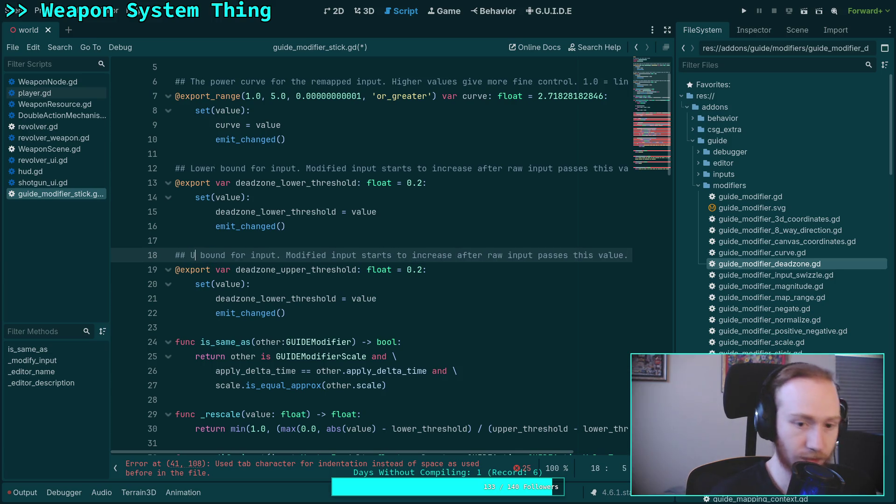
{"action": "mouse_move", "coordinate": [382, 255]}
{"action": "left_mouse_down"}
{"action": "mouse_move", "coordinate": [651, 248]}
{"action": "mouse_move", "coordinate": [612, 252]}
{"action": "left_mouse_up"}
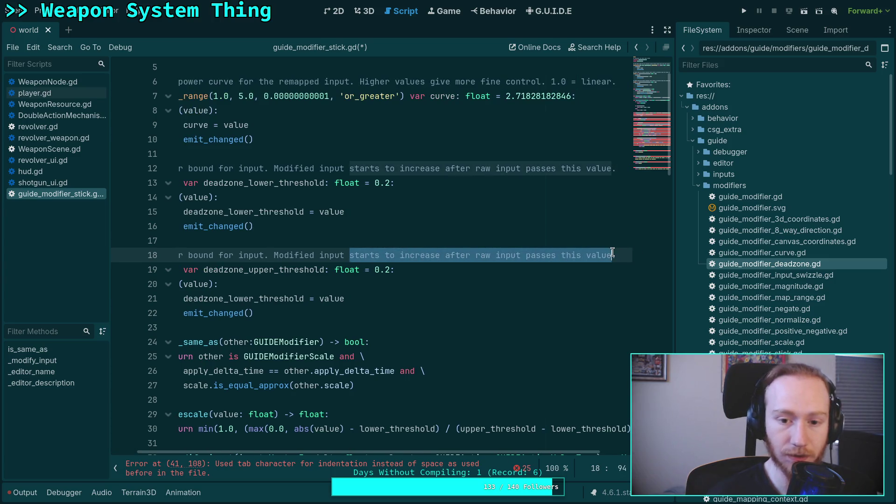
{"action": "type", "text": "reaches ."}
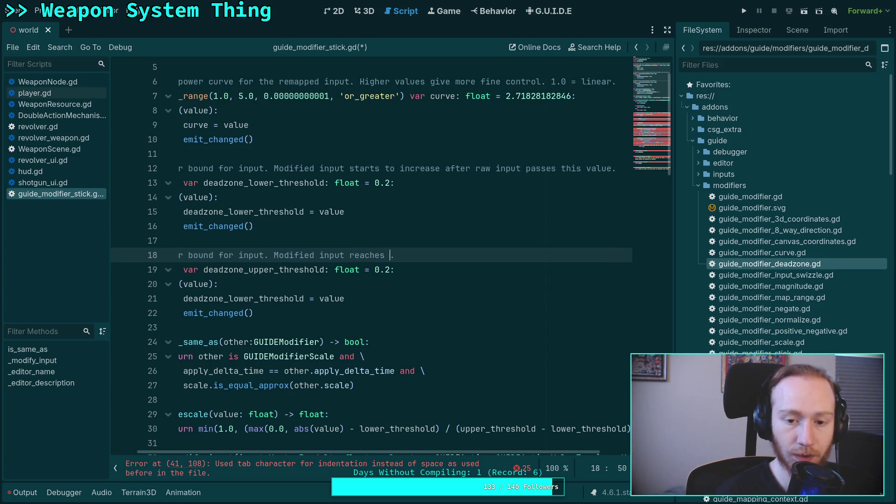
{"action": "type", "text": "when exceeding t."}
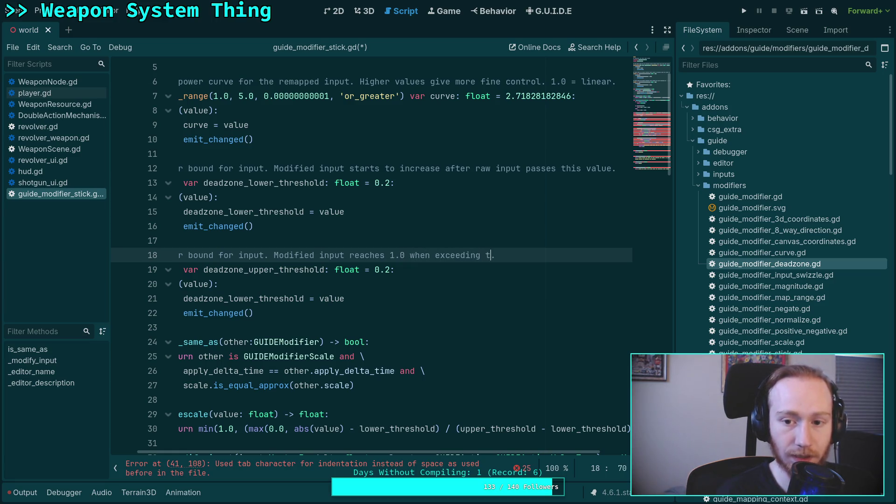
{"action": "key", "text": "BackSpace"}
{"action": "key", "text": "BackSpace"}
{"action": "key", "text": "BackSpace"}
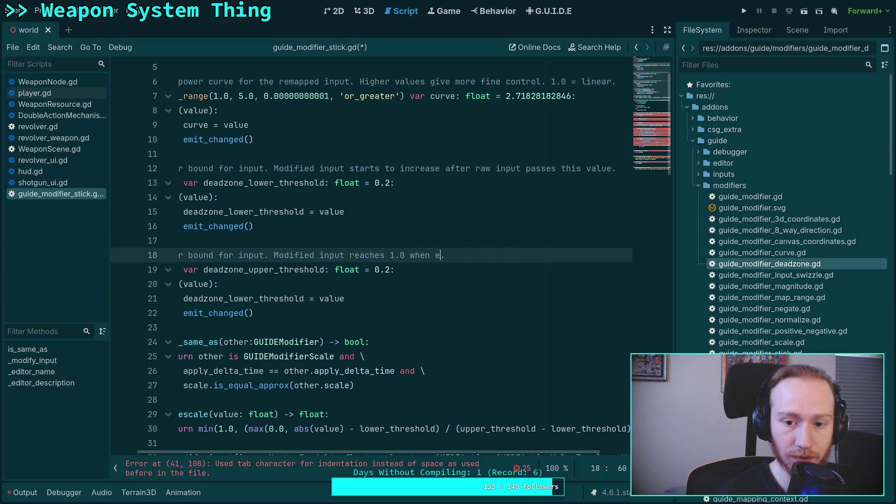
{"action": "type", "text": "raw input exc"}
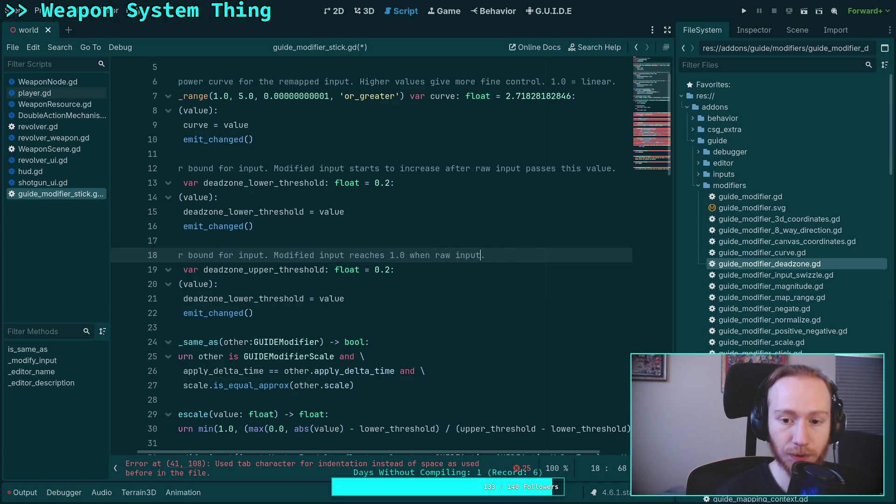
{"action": "type", "text": "eeds th"}
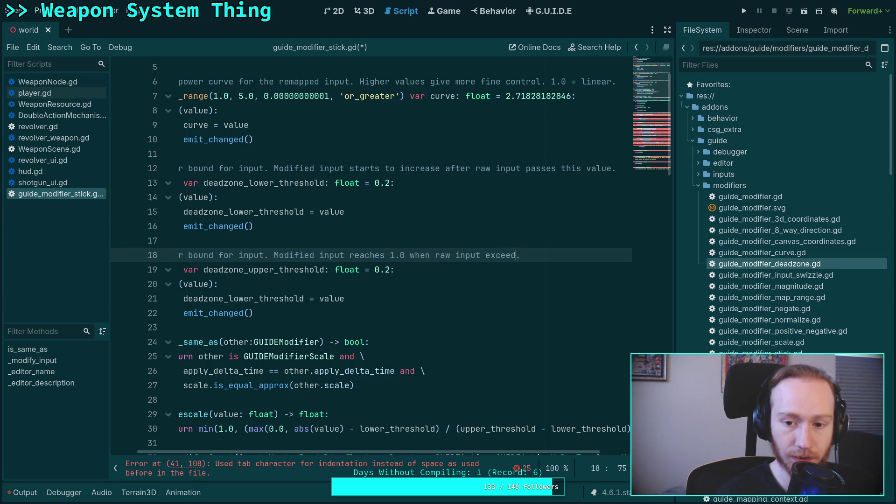
{"action": "type", "text": "is value"}
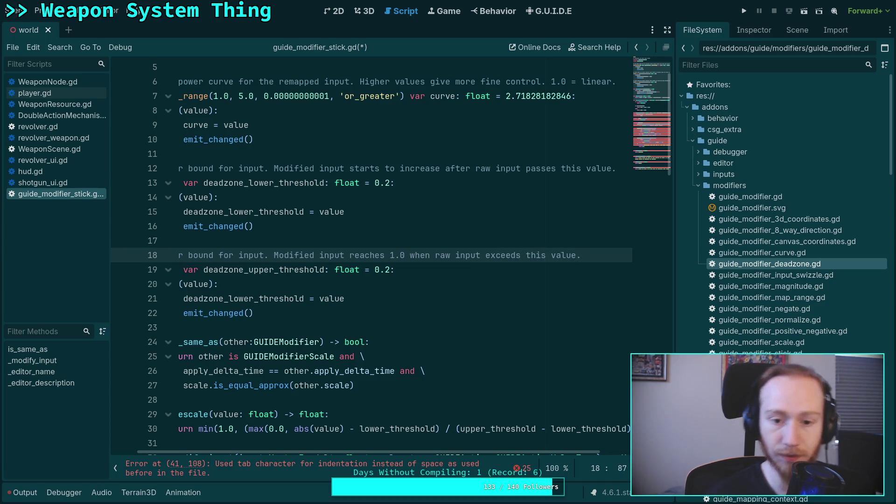
{"action": "scroll", "coordinate": [410, 454], "scroll_direction": "left", "scroll_amount": 3}
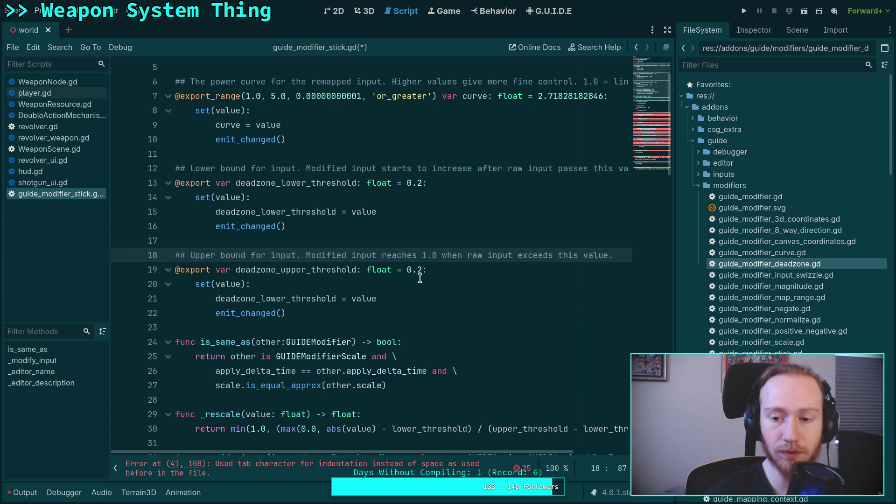
Make the duplicated setter assign deadzone_upper_threshold instead of the lower threshold.
{"action": "double_click", "coordinate": [276, 298]}
{"action": "type", "text": "upp"}
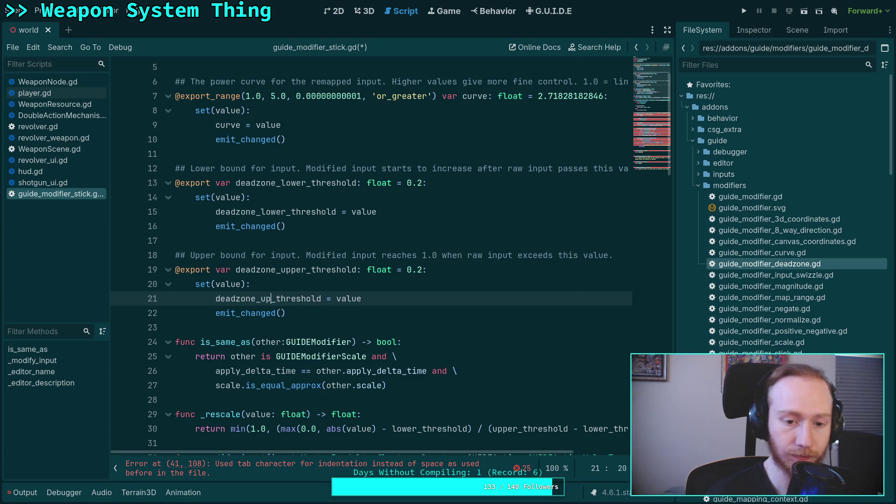
{"action": "key", "text": "Tab"}
{"action": "scroll", "coordinate": [263, 290], "scroll_direction": "down", "scroll_amount": 2}
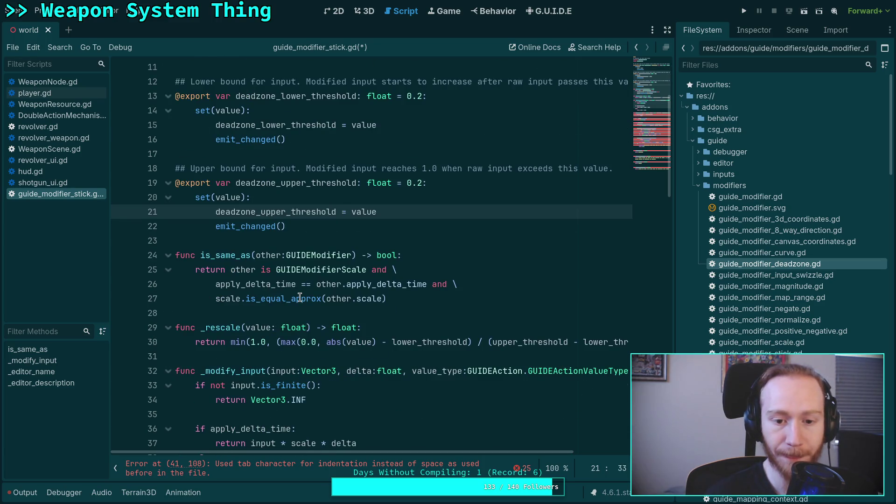
{"action": "scroll", "coordinate": [288, 312], "scroll_direction": "up", "scroll_amount": 2}
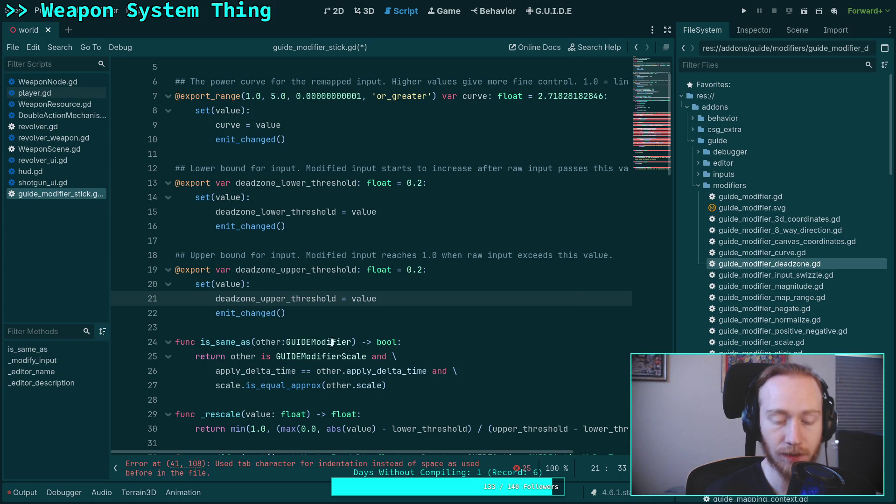